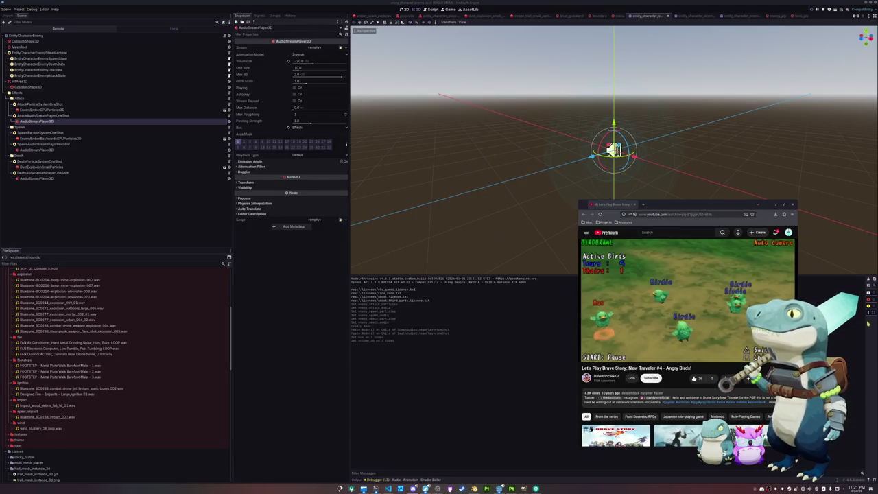
Play the Brave Story movie, expand its full description, then pause it.
mouse_move(708, 205)
mouse_down()
mouse_move(747, 219)
mouse_move(749, 209)
mouse_move(732, 209)
mouse_up()
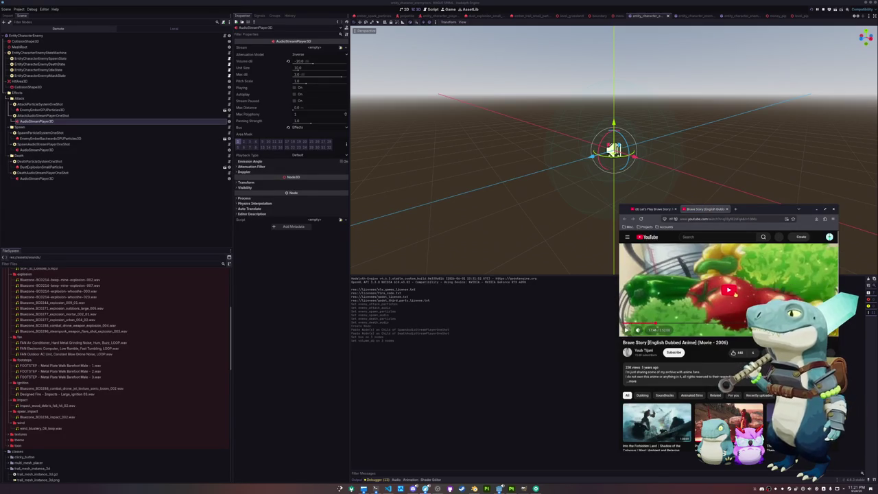
click(730, 291)
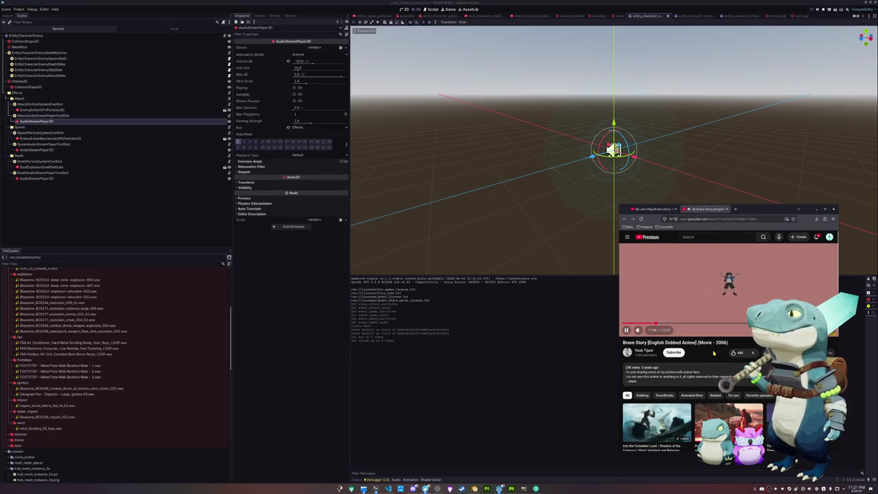
mouse_move(645, 331)
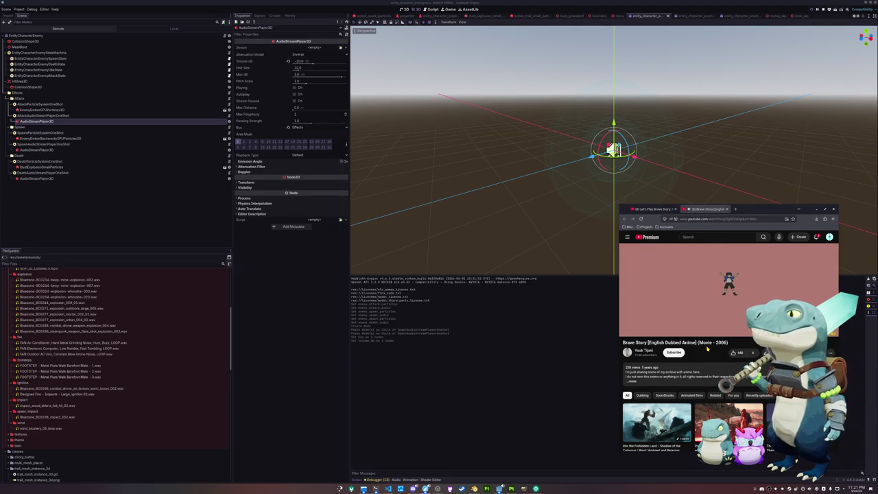
click(706, 377)
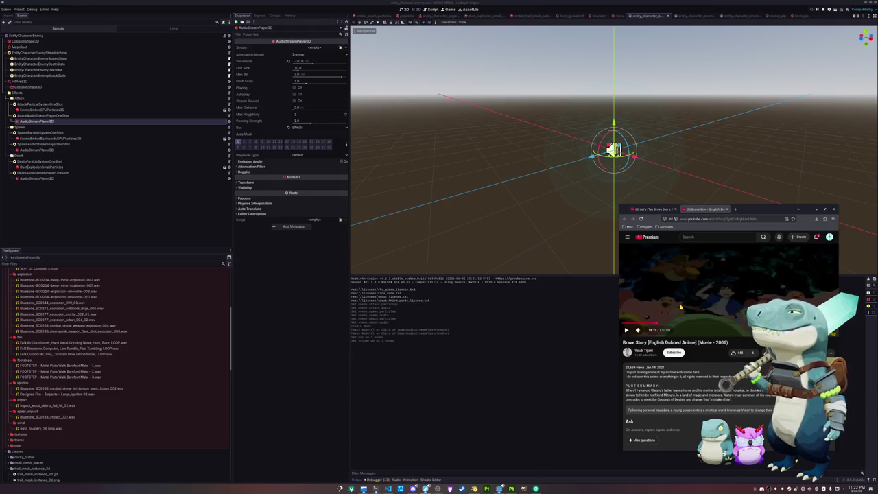
click(681, 308)
click(723, 277)
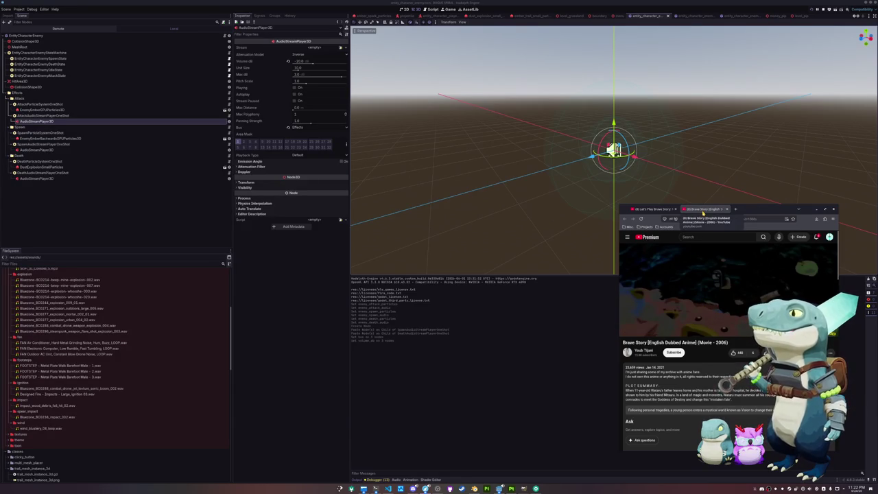
Close the Brave Story movie tab and put the floating browser window away.
click(730, 208)
click(667, 326)
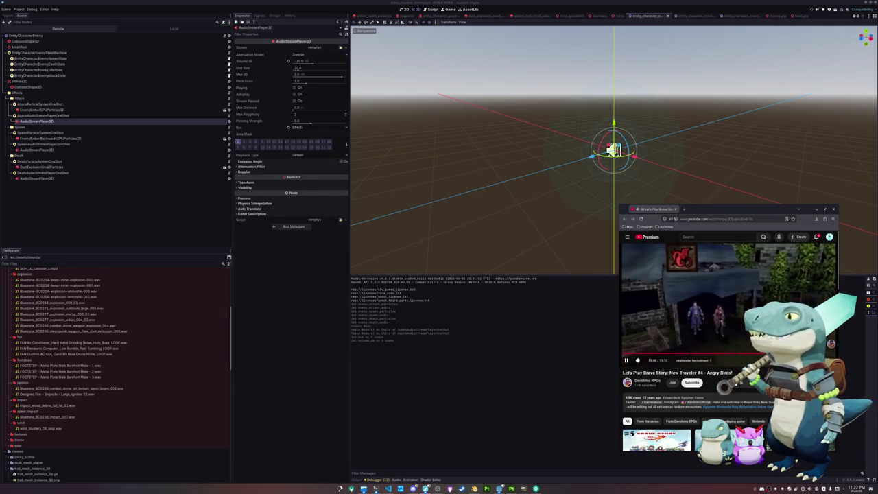
middle_click(661, 212)
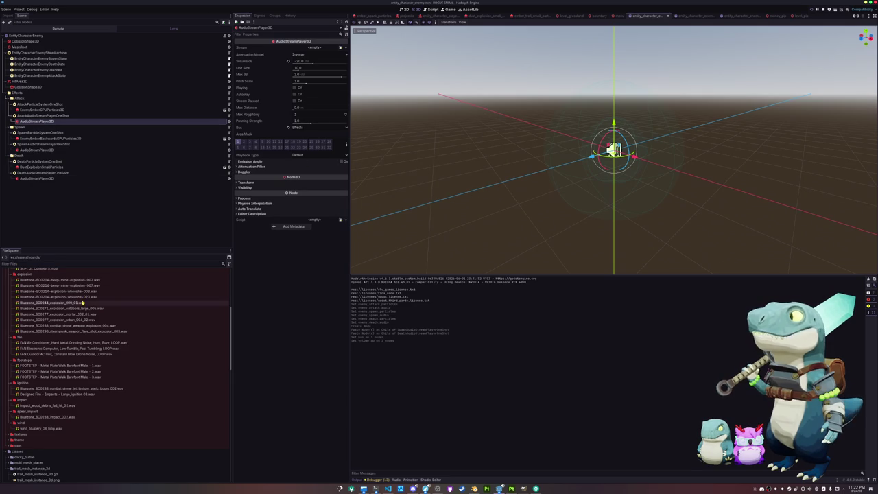
Assign Sci-Fi Monster - 10.mp3 from the monster_1 folder as the stream, preview it, then clear it.
scroll(63, 382, up, 10)
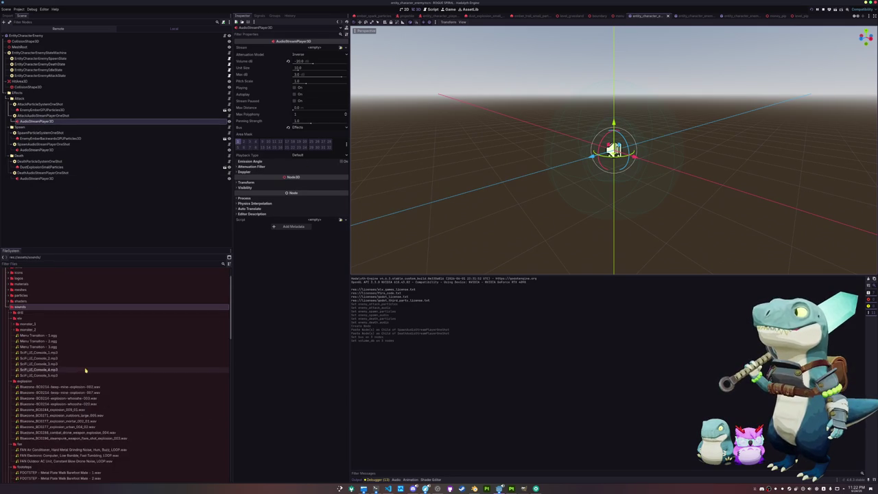
click(34, 325)
scroll(35, 327, down, 3)
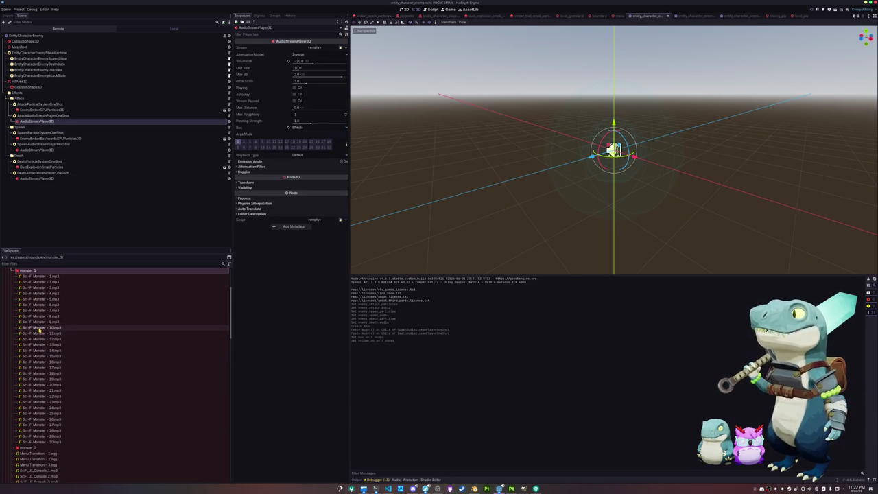
mouse_move(35, 327)
mouse_down()
mouse_move(122, 288)
mouse_move(319, 49)
mouse_up()
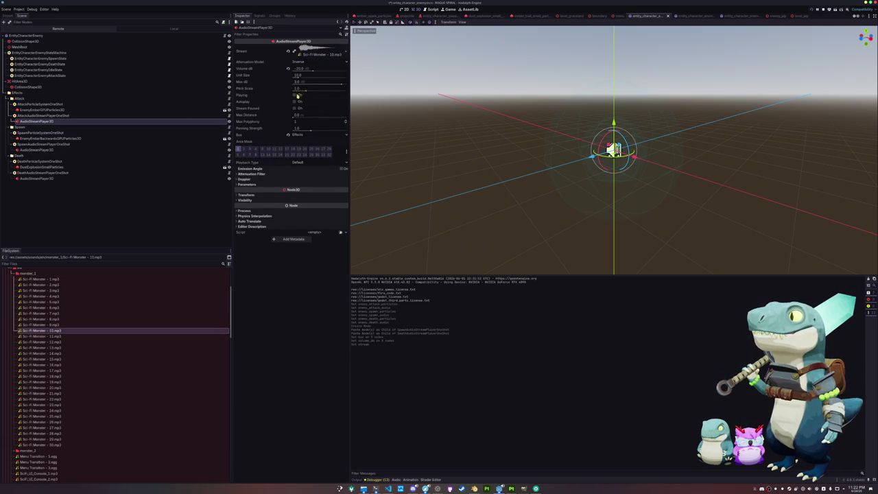
click(295, 95)
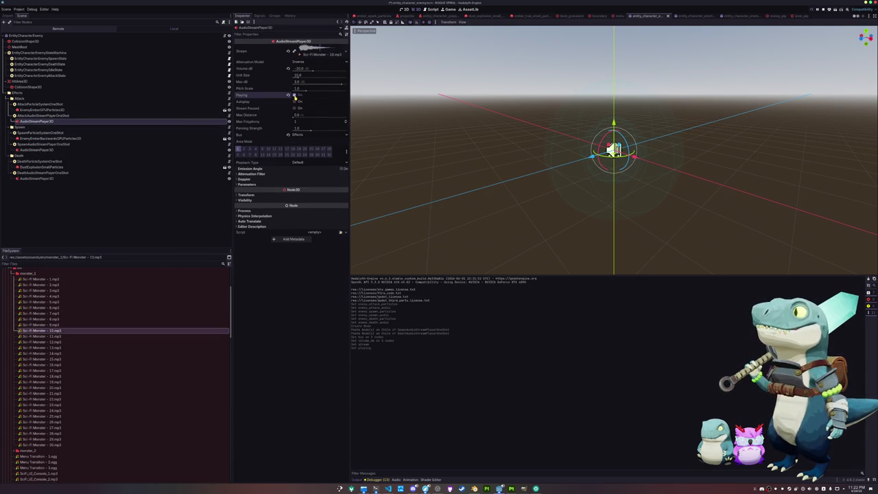
click(288, 51)
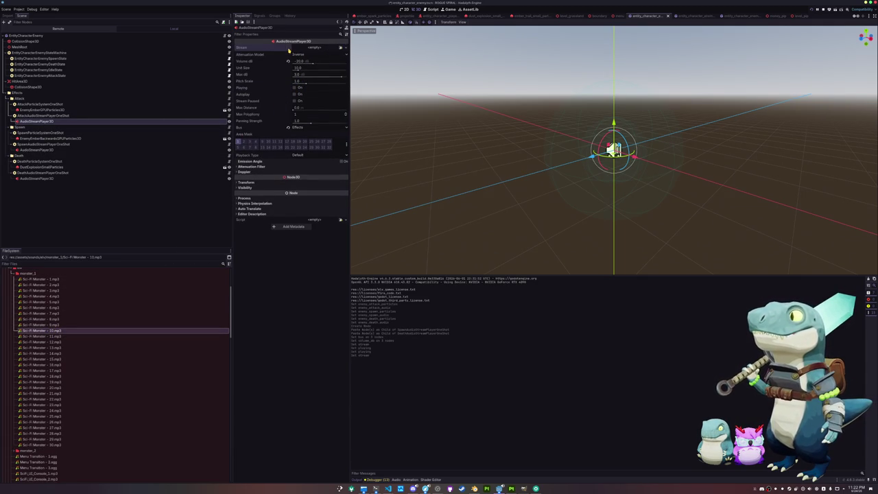
click(345, 48)
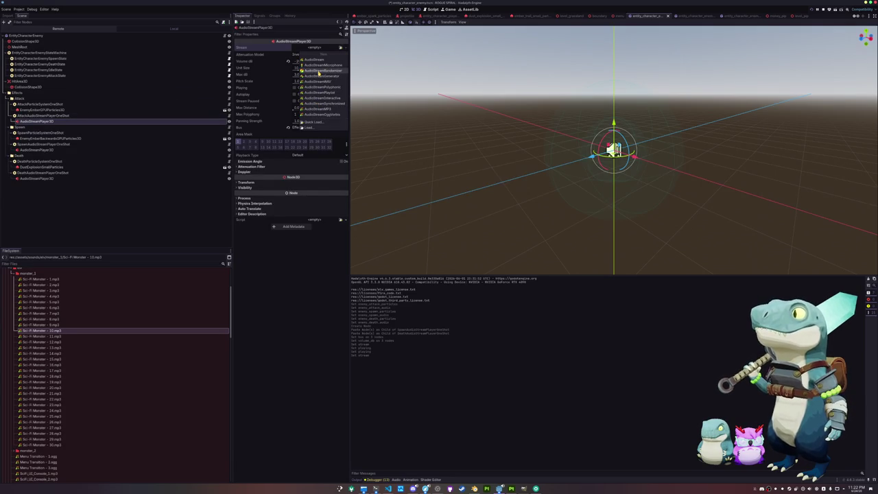
Make the stream an AudioStreamRandomizer and add two empty Streams entries.
click(321, 71)
click(319, 50)
click(285, 75)
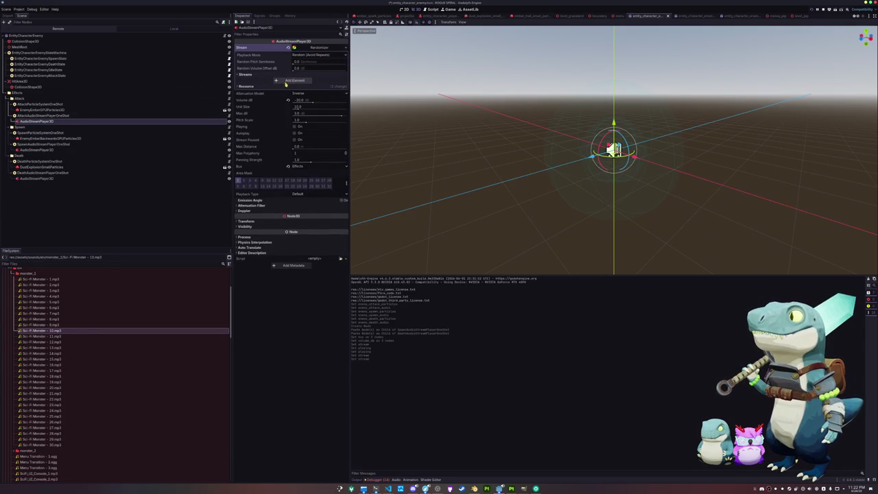
click(292, 80)
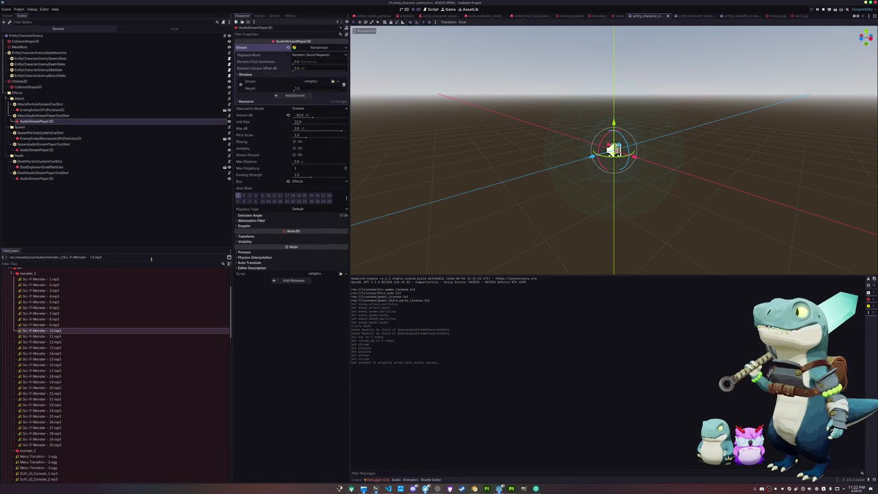
shift+click(48, 439)
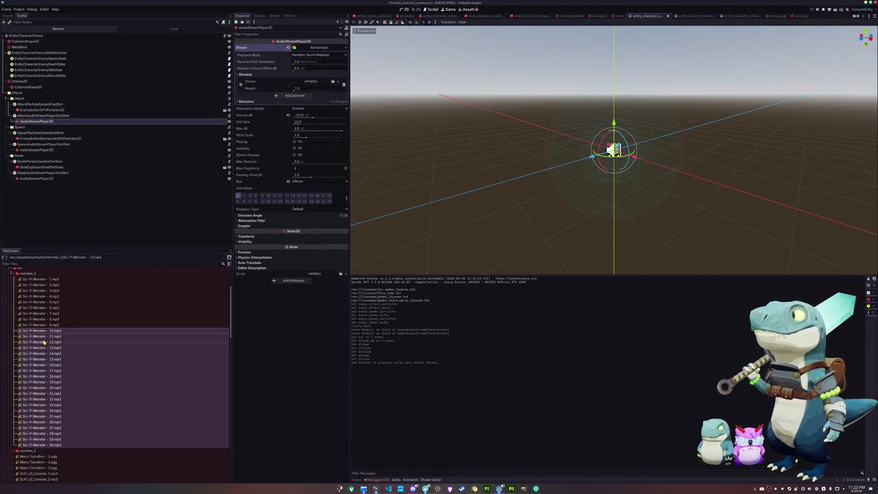
click(46, 280)
shift+click(48, 444)
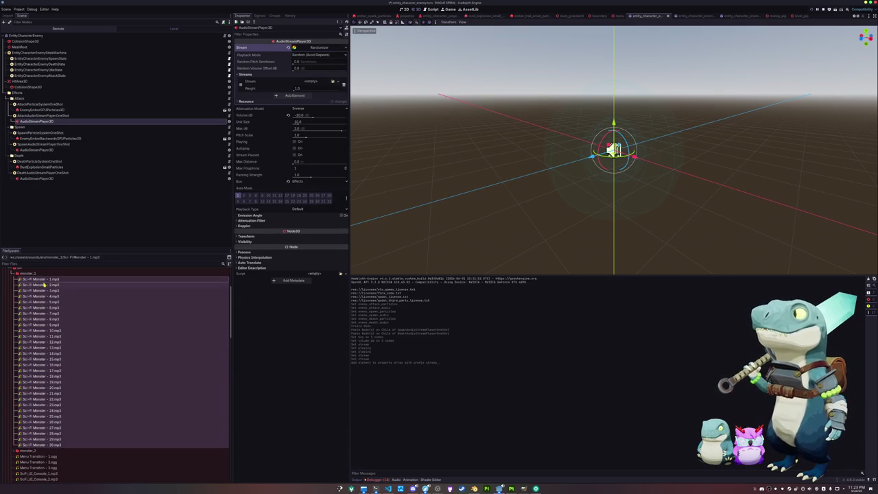
mouse_move(46, 279)
mouse_down()
mouse_move(323, 84)
mouse_move(297, 95)
mouse_up()
click(296, 96)
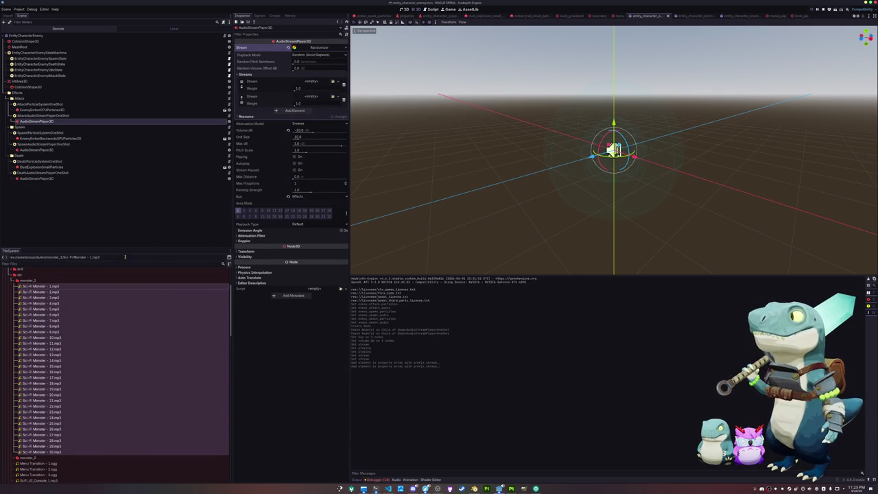
Load Sci-Fi Monster - 1 and - 2 into the two slots and add random pitch variation.
click(39, 286)
drag(39, 290, 312, 85)
click(39, 296)
drag(39, 296, 312, 104)
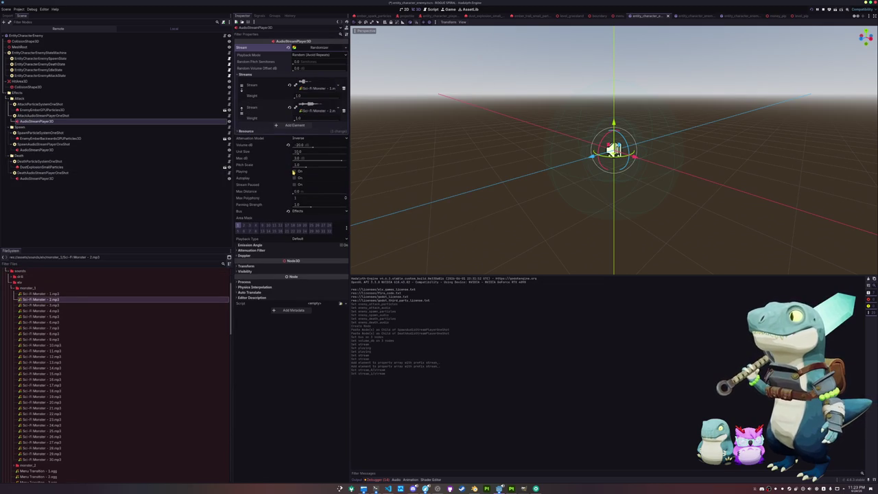
click(294, 172)
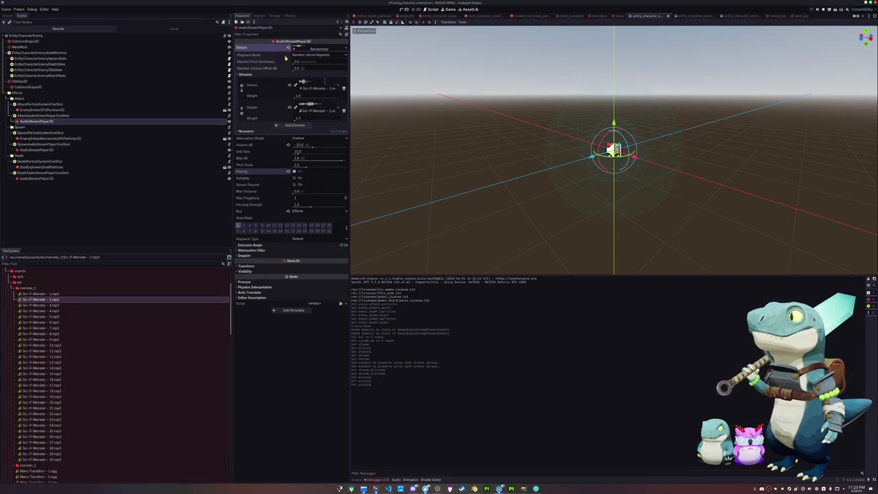
drag(301, 64, 302, 62)
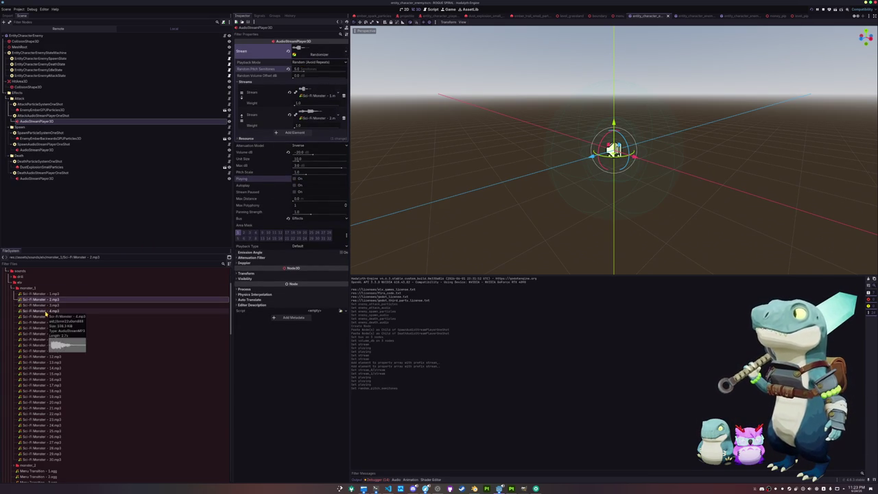
Try Sci-Fi Monster - 3 in a third stream slot, then remove that entry.
click(42, 311)
click(294, 132)
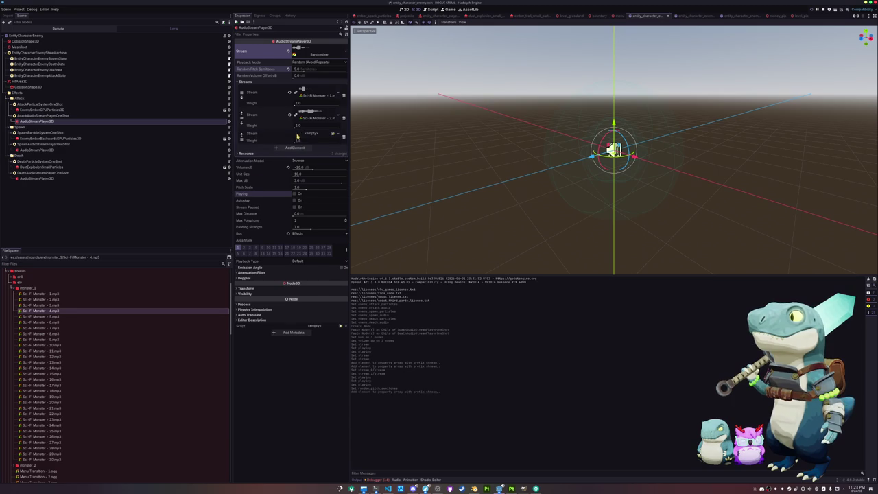
click(50, 306)
mouse_move(45, 311)
mouse_down()
mouse_move(264, 190)
mouse_move(312, 135)
mouse_up()
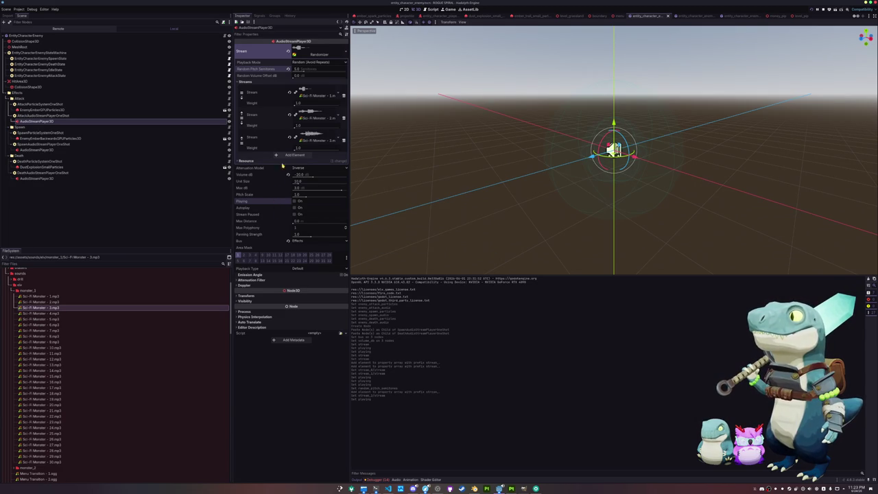
click(344, 141)
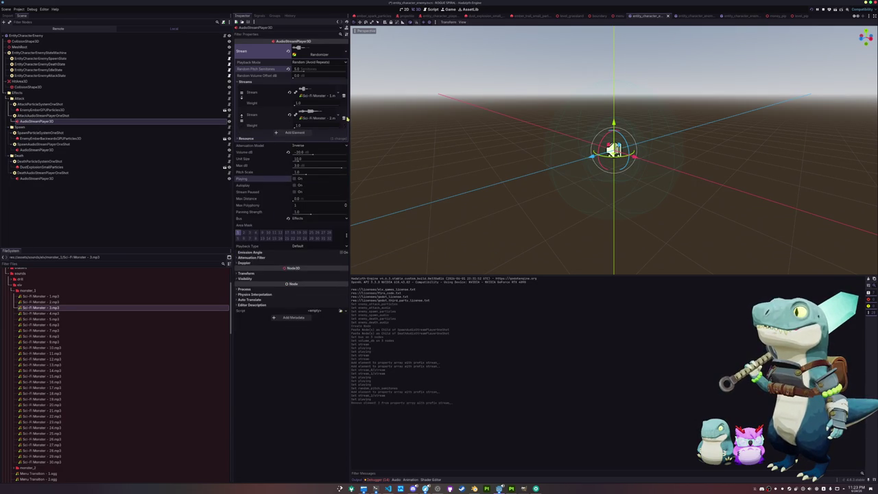
Copy the attack randomizer stream and paste it onto the death sound's audio player.
right_click(269, 51)
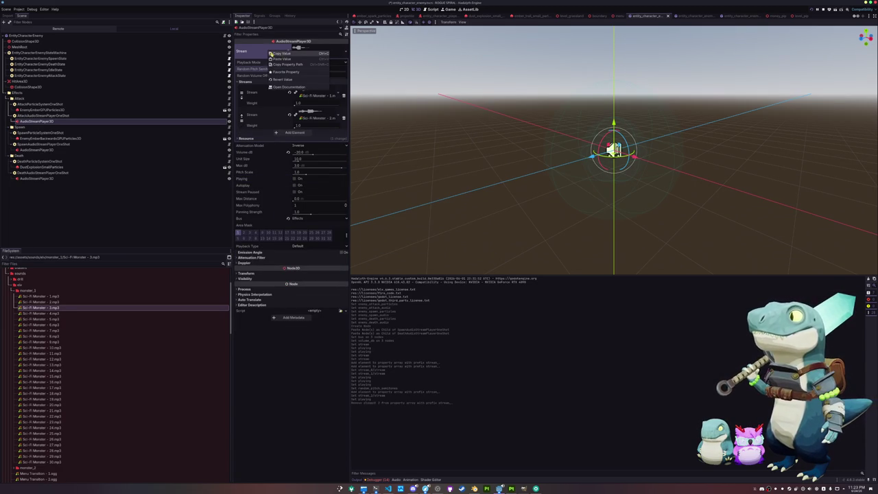
click(281, 53)
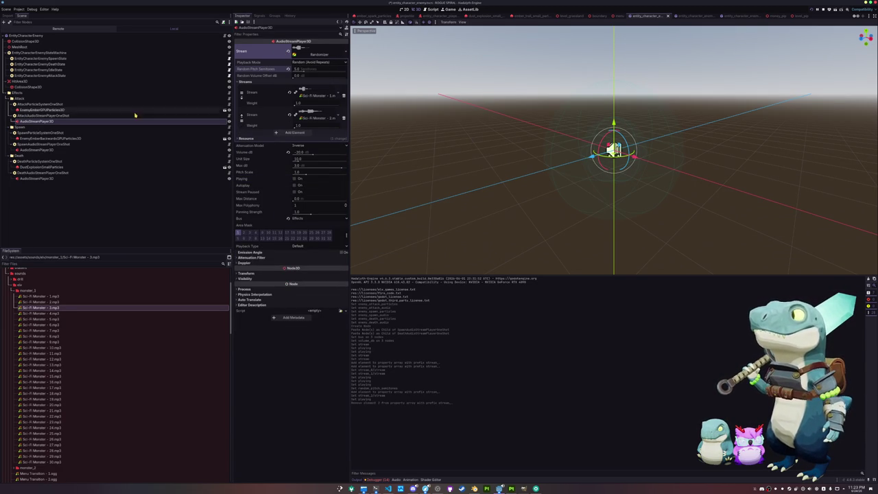
click(37, 178)
right_click(257, 48)
click(265, 57)
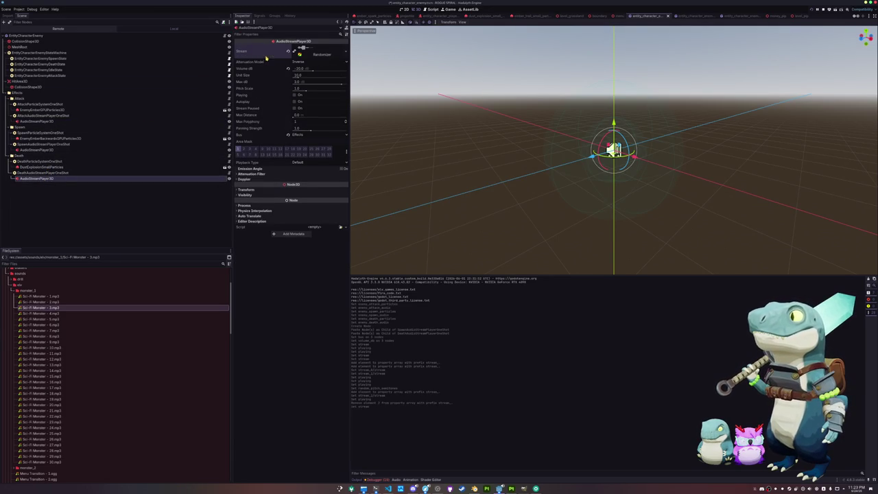
Clear the randomizer's stream entries and load Sci-Fi Monster - 30 into the first slot.
click(81, 121)
click(344, 96)
click(344, 96)
click(344, 97)
click(344, 96)
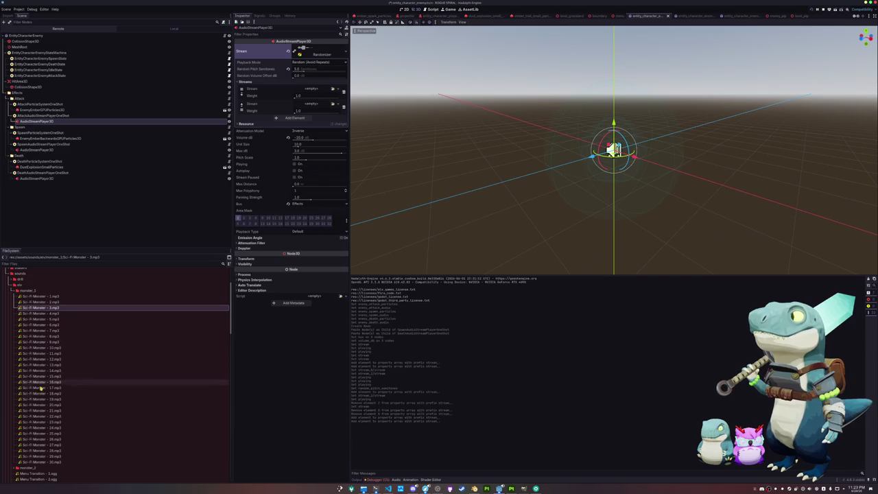
mouse_move(41, 463)
mouse_down()
mouse_move(204, 251)
mouse_move(307, 92)
mouse_up()
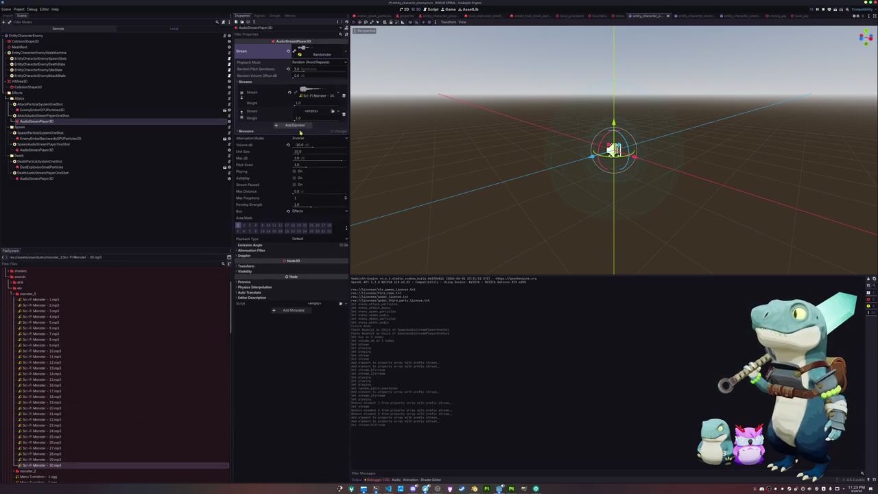
click(295, 172)
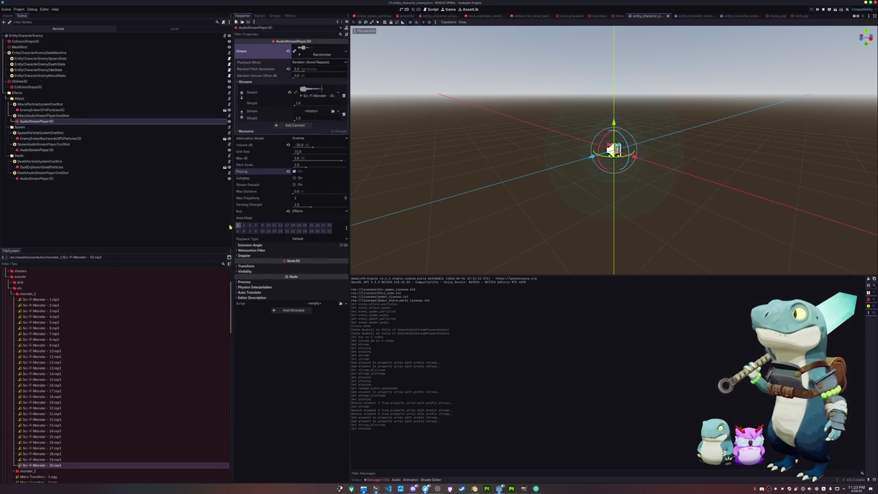
Try Sci-Fi Monster - 29 and - 28 in the second slot, removing each.
click(40, 459)
mouse_move(40, 460)
mouse_down()
mouse_move(41, 271)
mouse_move(309, 111)
mouse_up()
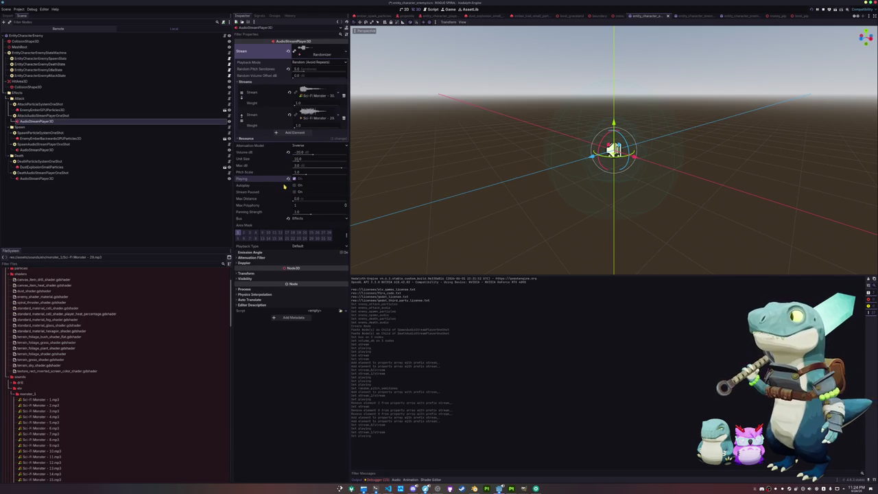
click(343, 117)
click(295, 110)
scroll(75, 384, down, 5)
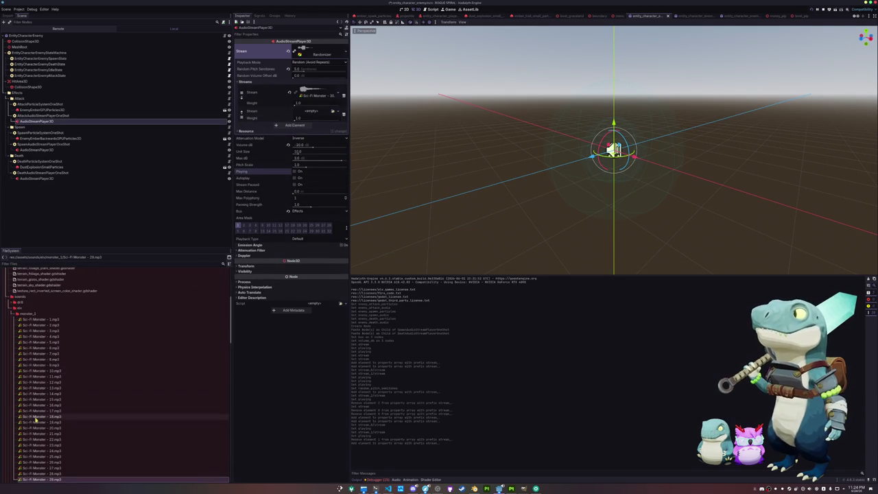
click(41, 448)
drag(42, 447, 307, 111)
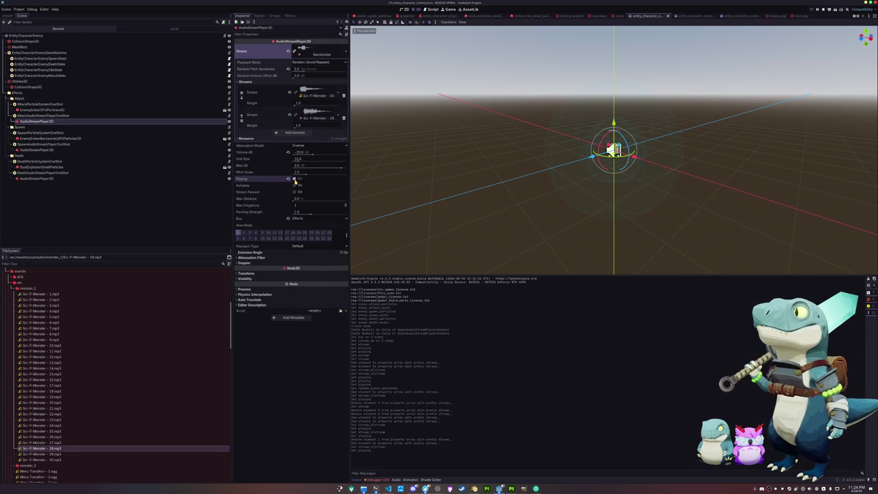
click(344, 118)
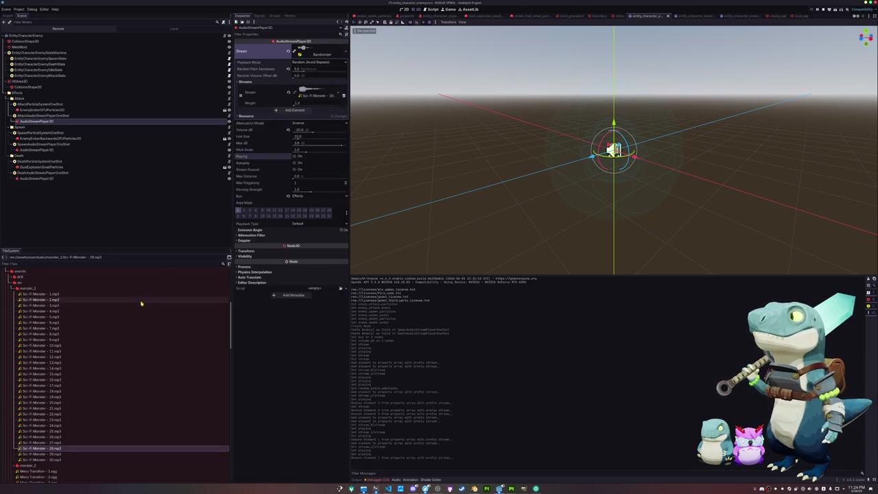
Try Sci-Fi Monster - 26 as a second clip, then remove it and keep one clip.
mouse_move(48, 443)
mouse_down()
mouse_move(302, 114)
mouse_move(305, 94)
mouse_up()
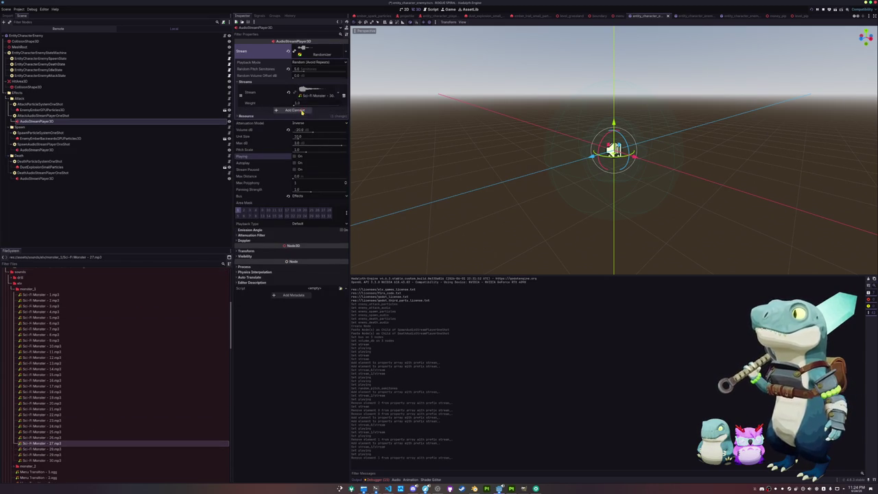
click(294, 109)
mouse_move(48, 438)
mouse_down()
mouse_move(131, 380)
mouse_move(307, 113)
mouse_up()
click(295, 179)
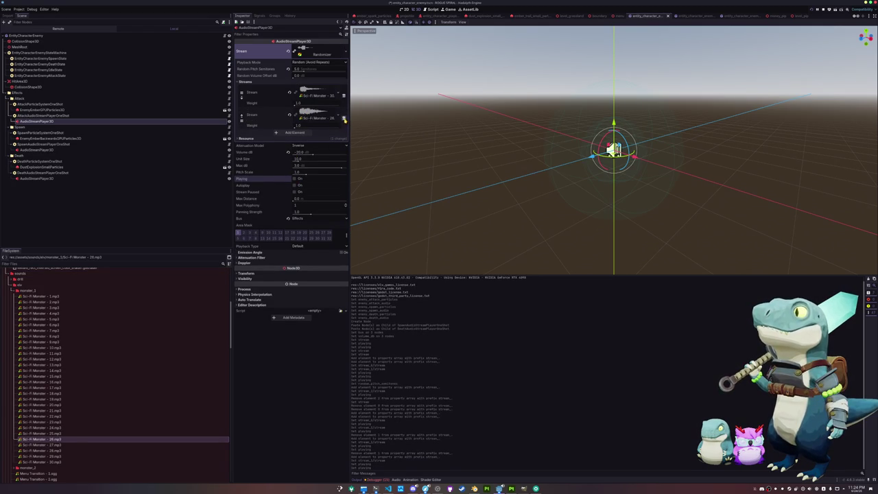
click(343, 117)
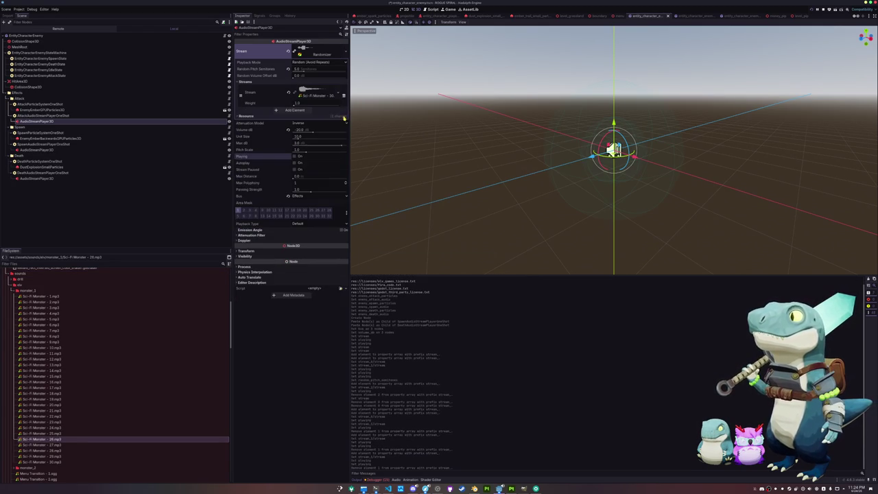
click(296, 157)
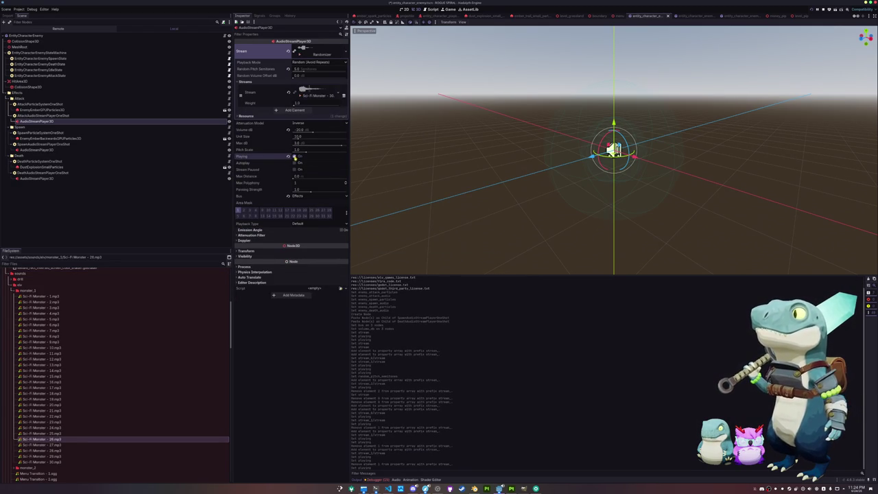
click(39, 151)
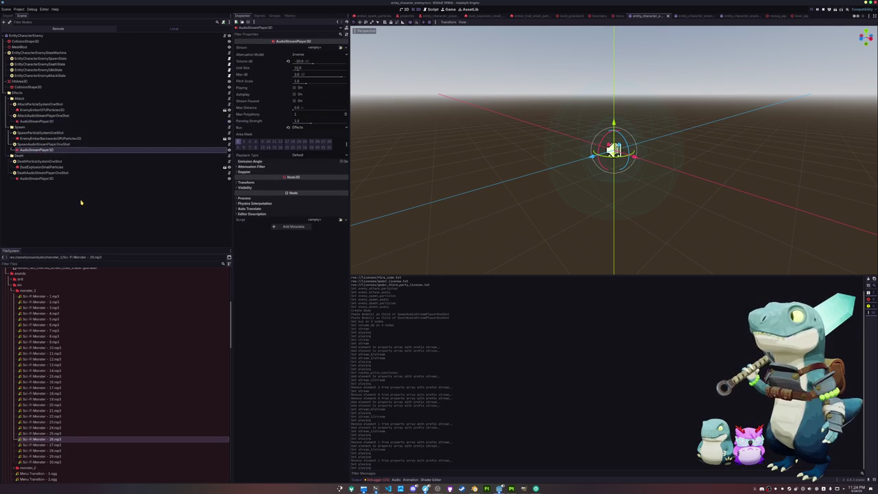
Make the spawn stream an AudioStreamRandomizer with 5 pitch semitones and load Sci-Fi Monster - 10.
click(346, 49)
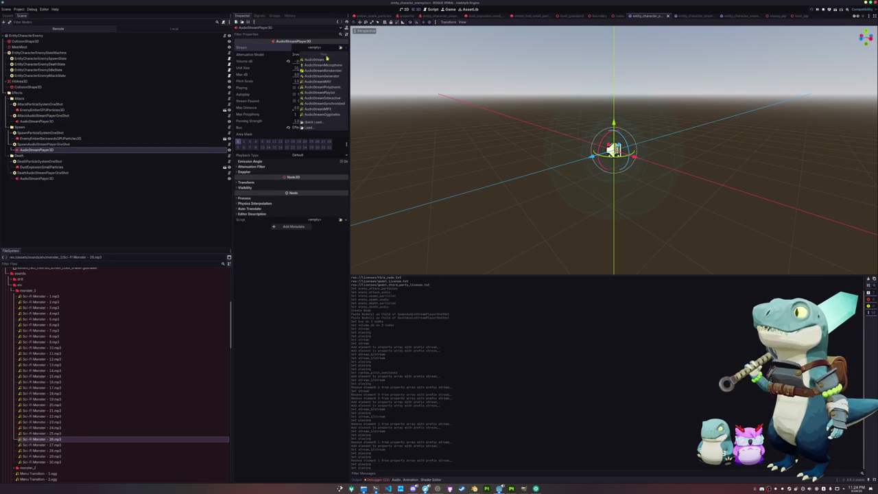
click(324, 73)
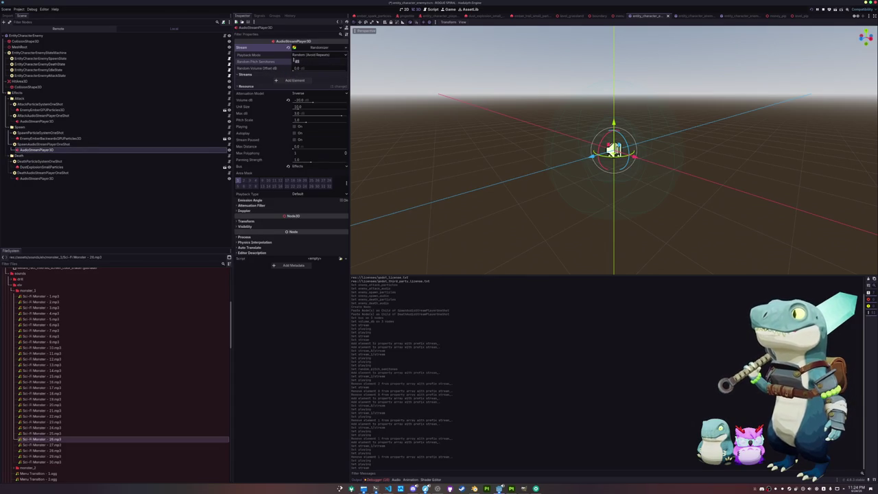
key(Return)
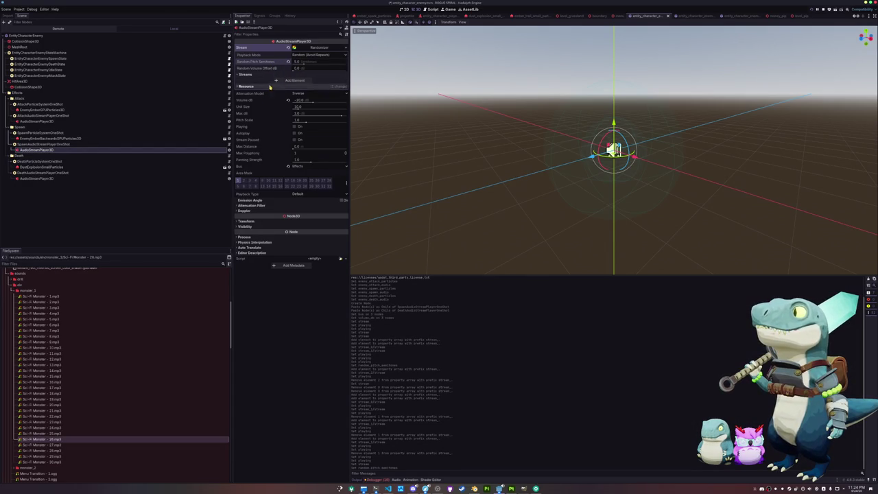
click(293, 80)
drag(40, 349, 312, 82)
click(295, 149)
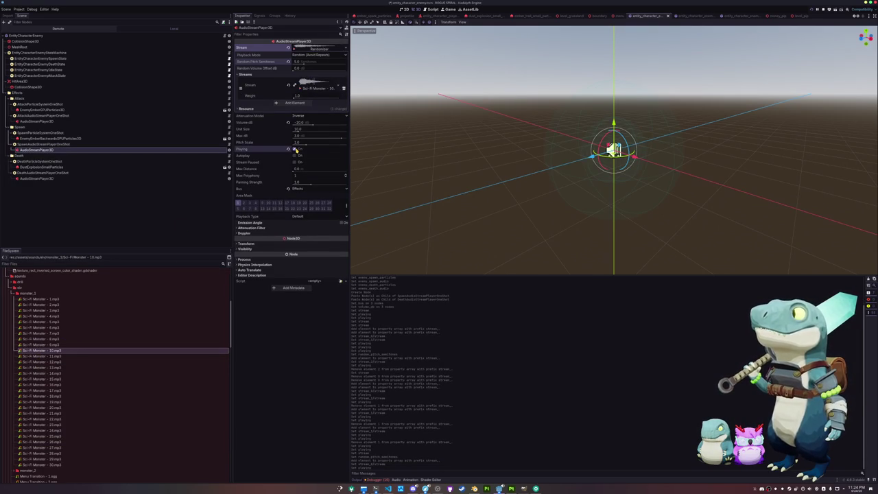
Add Sci-Fi Monster - 11 and - 12 as second and third slots and preview.
click(299, 105)
drag(53, 357, 305, 105)
click(295, 179)
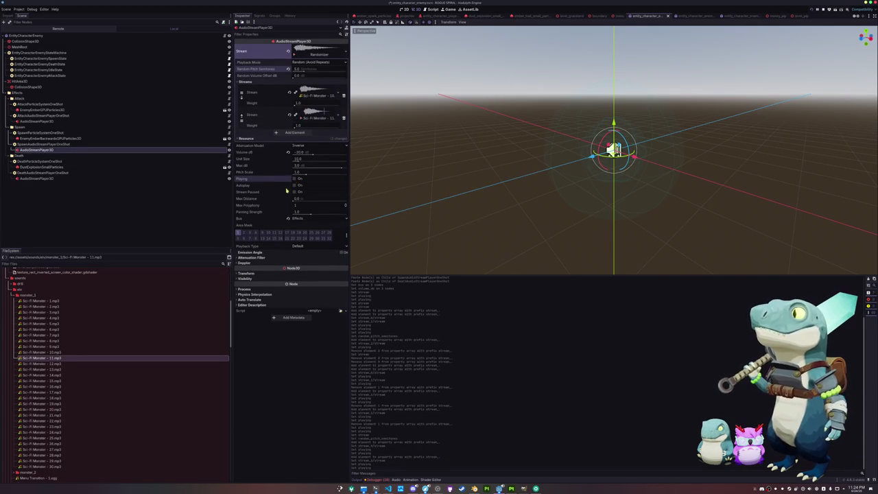
click(295, 132)
drag(55, 364, 304, 135)
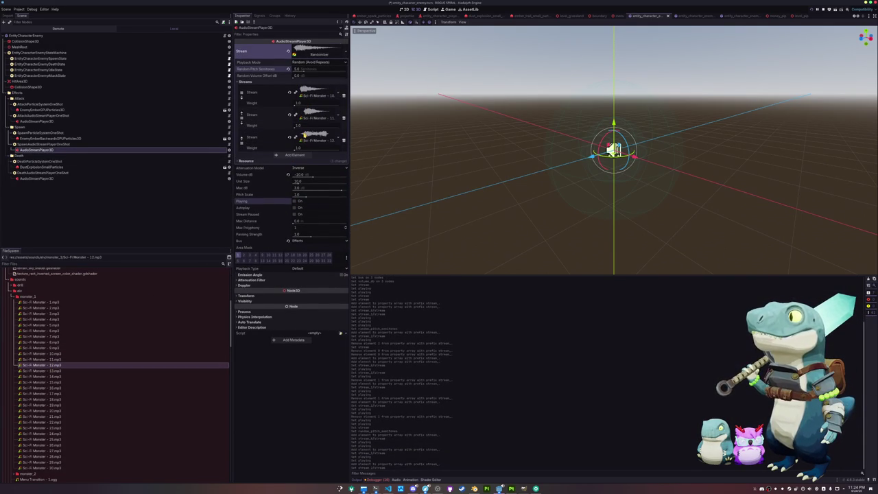
click(296, 201)
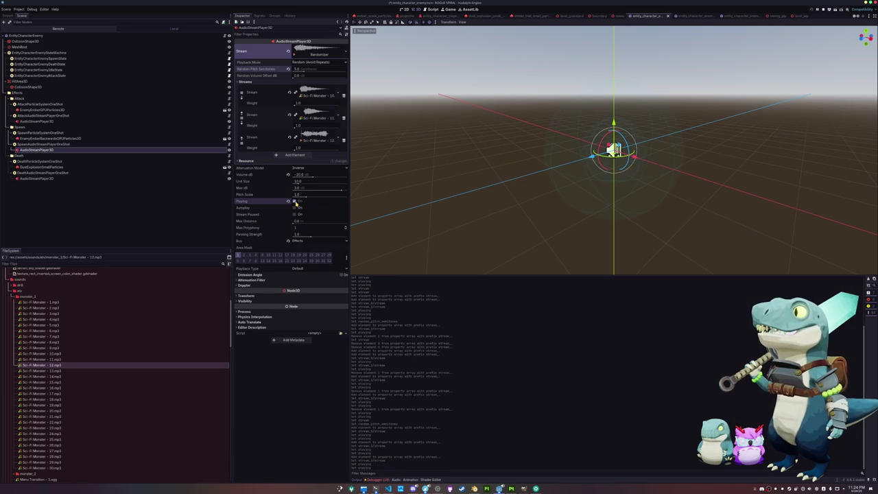
click(295, 202)
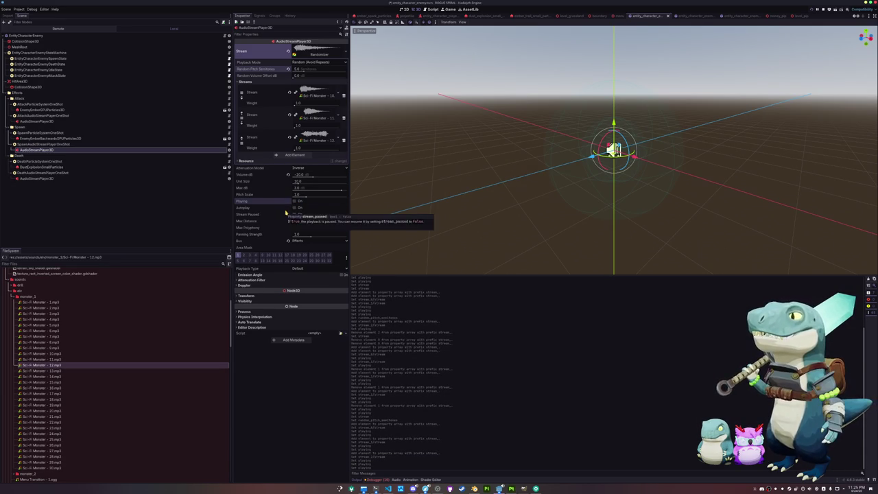
Check the death sound's randomizer, then select the root EntityCharacterEnemy node.
click(39, 179)
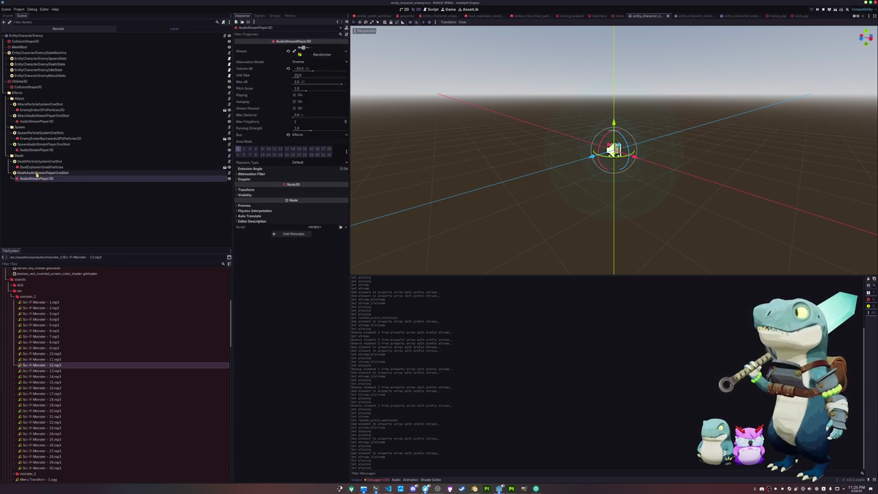
click(302, 54)
click(34, 149)
click(36, 120)
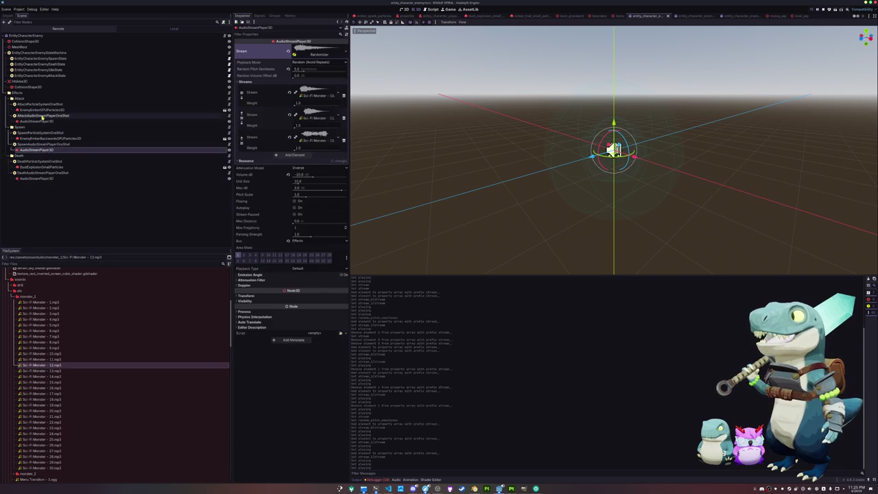
click(38, 105)
click(28, 35)
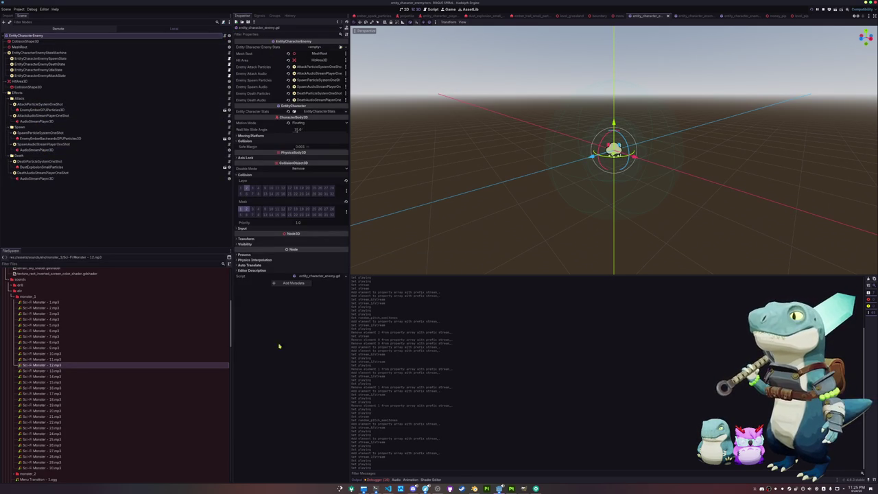
click(388, 488)
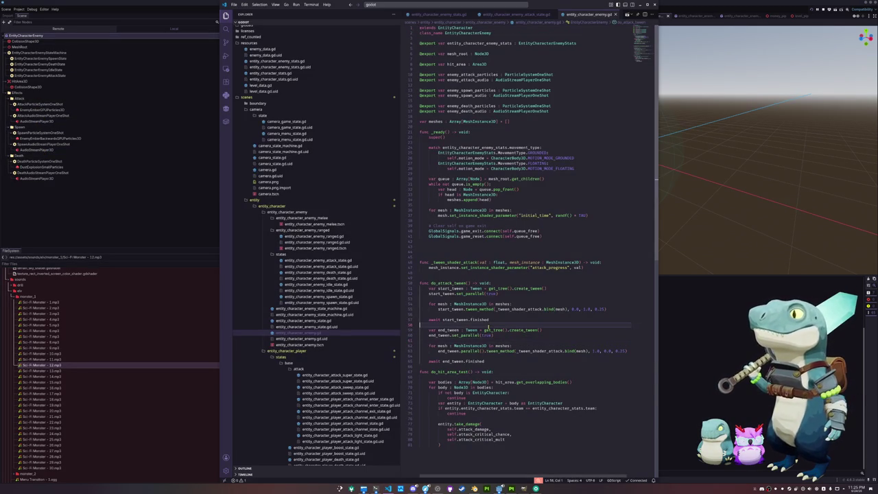
In entity_character_enemy_spawn_state.gd, add enemy.enemy_spawn_particles.spawn_oneshot_particles() to enter_state.
click(323, 297)
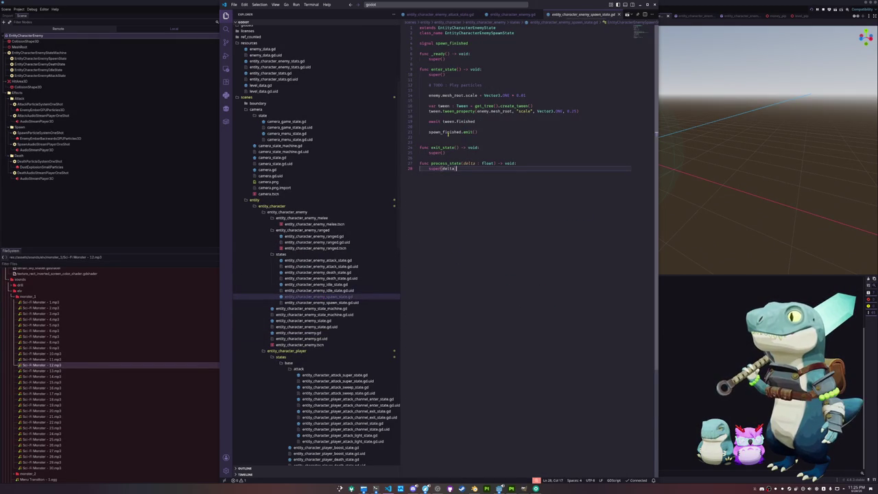
key(Up)
key(Up)
key(Up)
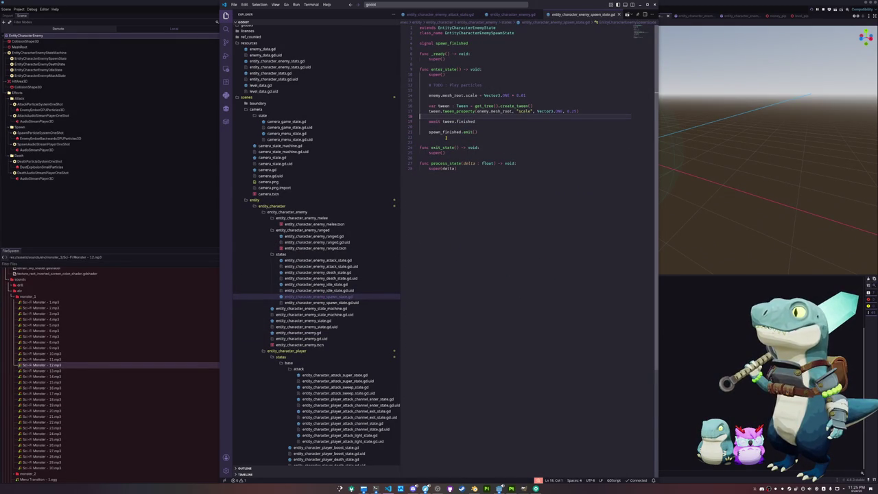
key(Up)
key(Up)
key(Up)
key(End)
key(Return)
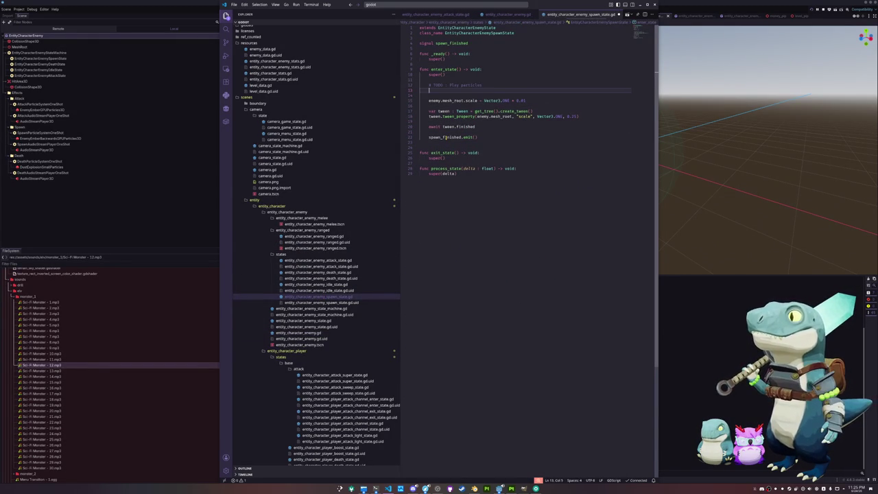
text(enemy.spawn)
key(Down)
key(Return)
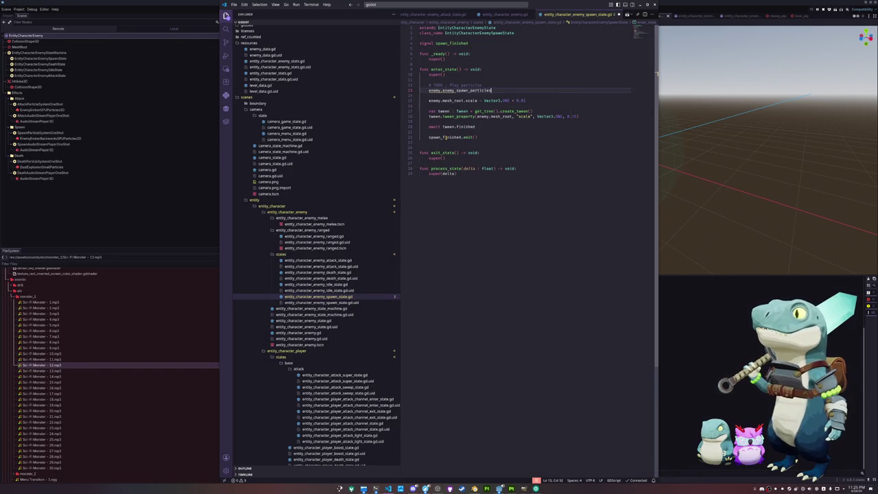
text(.spawn)
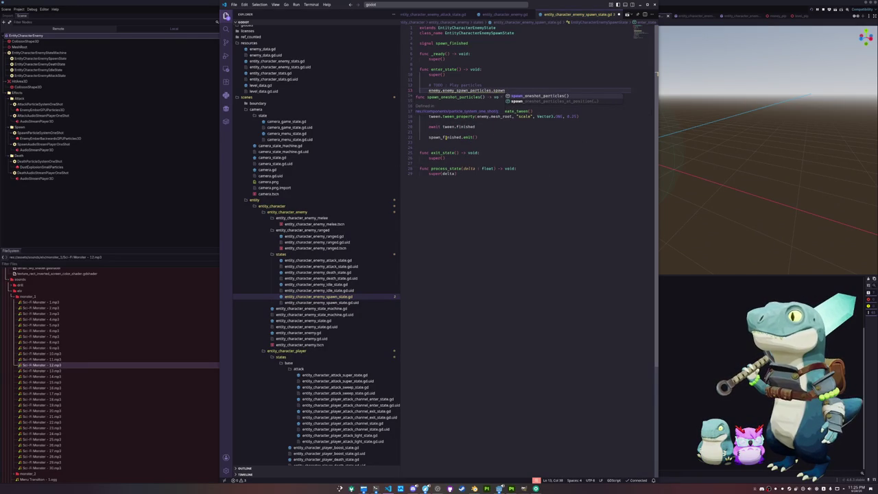
key(Return)
key(Return)
Add enemy.enemy_spawn_audio.spawn_oneshot_audio() below it and delete the Play particles TODO.
text(enemy.enemy_)
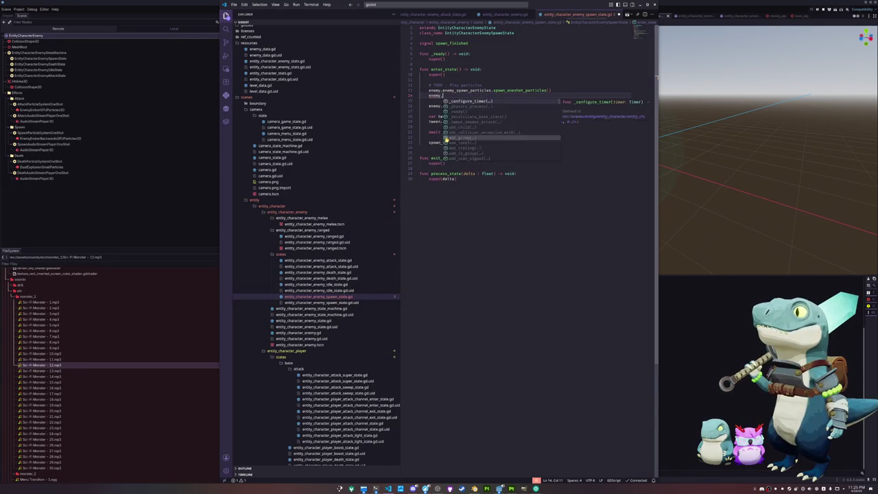
text(spawn)
key(Return)
text(.spawn)
key(Return)
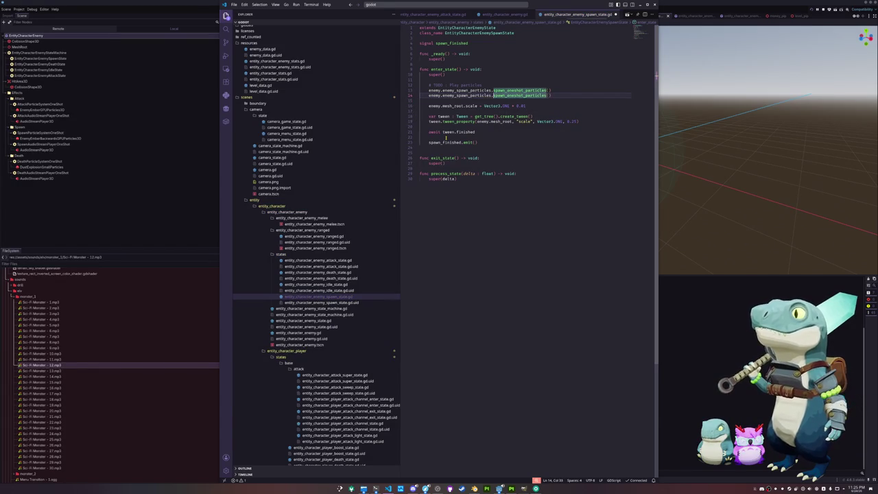
key(shift+alt+Right)
key(shift+alt+Right)
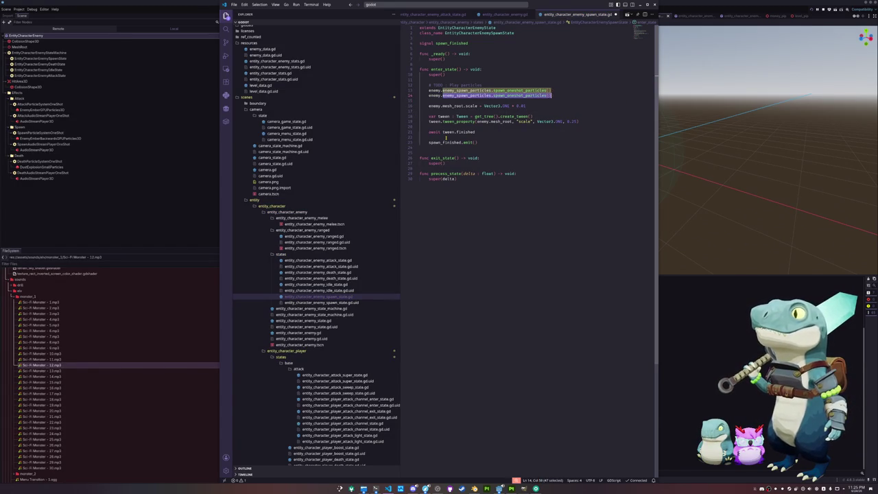
text(enemy_spawn_audio.spawn)
key(Return)
key(Up)
key(Up)
key(shift+Down)
key(BackSpace)
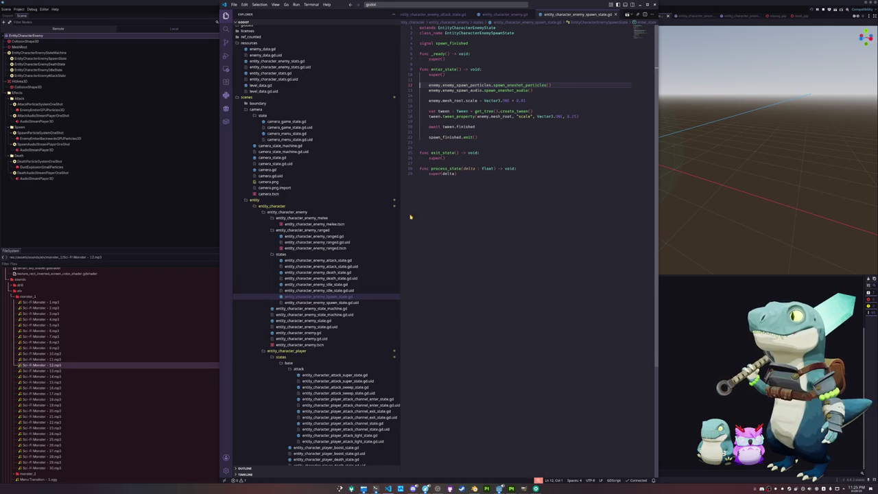
Open the enemy attack state script and remove its Spawn post particles TODO comment.
click(319, 284)
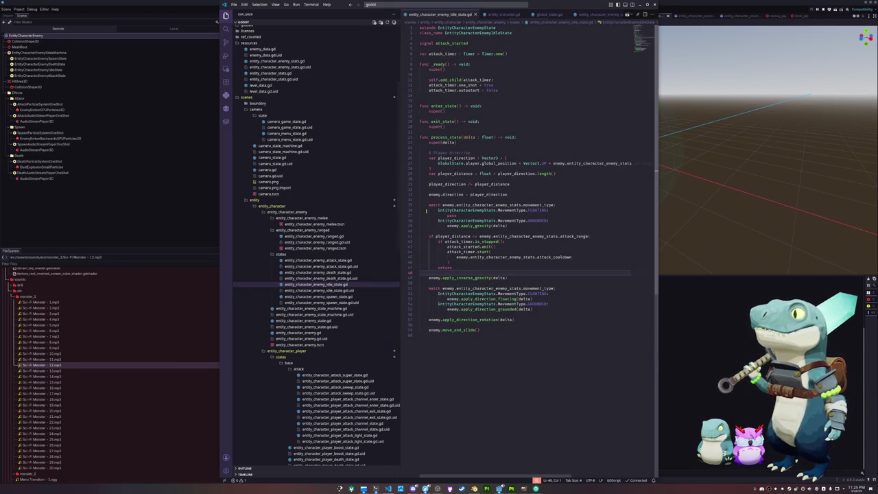
click(335, 273)
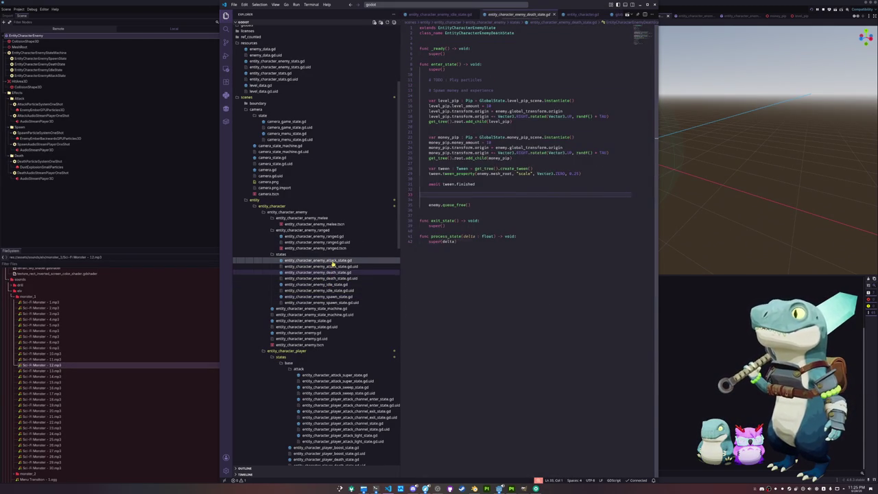
click(332, 261)
key(Down)
key(Down)
key(shift+Down)
key(shift+Down)
key(Delete)
key(Up)
key(Up)
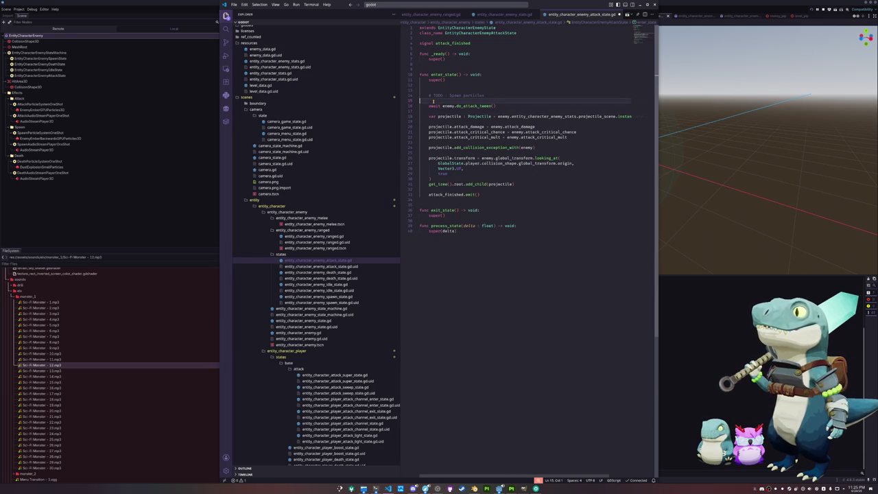
key(Return)
Add enemy.enemy_attack_particles.spawn_oneshot_particles() and enemy.enemy_attack_audio.spawn_oneshot_audio() calls.
text(enemy)
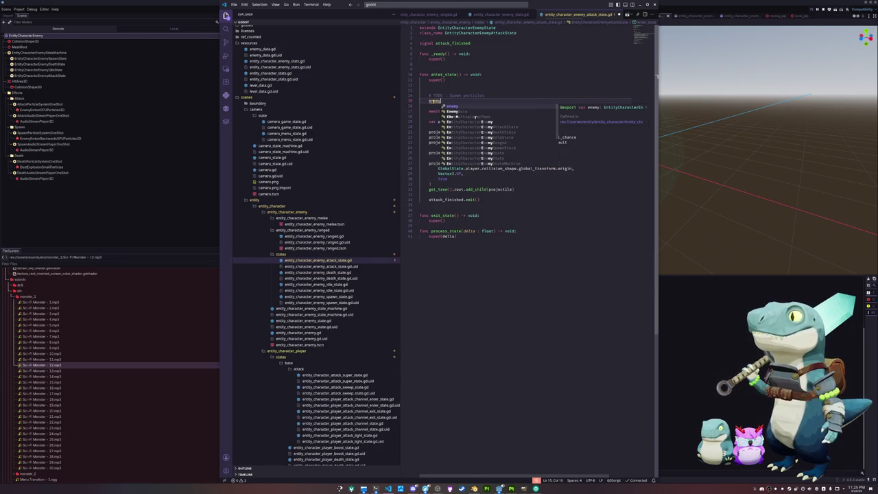
text(.attack)
key(Down)
key(Down)
key(Down)
key(Down)
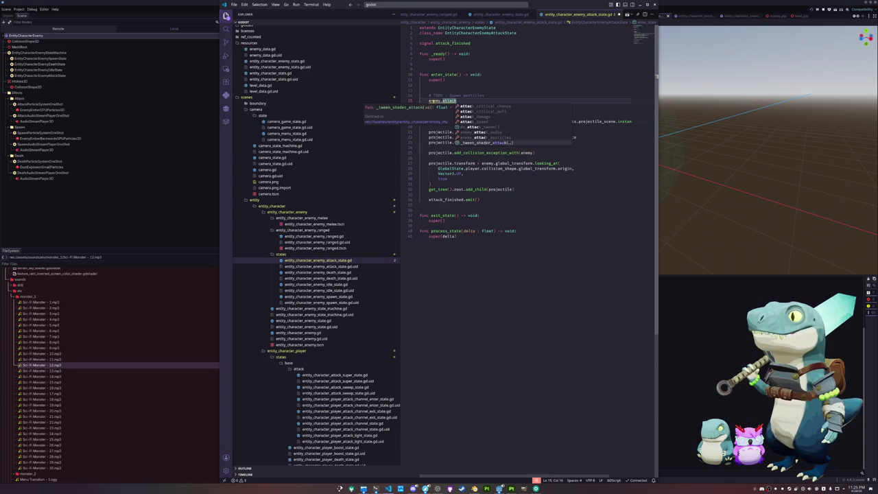
key(Return)
text(.sp)
key(Return)
key(Return)
text(enemy.enemy_a)
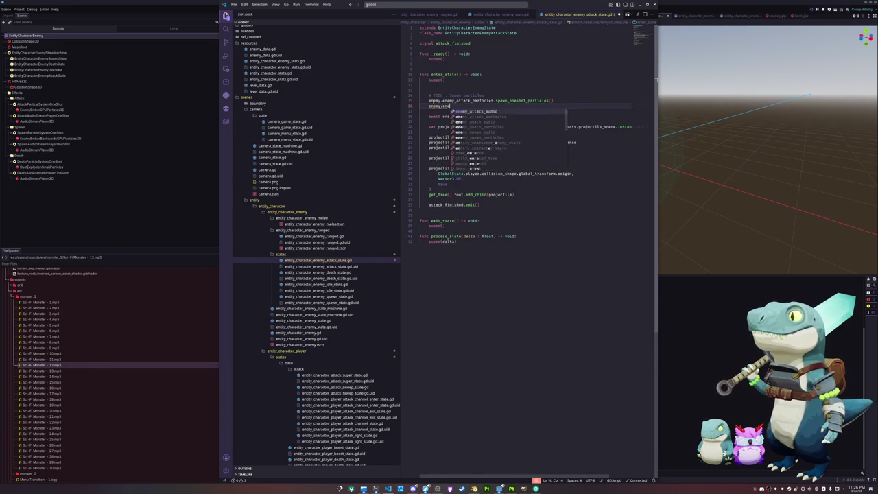
key(Return)
text(.spaw)
key(Return)
Delete the remaining TODO comment line and the leftover empty line.
key(Up)
key(Up)
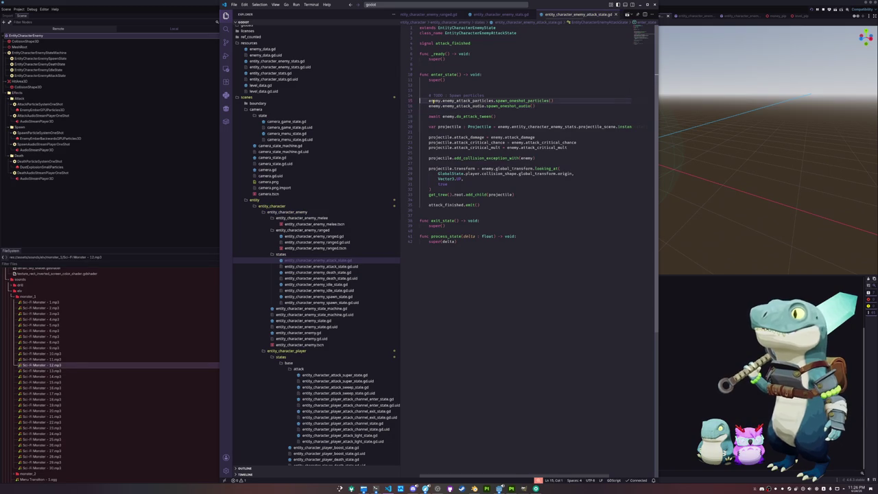
key(ctrl+shift+k)
key(Up)
key(Delete)
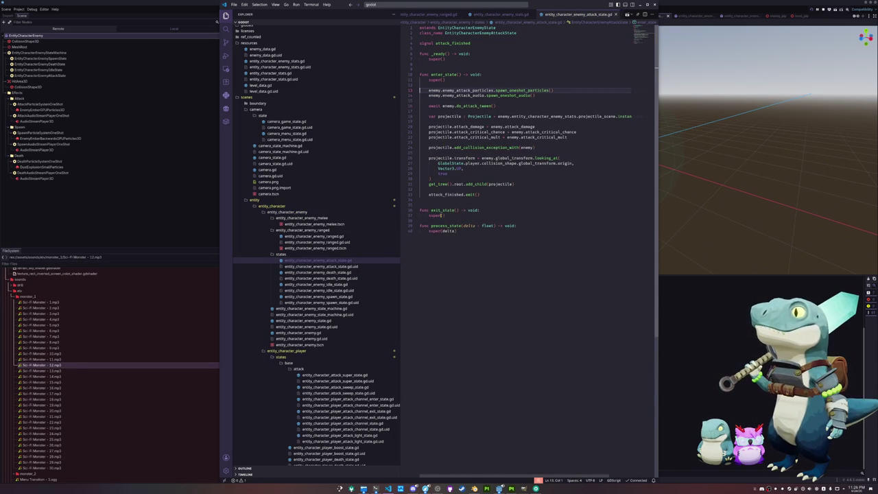
In the death state, add enemy_death_particles.spawn_oneshot_particles() and enemy_death_audio.spawn_oneshot_audio() calls.
click(338, 273)
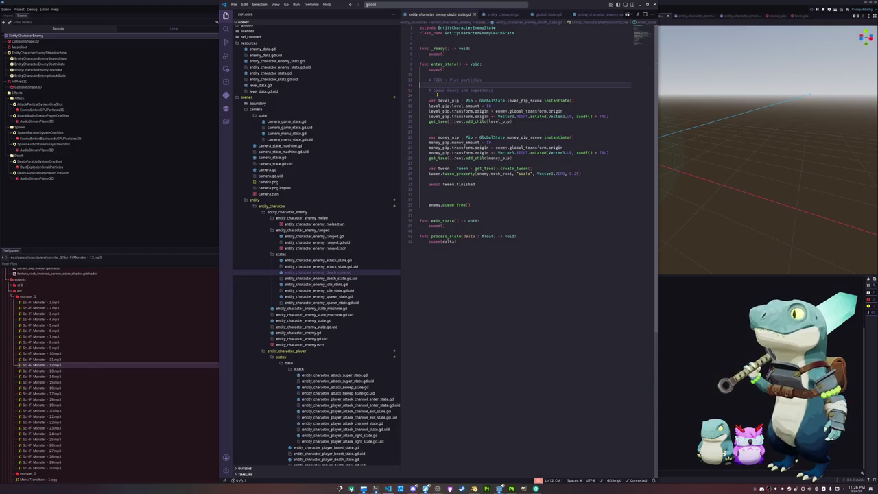
key(ctrl+z)
key(ctrl+z)
key(ctrl+z)
key(ctrl+z)
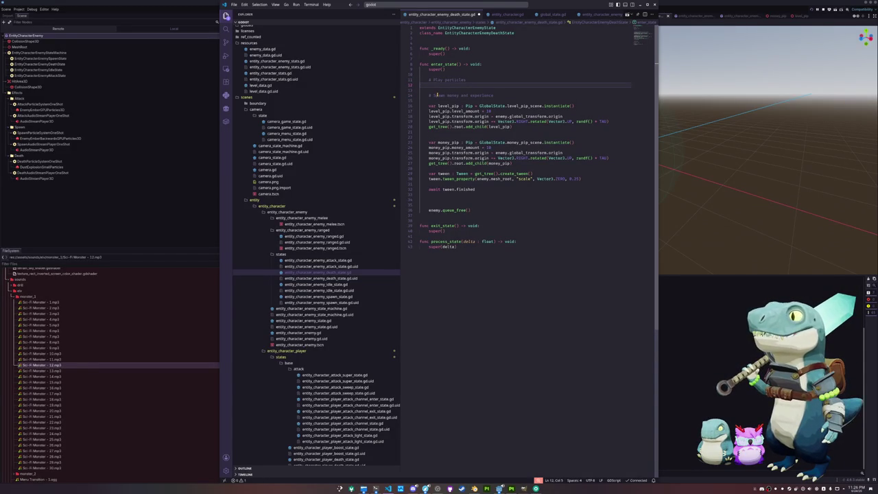
text(enemy.)
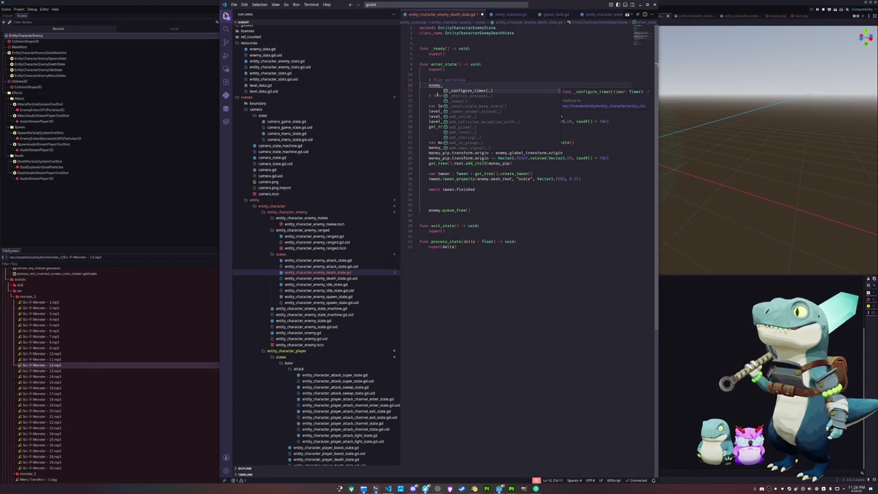
text(enemy_death_particles.spawn)
key(Return)
key(Return)
text(enemy.emy.enemy_d)
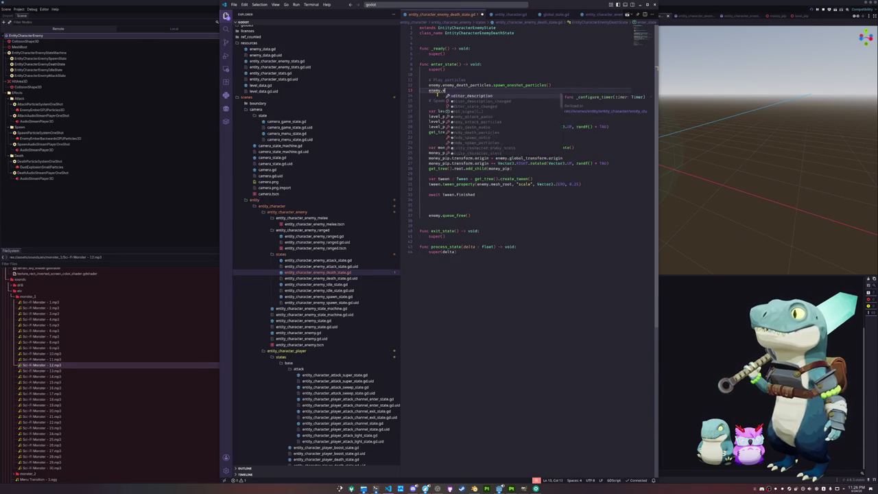
text(eath)
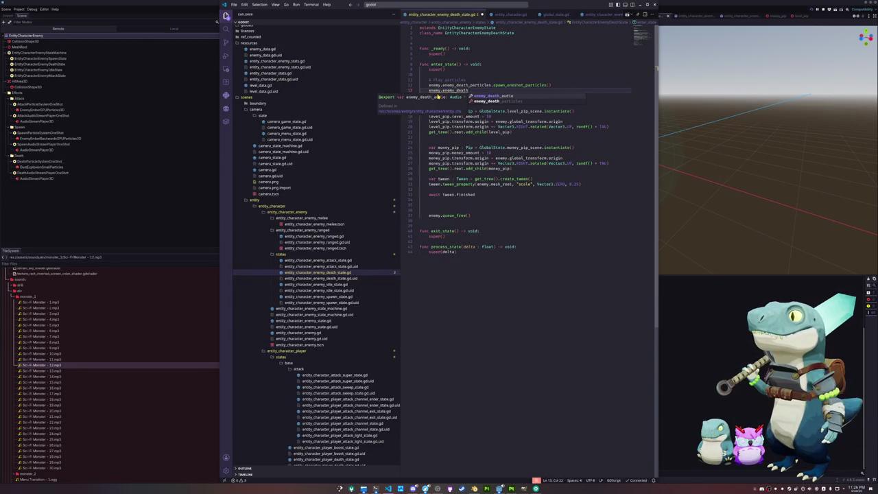
text(_audio.spawn_oneshot_audio())
key(Down)
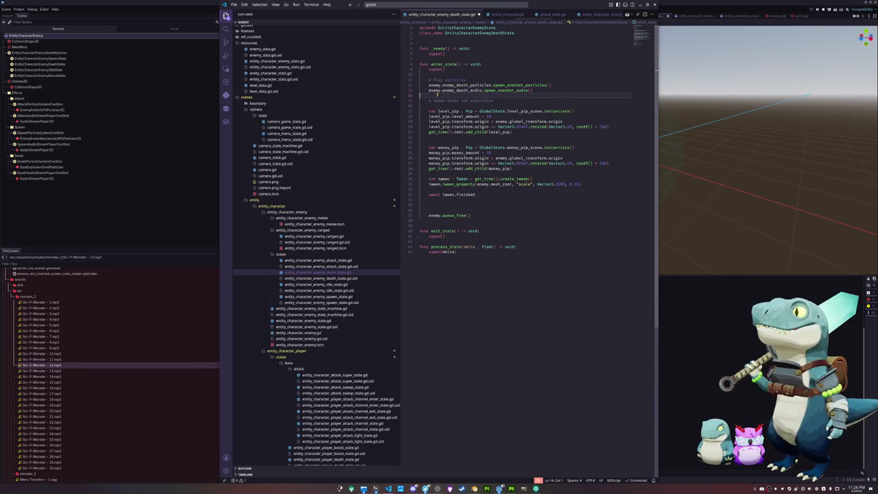
key(Up)
key(Up)
key(Return)
key(Down)
key(Down)
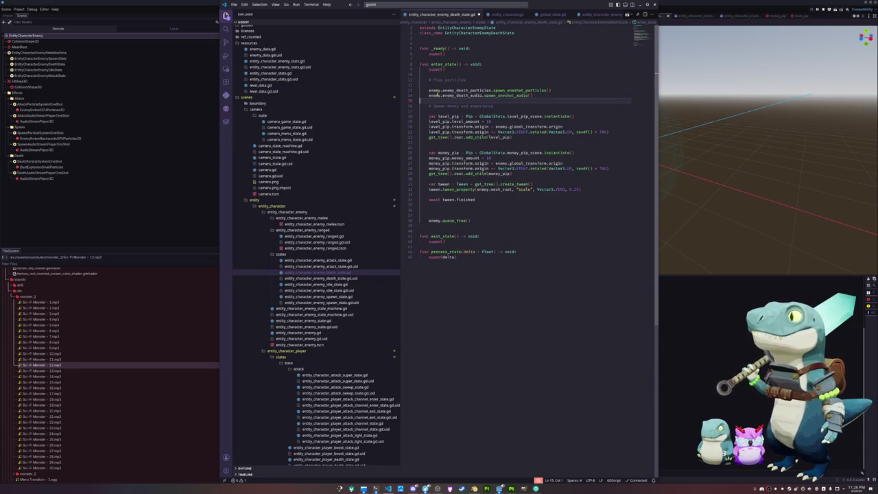
Add a '# Spawn particles' comment after super() in the attack state script.
click(336, 261)
click(456, 84)
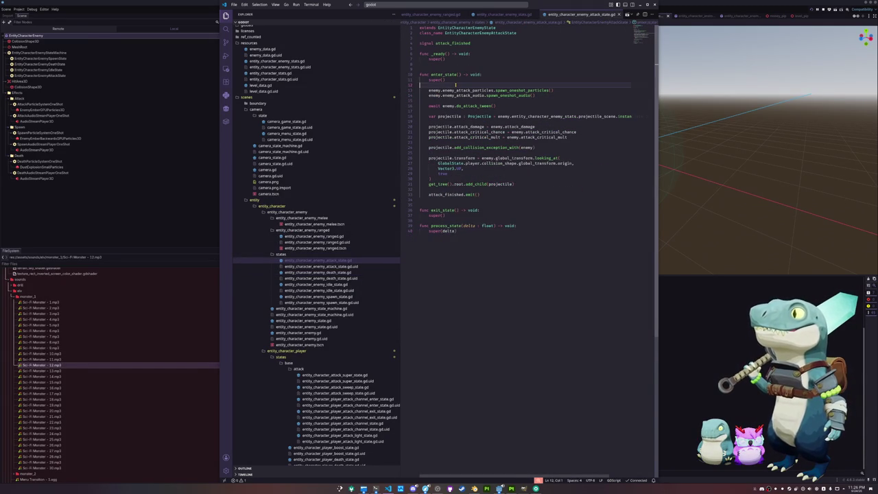
key(Return)
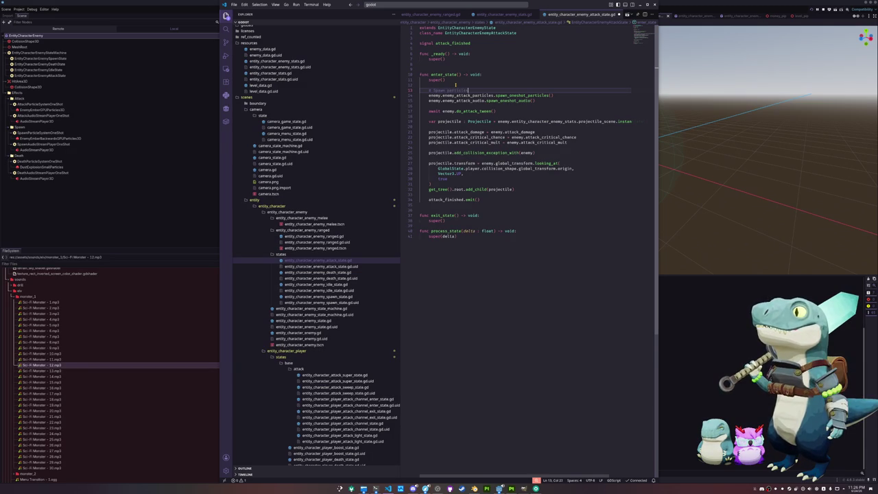
key(Return)
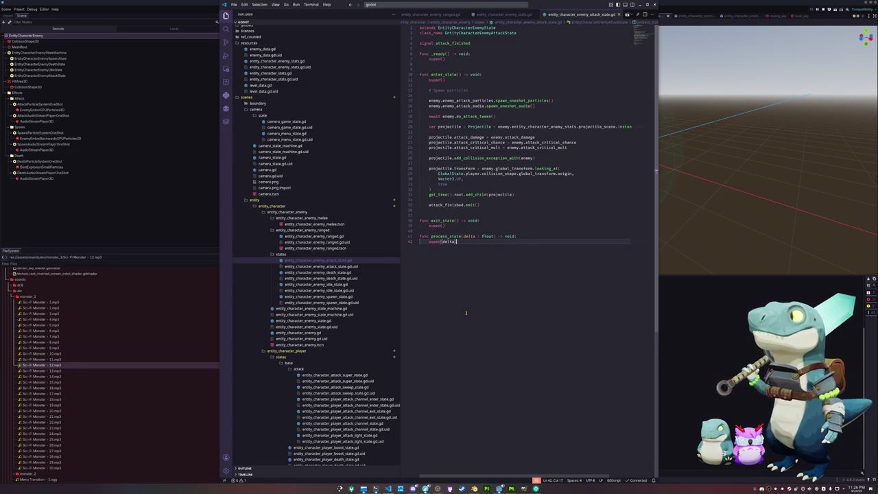
click(112, 231)
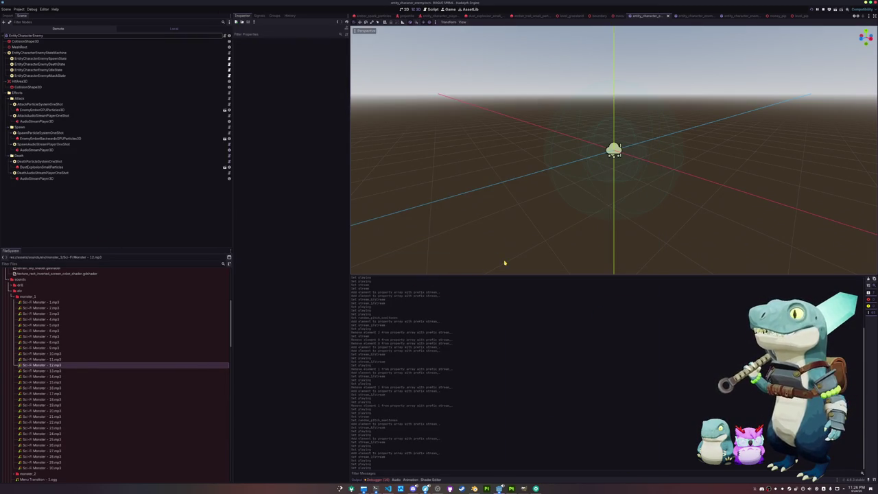
Run the game, start a new game from the title menu, then return to the code editor.
key(F5)
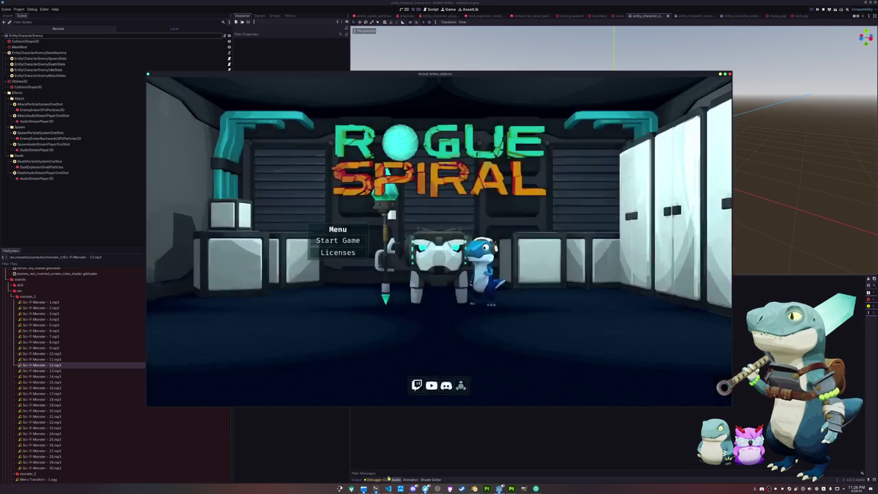
click(338, 240)
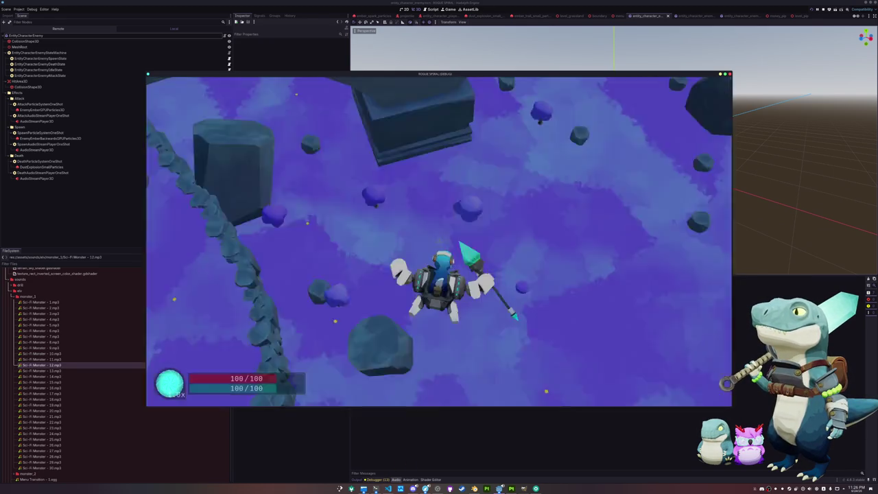
key(super)
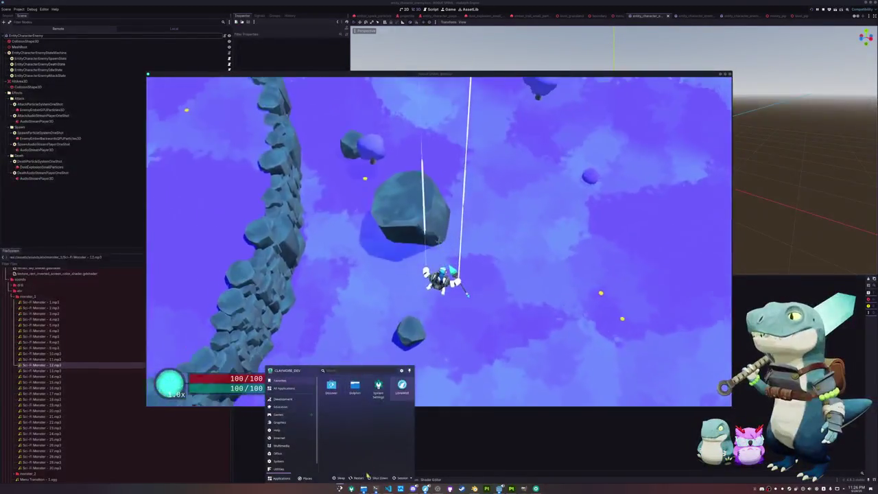
click(389, 488)
click(439, 6)
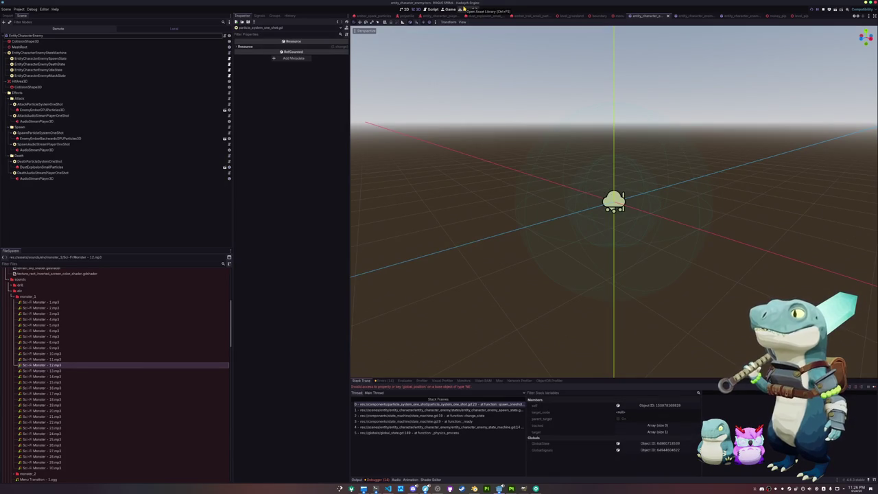
Multi-select the one-shot effect nodes from DeathAudioStreamPlayerOneShot to AttackParticle and assign their Target Node.
click(54, 173)
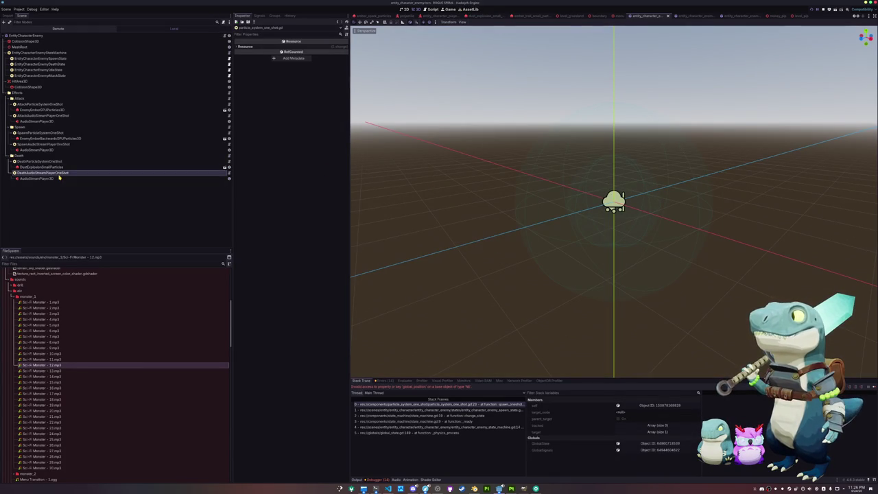
ctrl+click(41, 161)
ctrl+click(42, 144)
ctrl+click(42, 132)
ctrl+click(44, 116)
ctrl+click(46, 104)
click(316, 41)
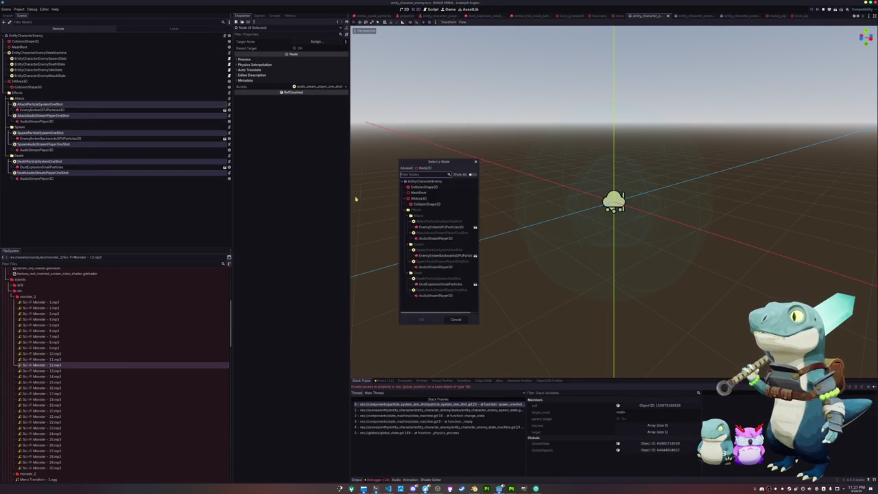
double_click(425, 182)
click(388, 489)
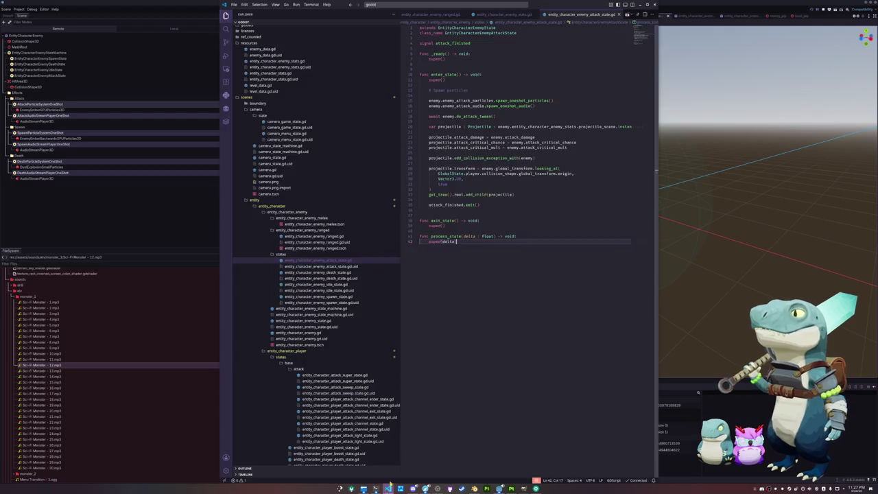
Open global_state.gd through the Ctrl+P quick file search.
key(ctrl+p)
text(global)
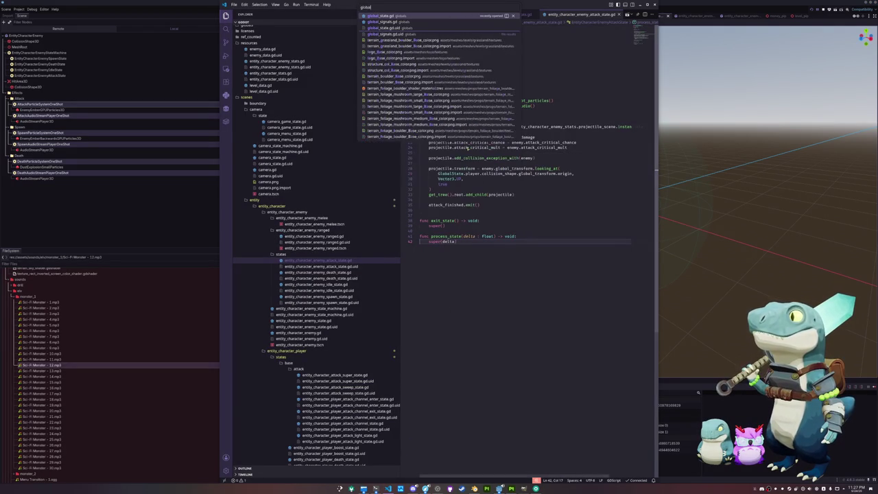
key(Escape)
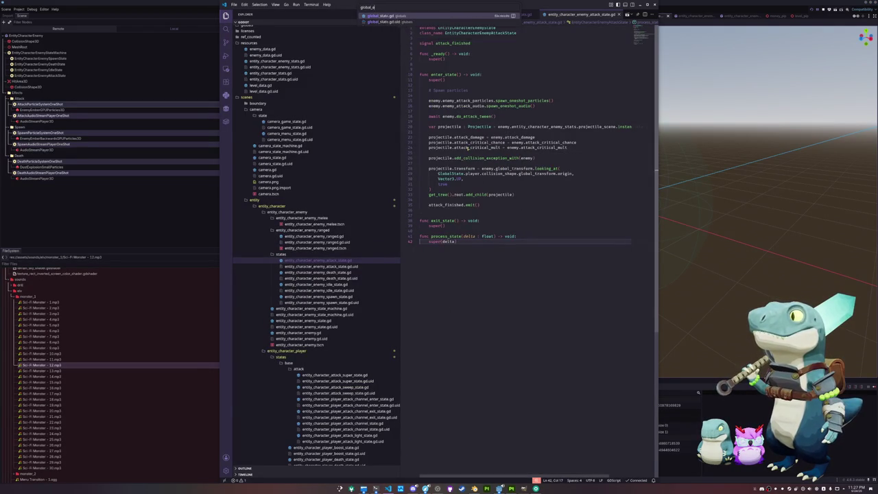
key(ctrl+p)
text(global)
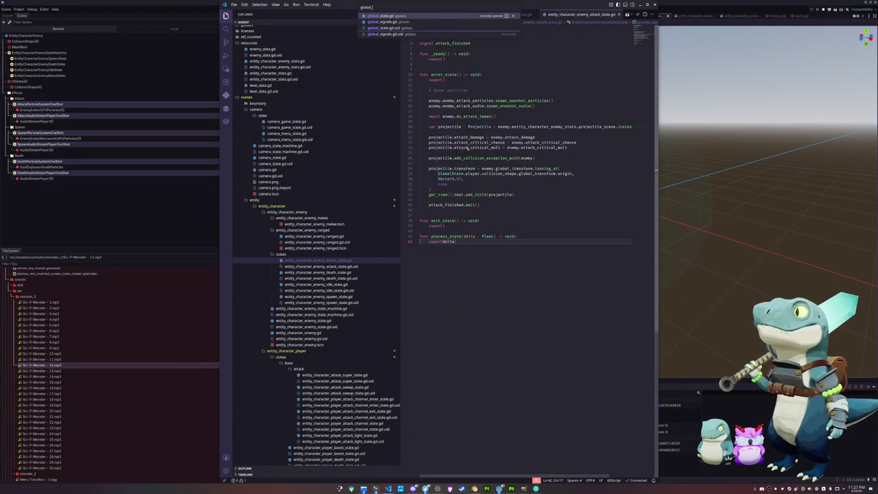
key(Return)
Change enemy_spawn_time to 10.0, then run the game from Godot.
scroll(472, 155, up, 10)
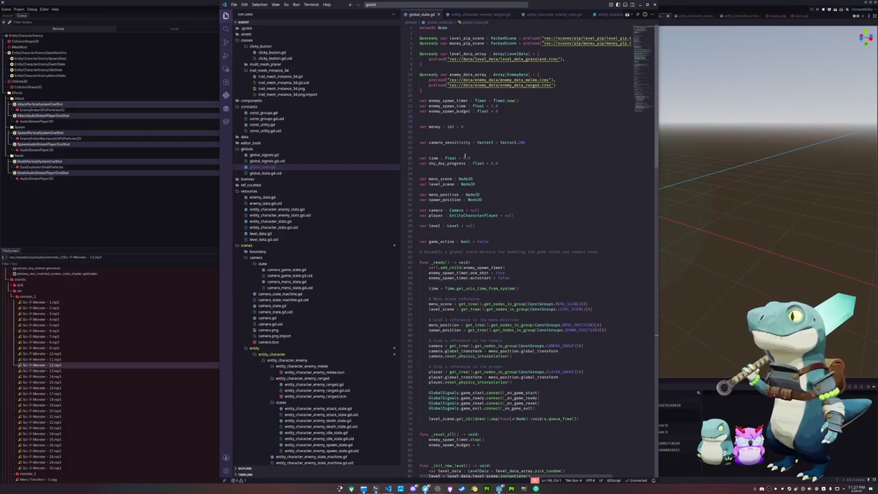
double_click(507, 107)
key(shift+Left)
text(2)
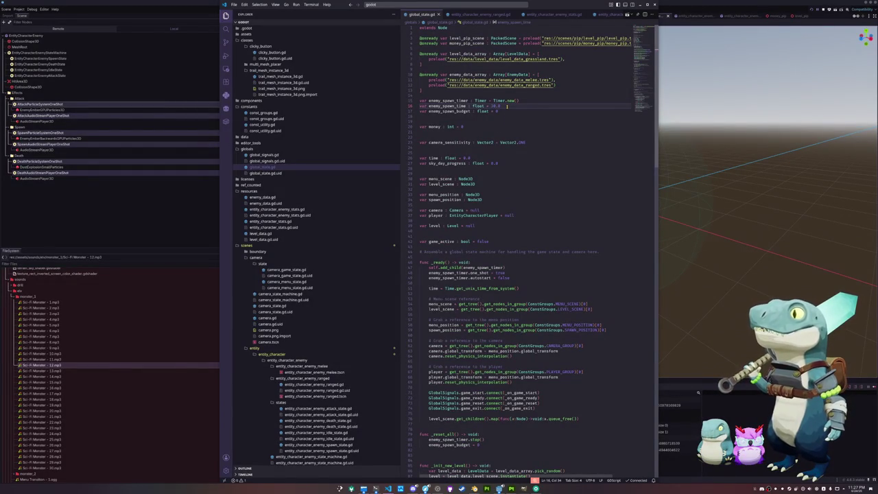
click(738, 160)
key(F5)
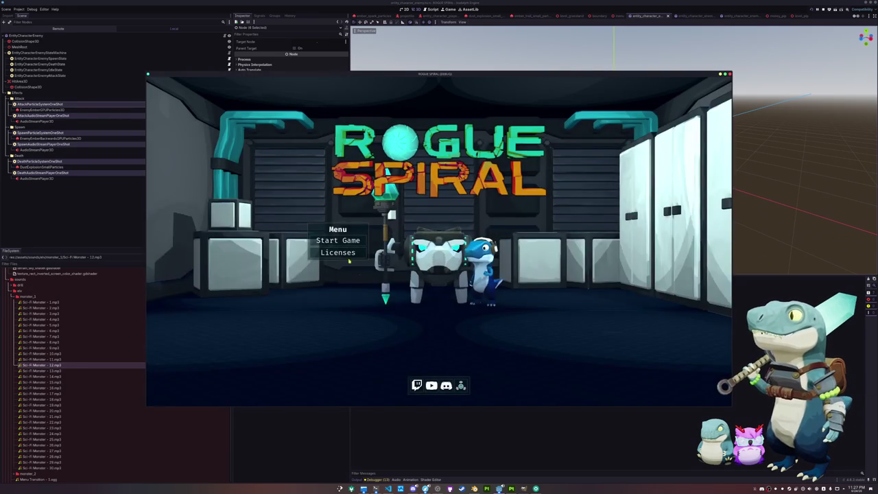
Start a new game and dash and run the player toward the rock arch.
click(337, 241)
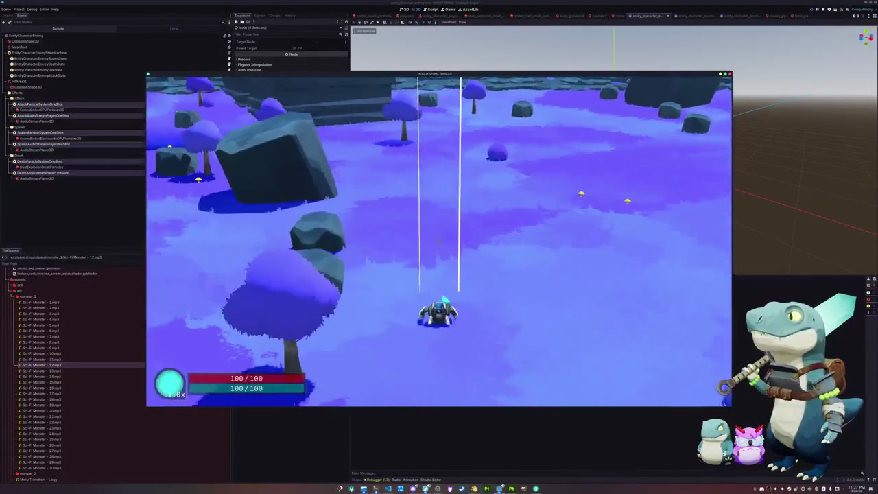
key(space)
key(w)
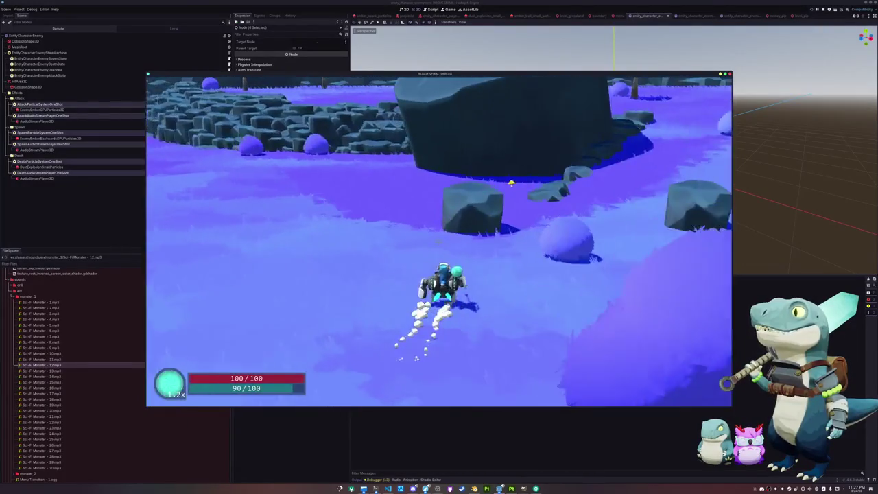
key(w)
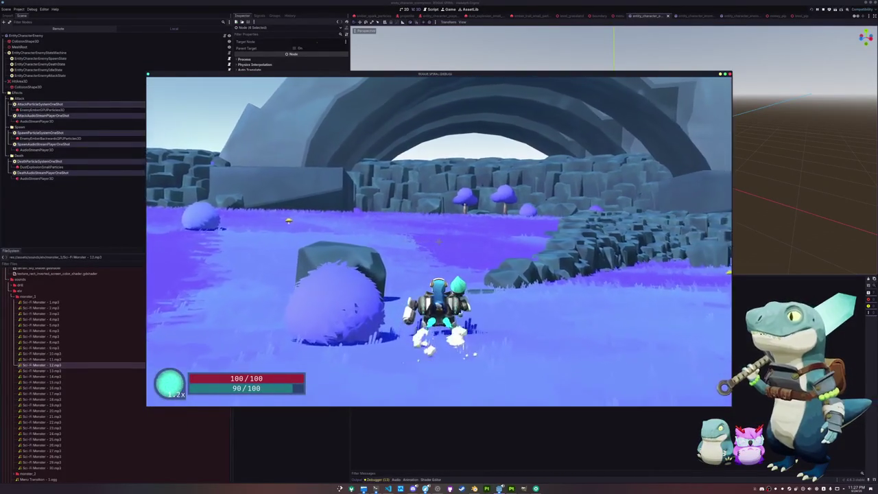
key(w)
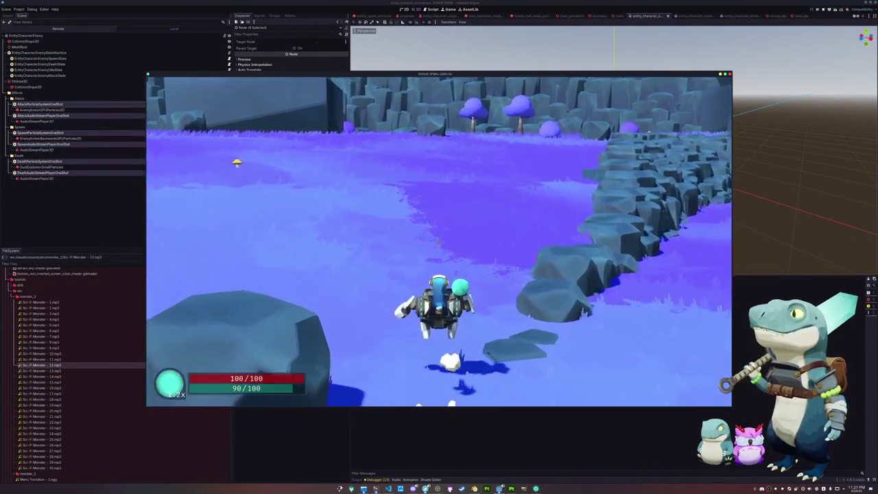
key(w)
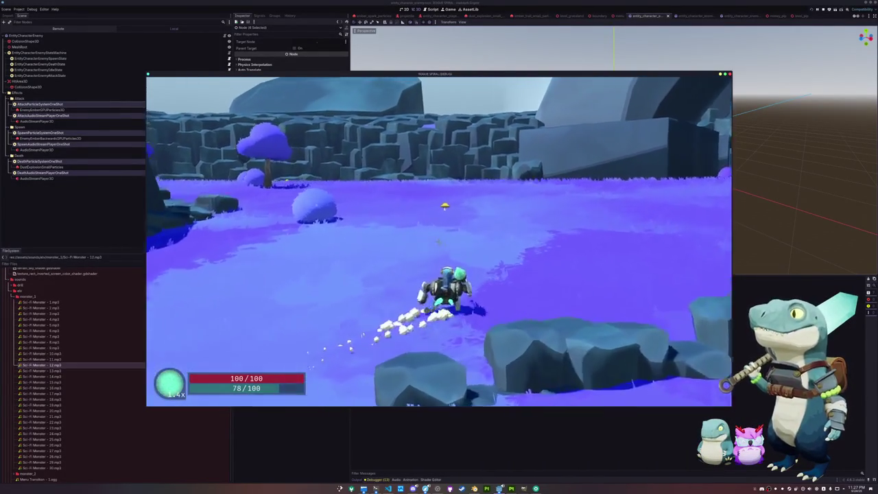
key(w)
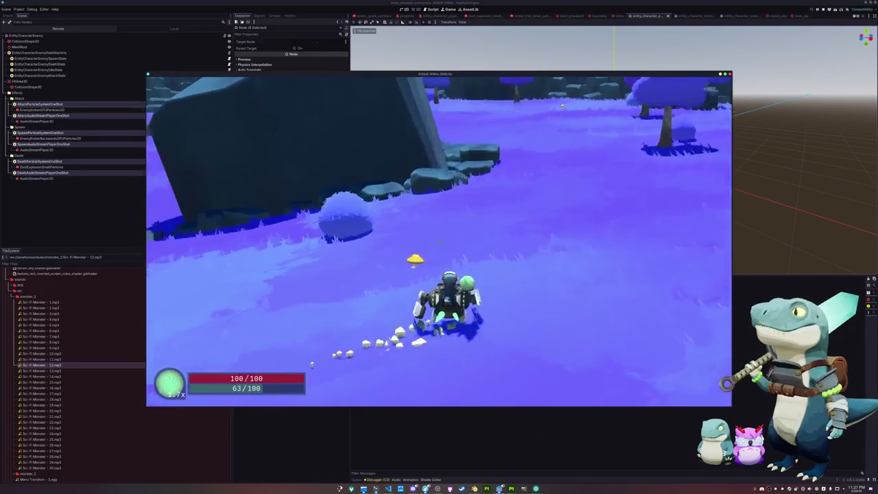
Sprint across the meadow toward the rock wall, then aim and fire at the enemies.
key(w)
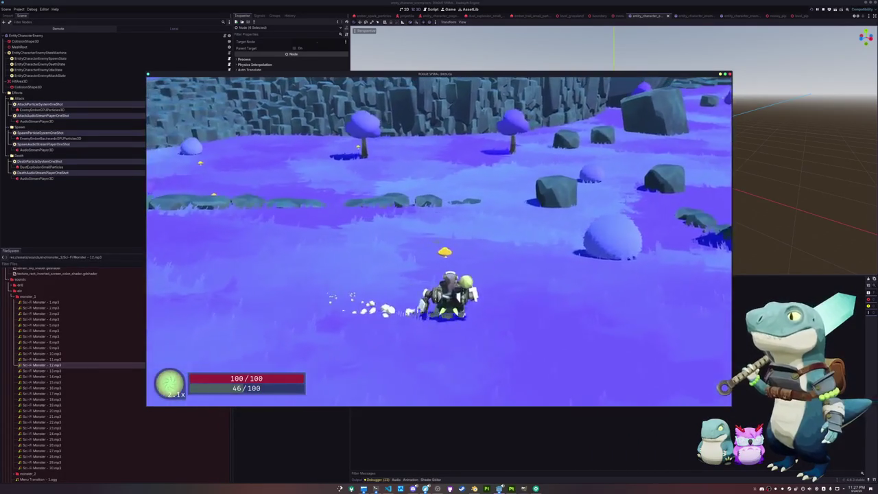
key(w)
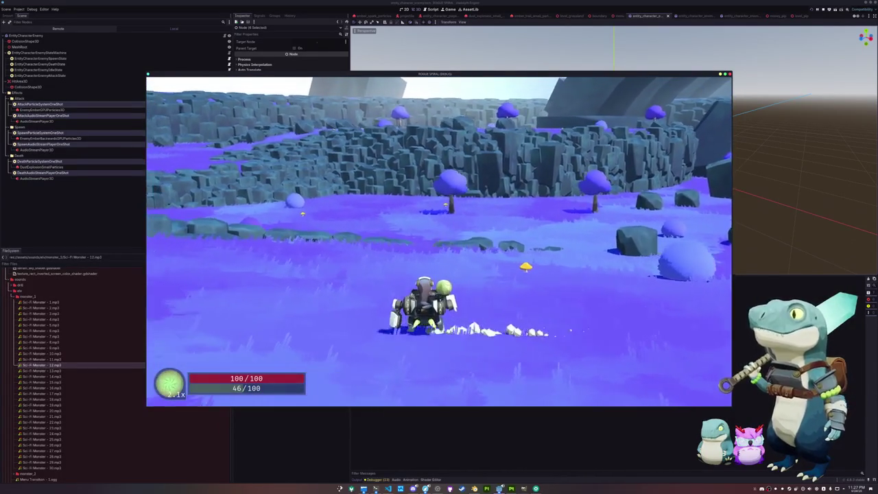
key(w)
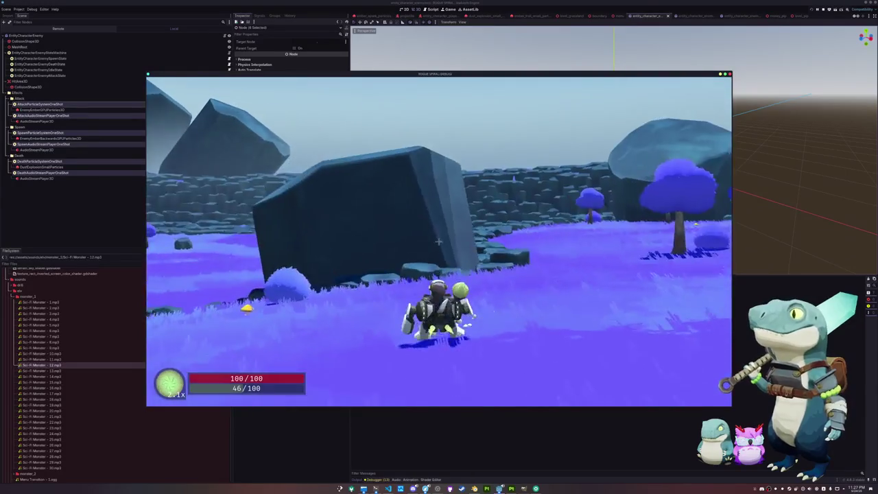
key(w)
key(w)
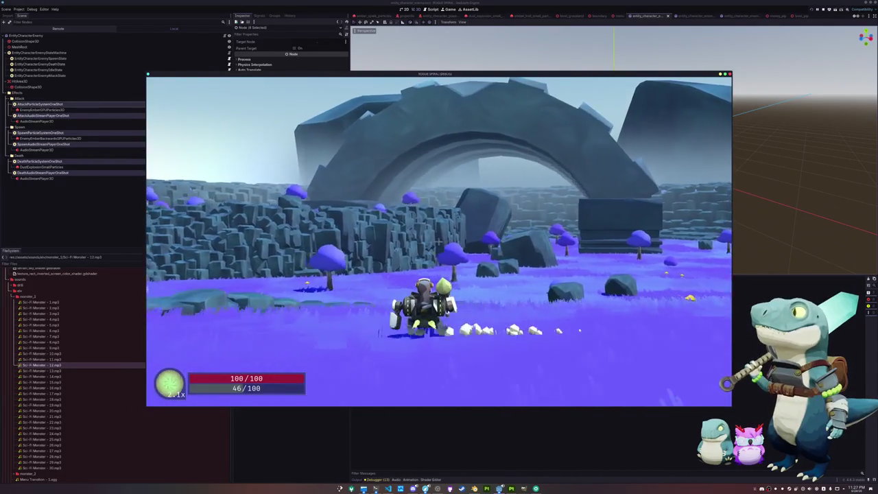
key(w)
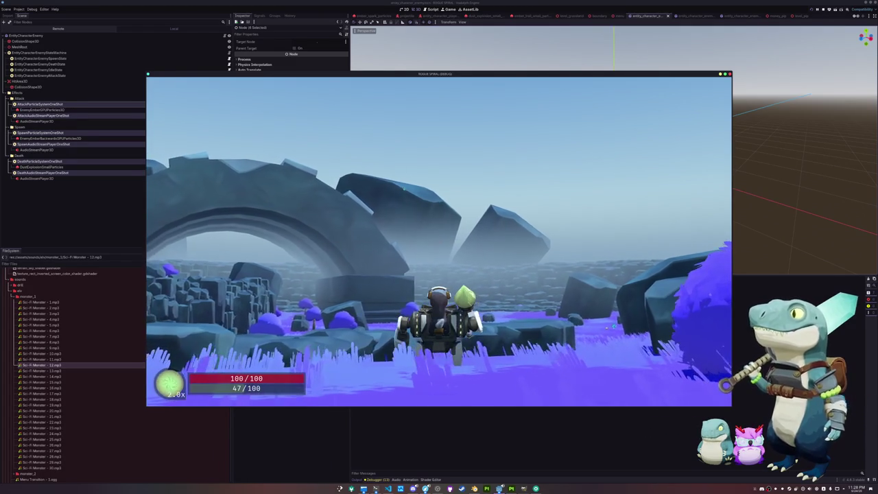
right_click(439, 242)
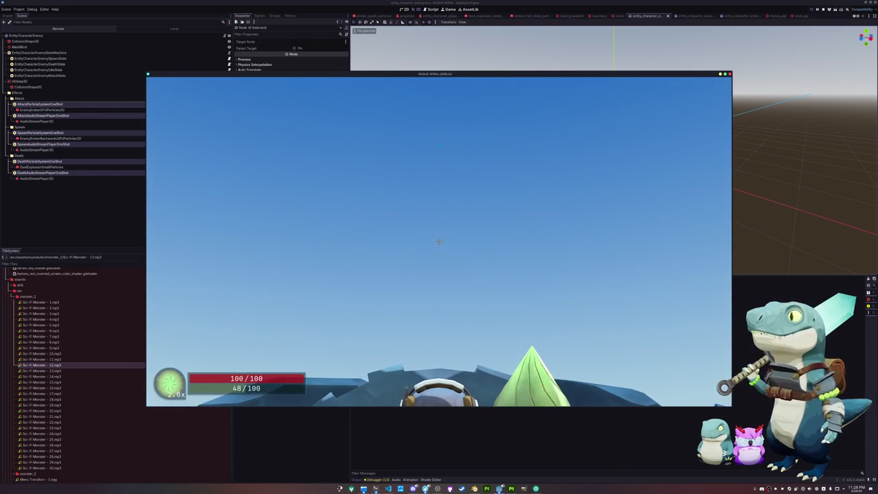
click(438, 241)
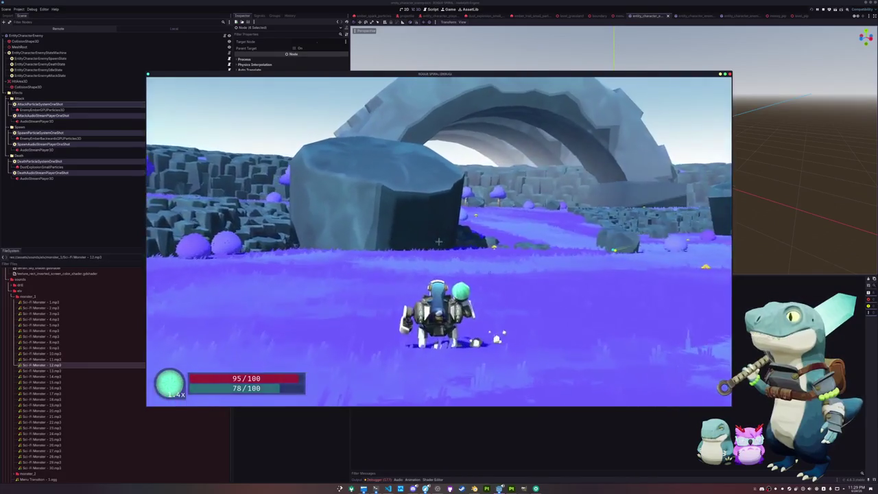
Stop the playtest with F8 after the character drops to 95/100 health.
key(F8)
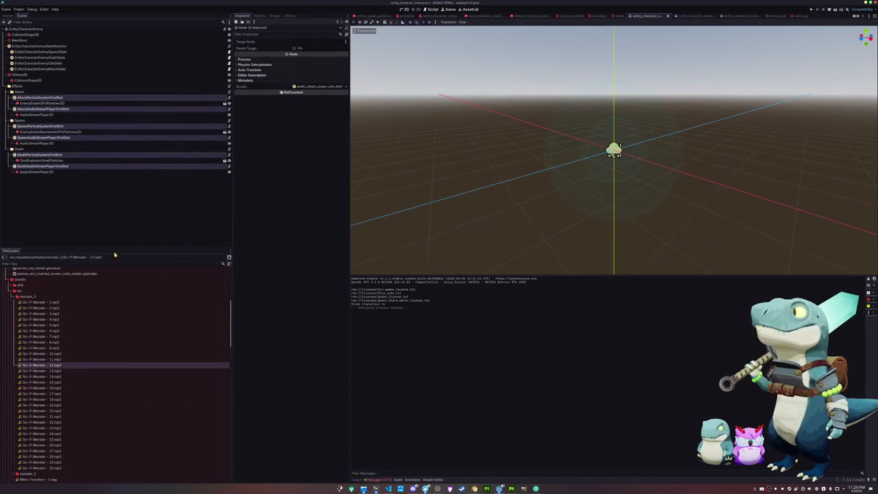
Inspect enemy_data_ranged.tres and enemy_data_melee.tres in FileSystem, then relaunch the game.
scroll(13, 357, down, 6)
scroll(14, 357, down, 10)
click(31, 318)
scroll(24, 343, down, 5)
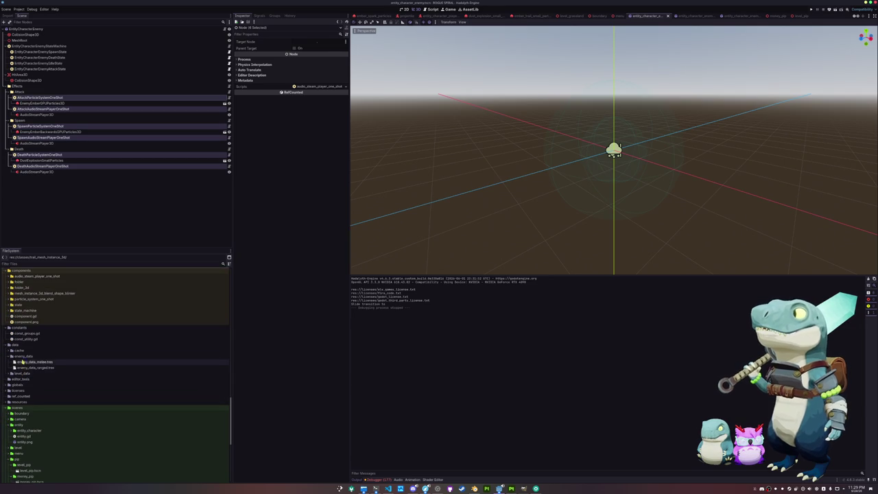
click(25, 368)
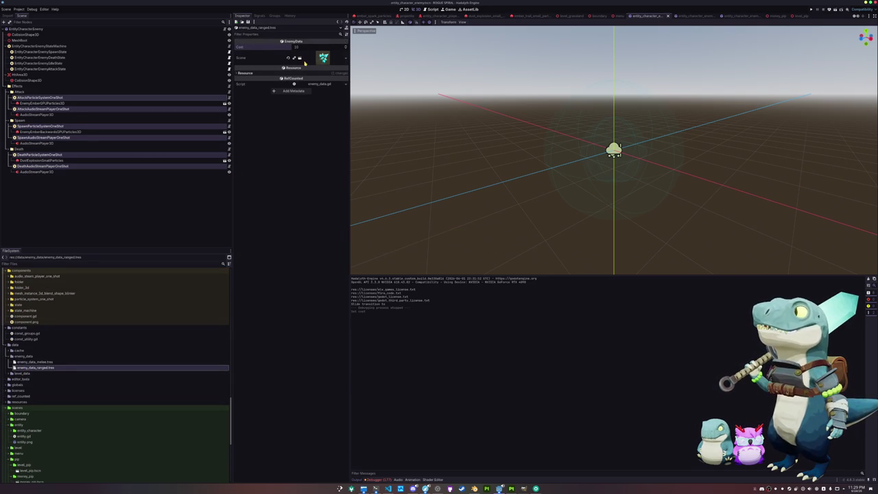
click(46, 361)
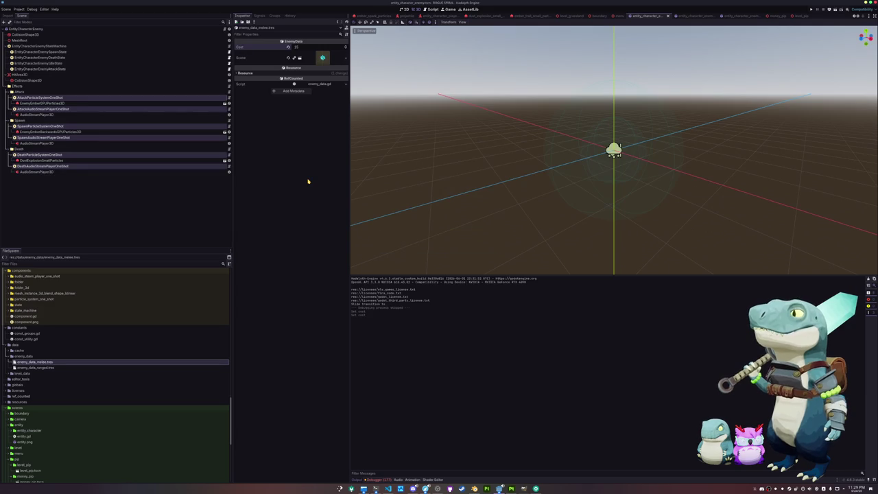
key(F5)
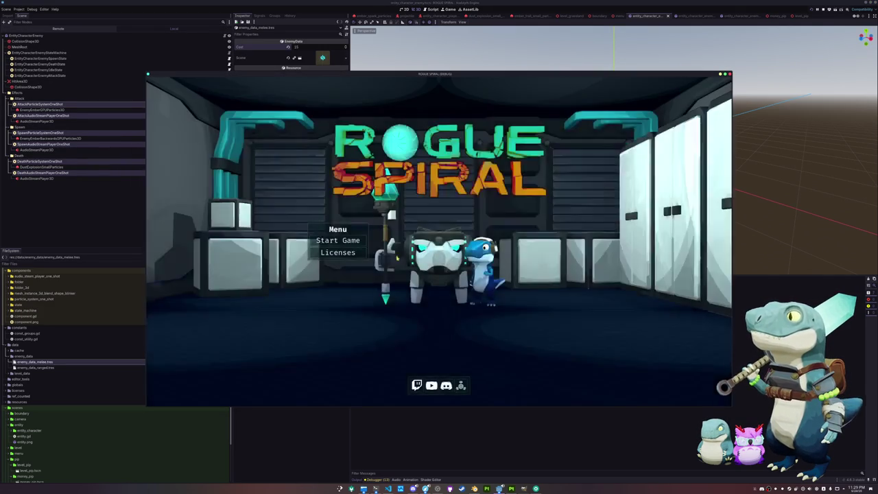
Start a new game and run the character around the purple field, dashing forward.
click(348, 240)
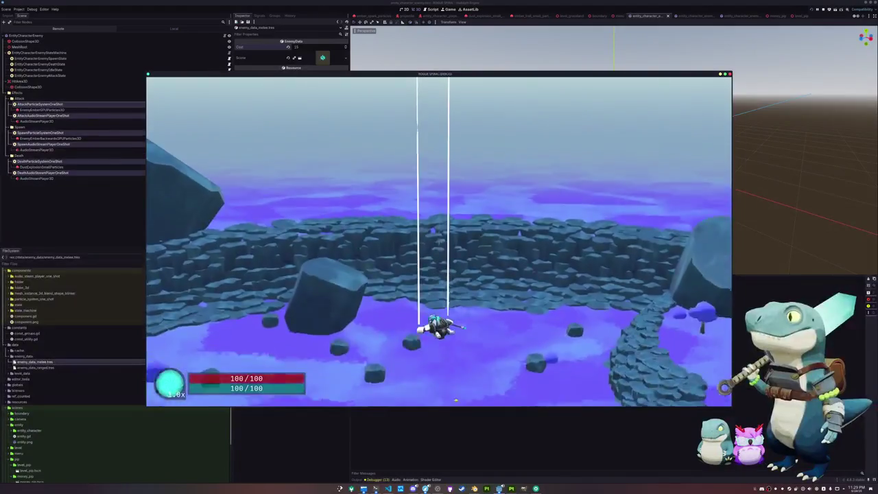
key(w)
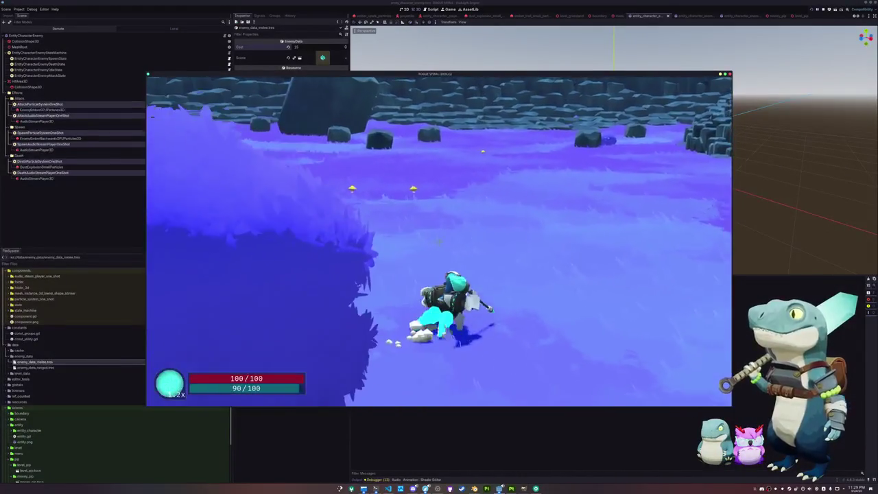
key(w)
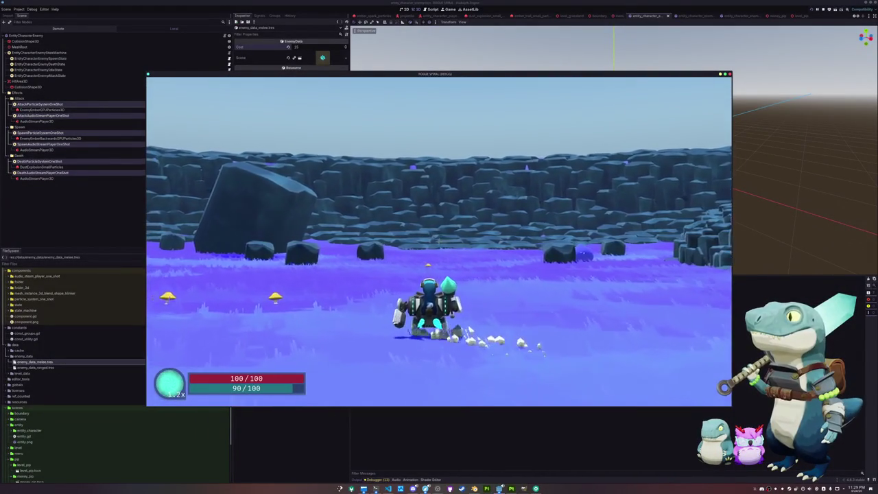
key(d)
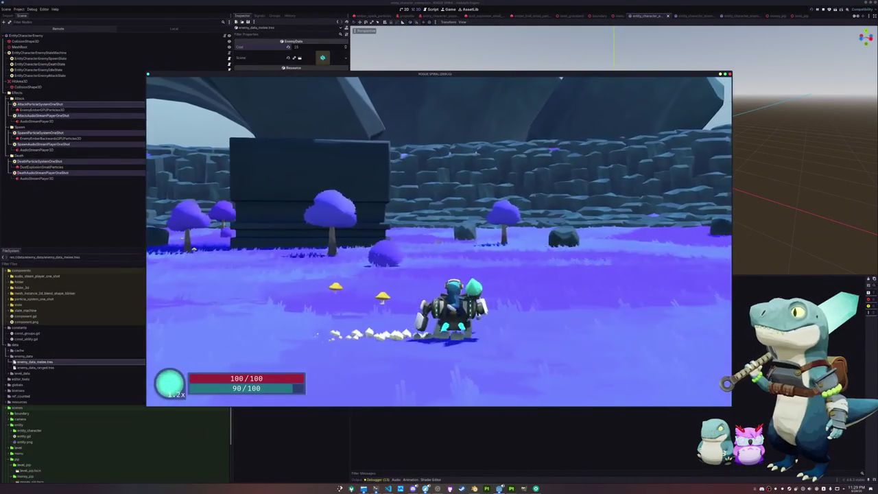
key(a)
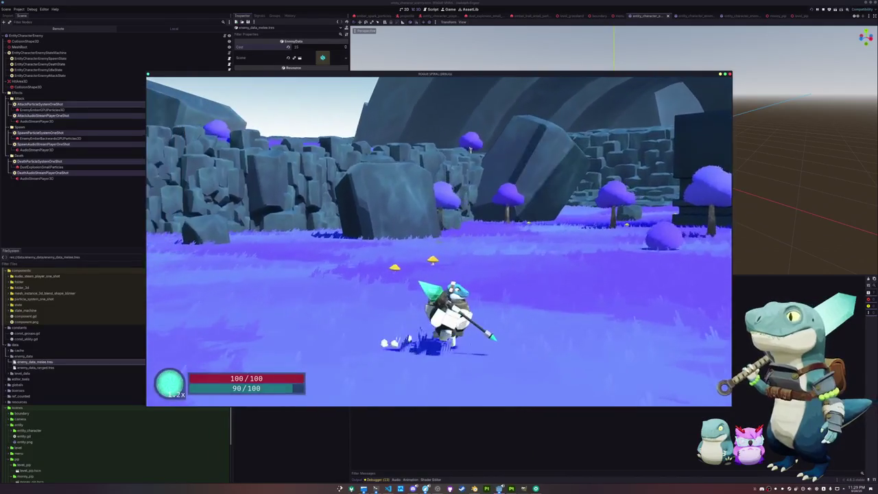
key(s)
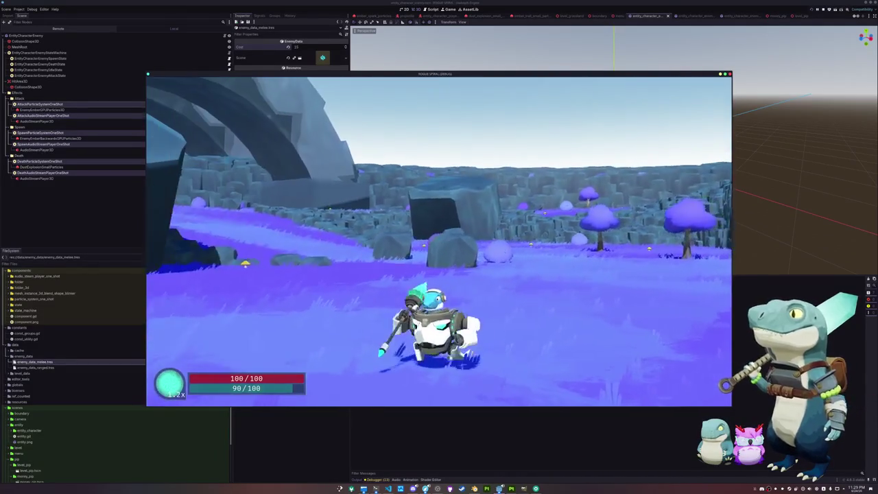
key(a)
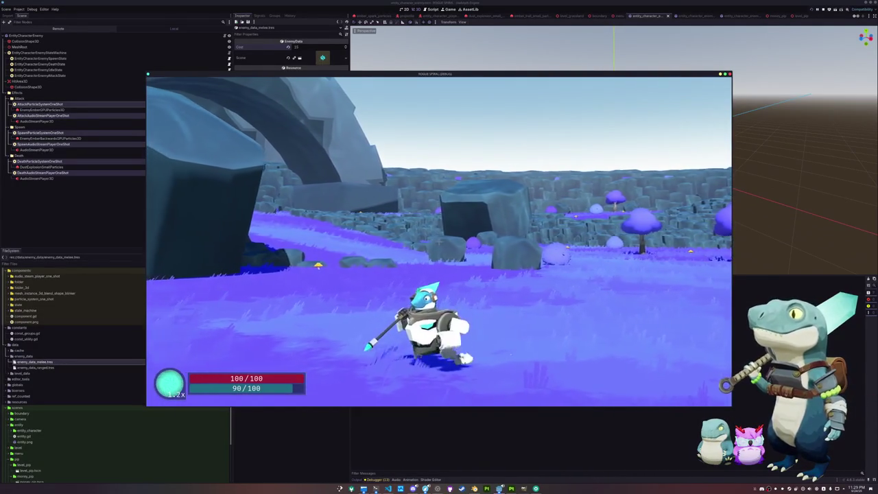
key(a)
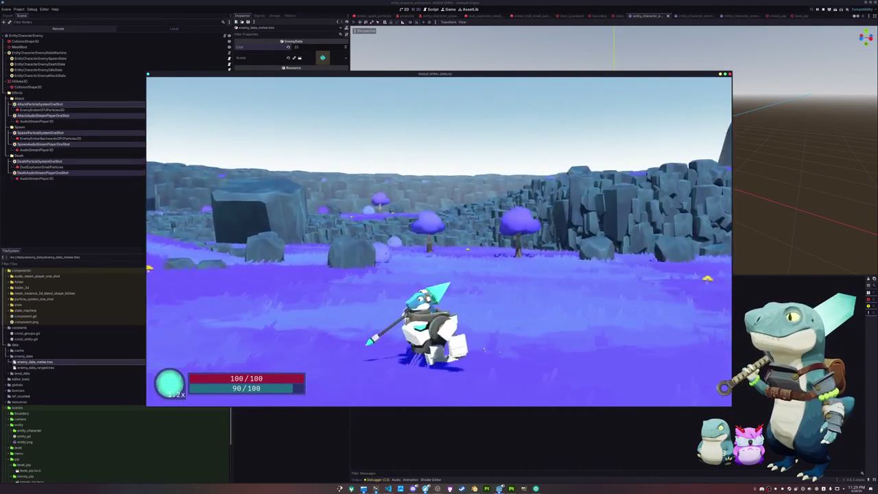
key(w)
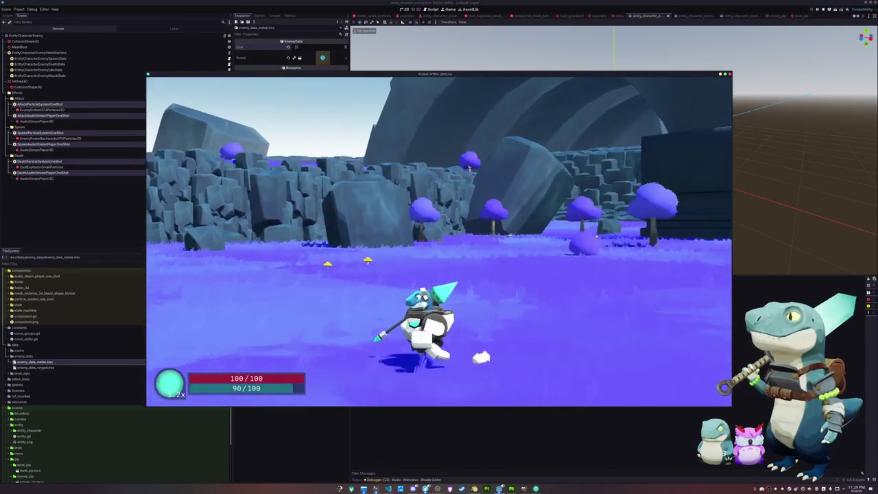
key(d)
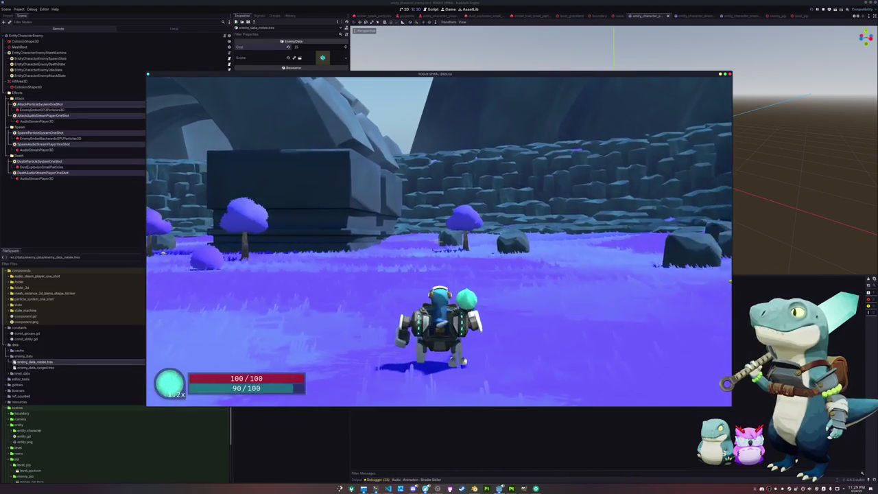
key(space)
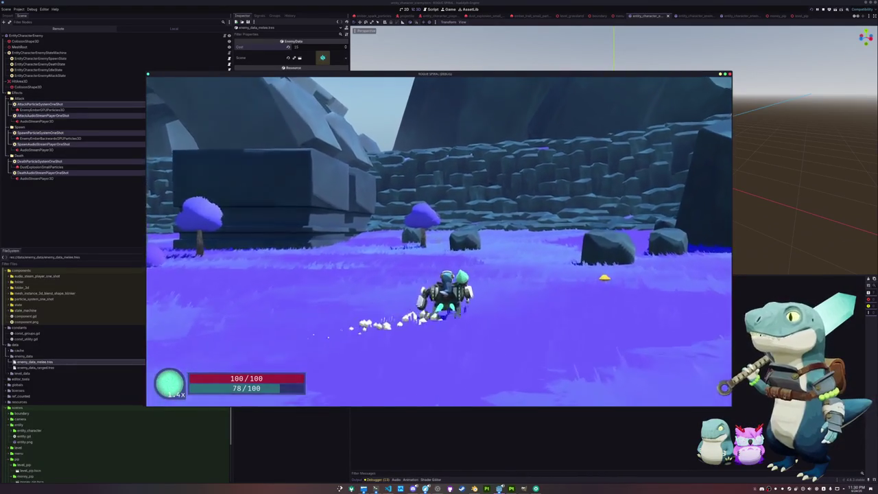
Keep running toward the rock arch while swinging the camera around the character.
key(w)
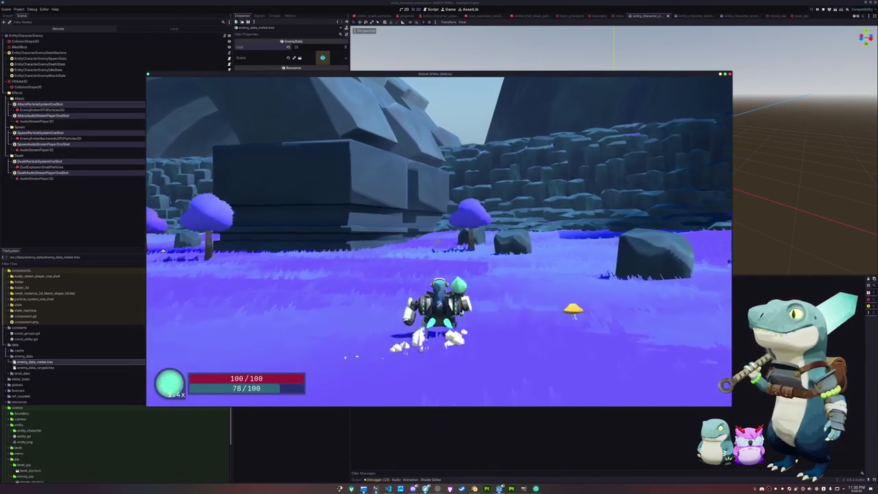
key(d)
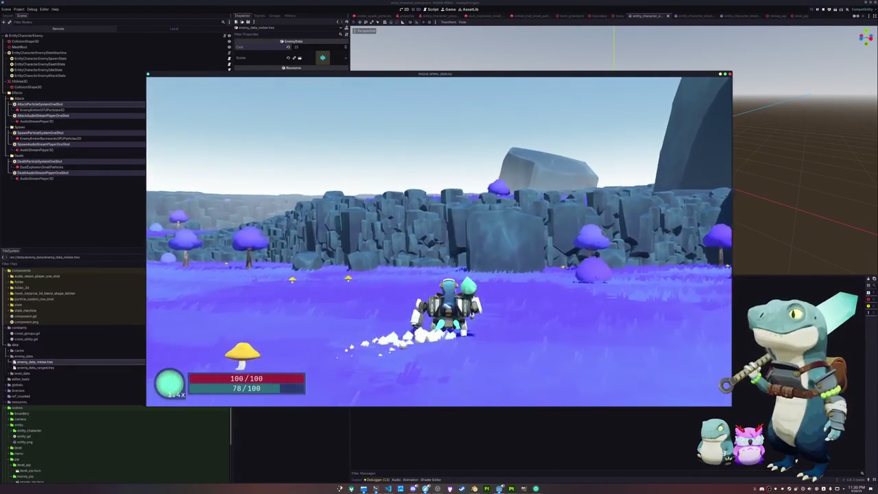
key(d)
key(a)
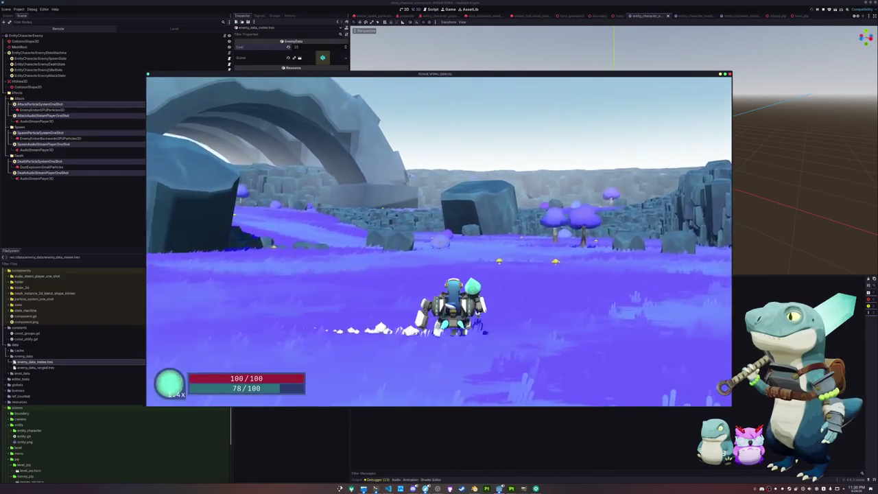
key(d)
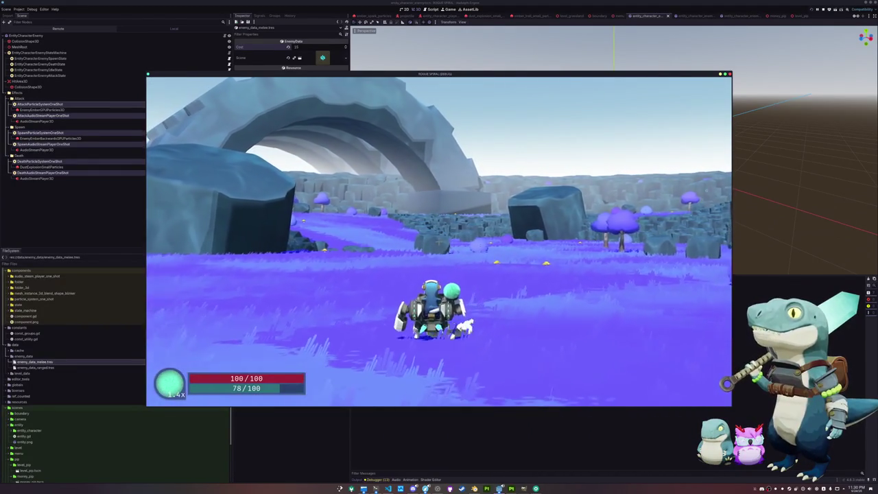
key(d)
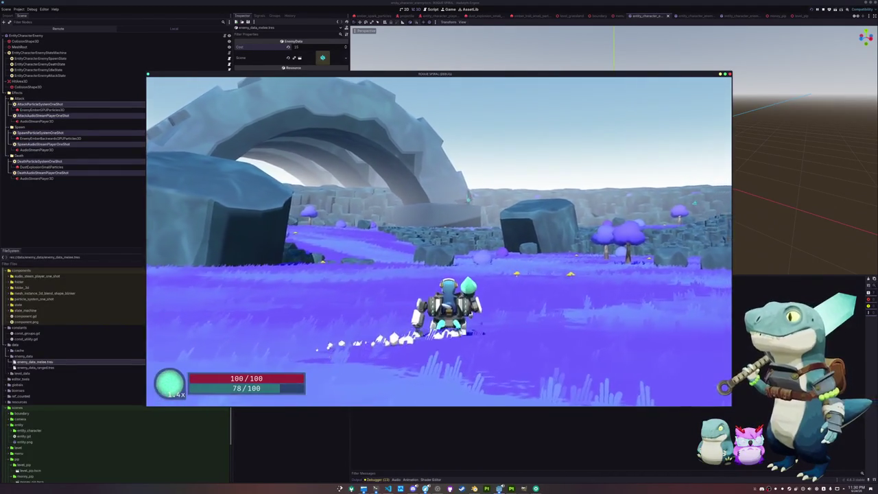
key(d)
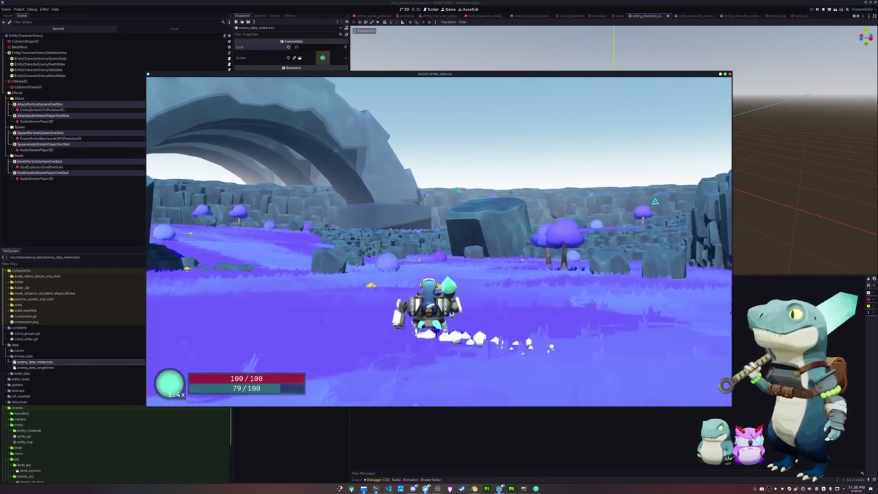
key(w)
key(d)
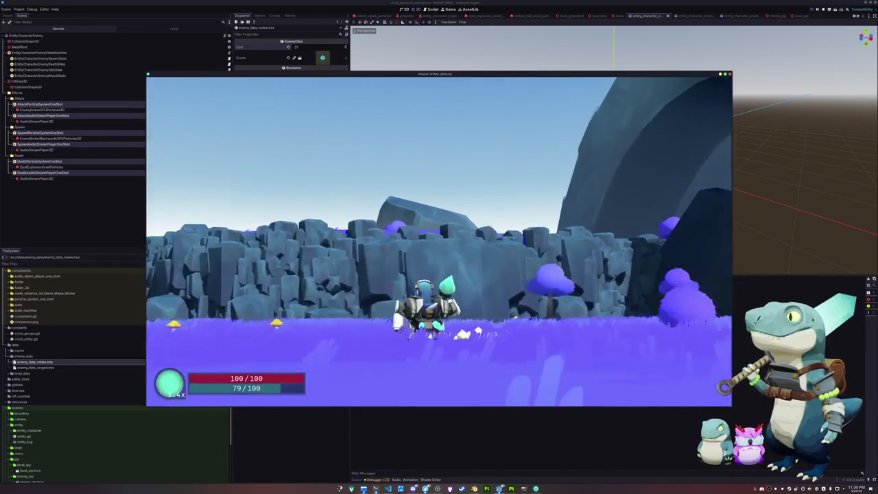
key(w)
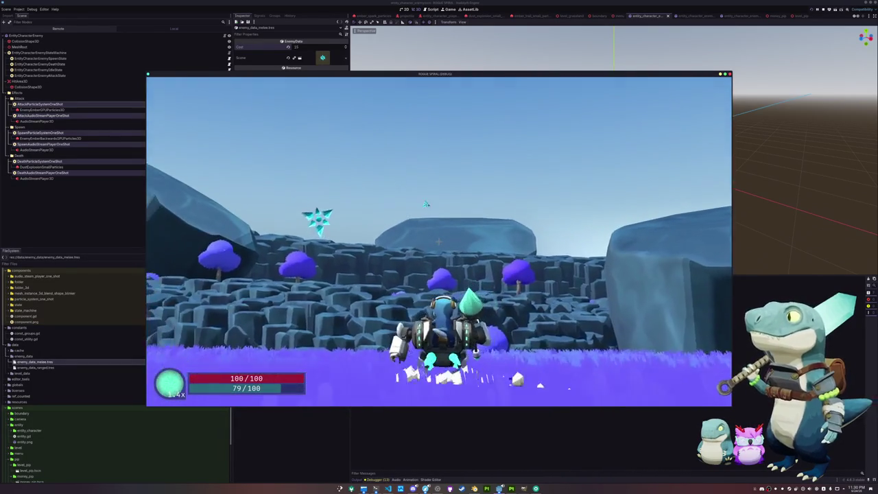
Fight the floating crystal enemies near the arch, rock walls and dark block.
key(w)
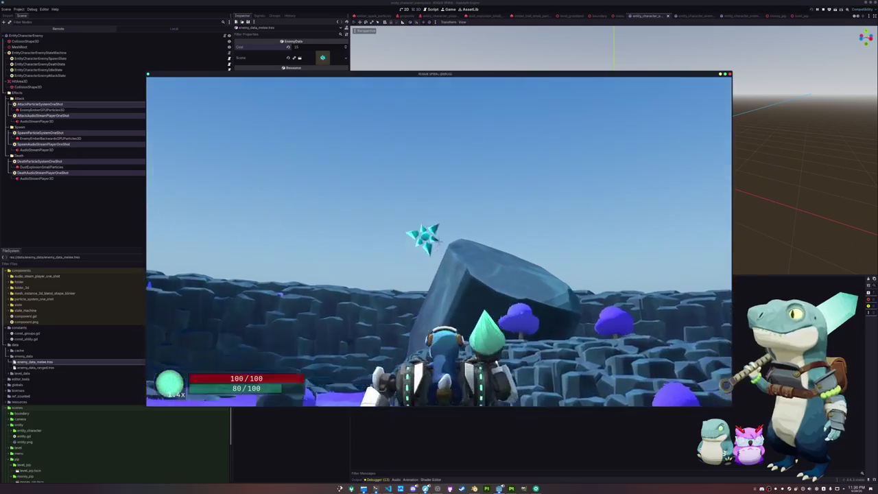
key(w)
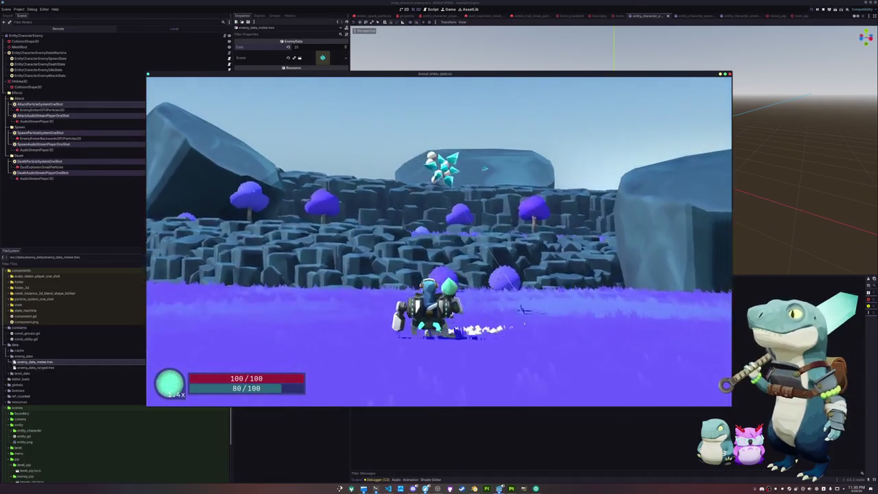
key(w)
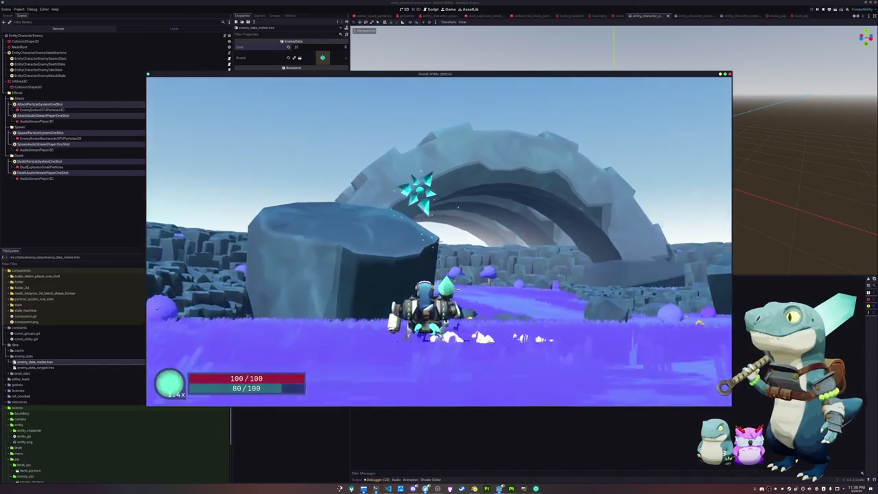
key(w)
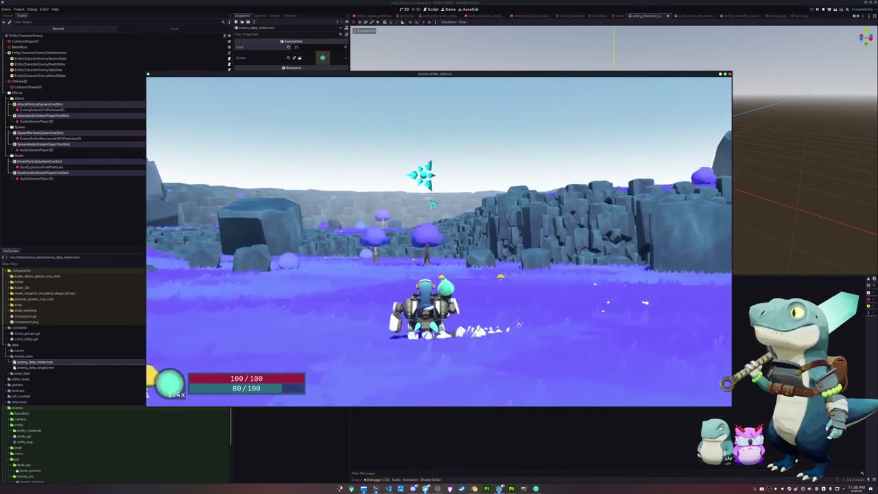
key(w)
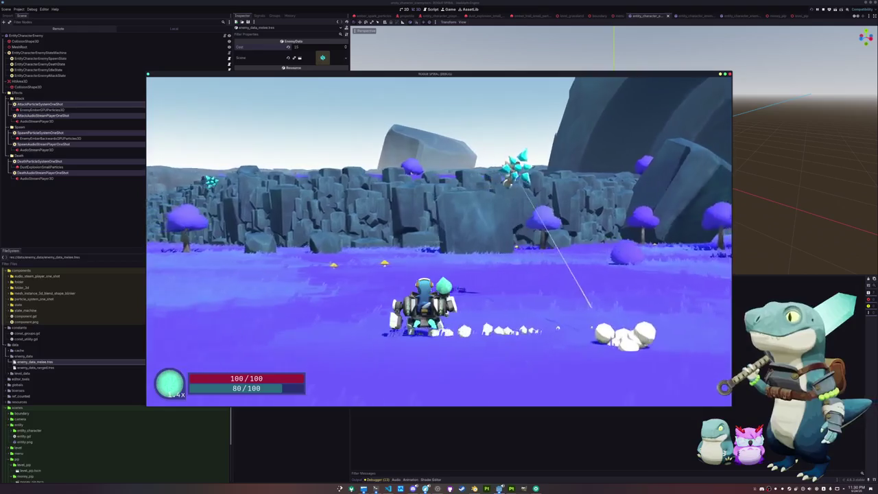
key(w)
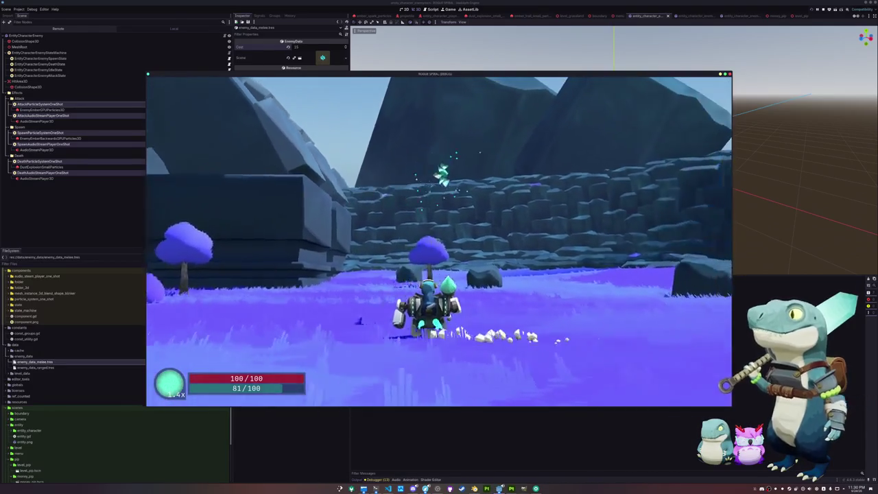
key(w)
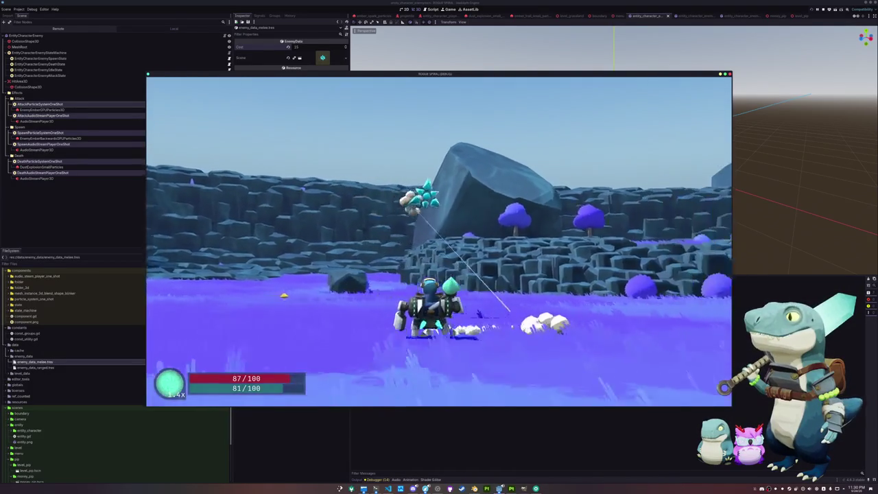
key(w)
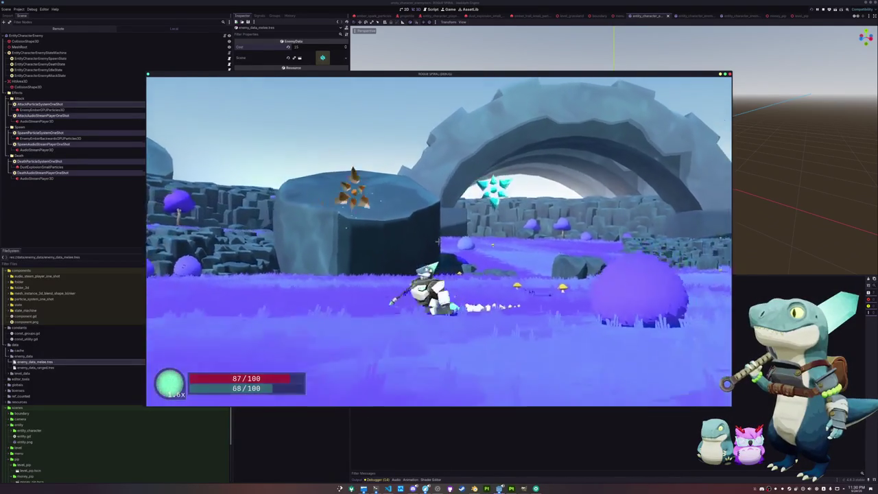
key(w)
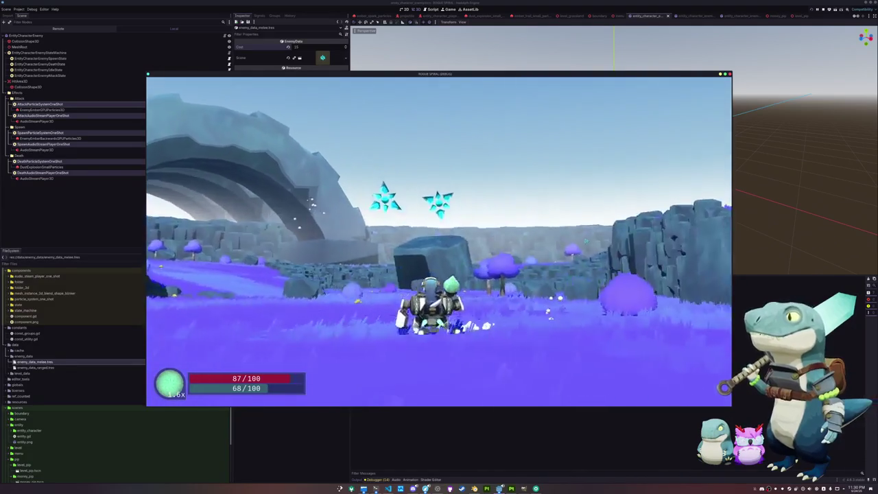
key(w)
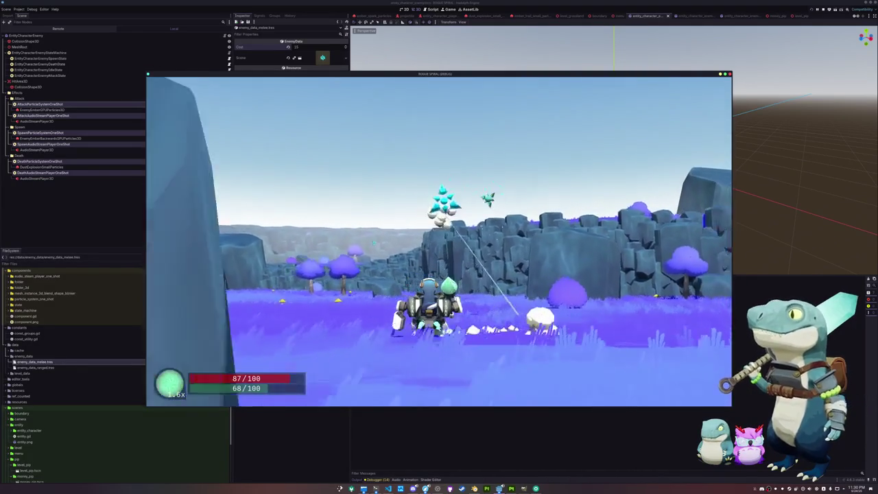
key(w)
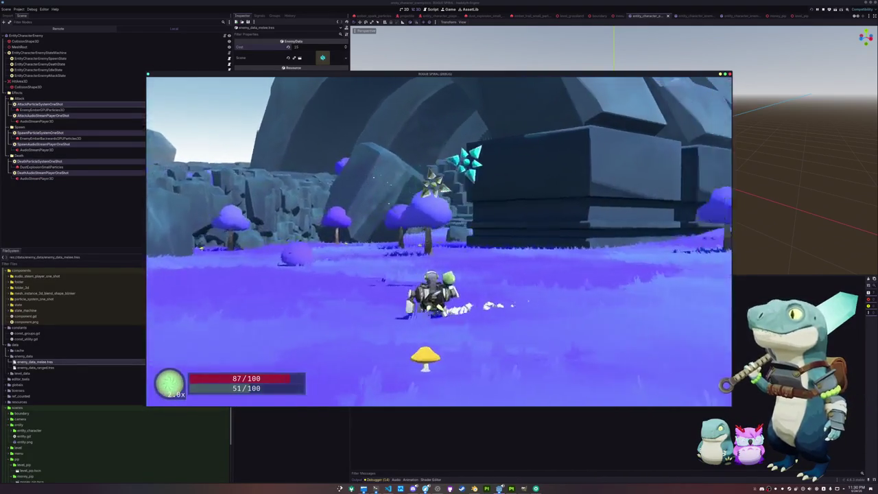
key(w)
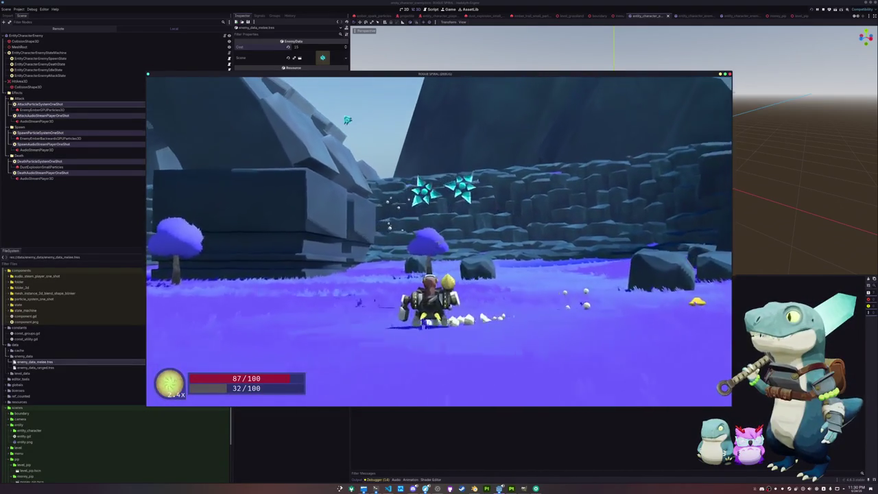
key(w)
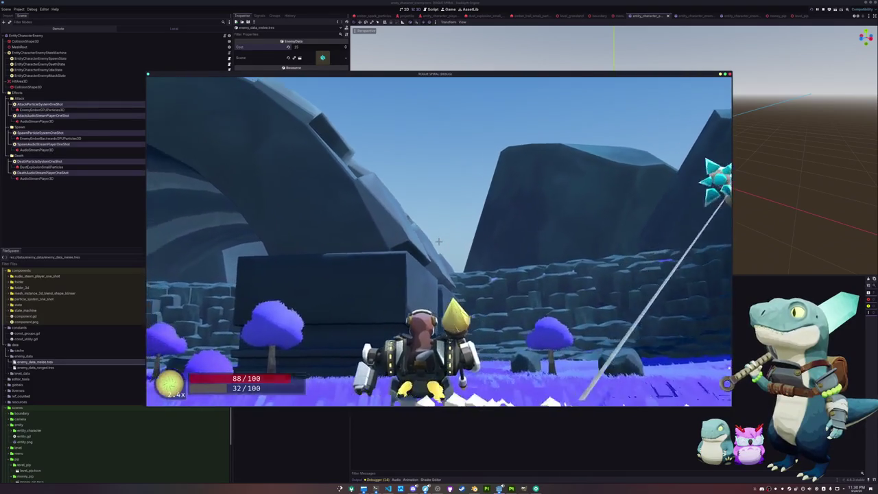
key(w)
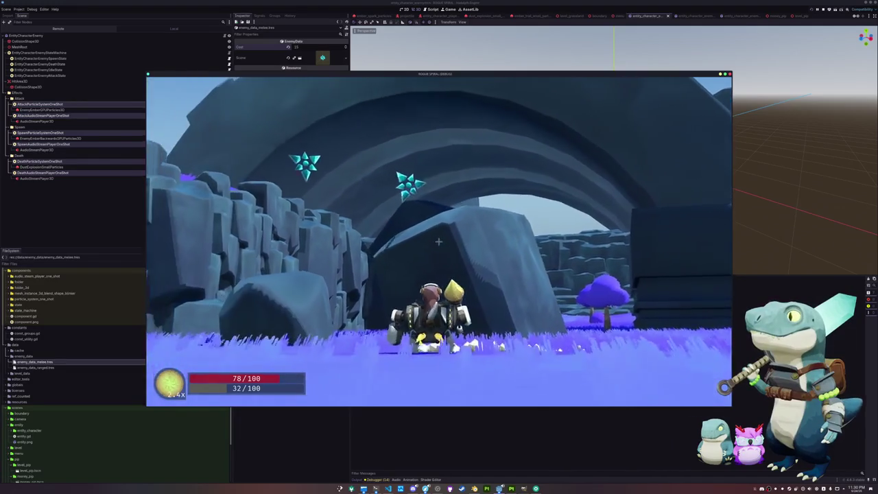
key(e)
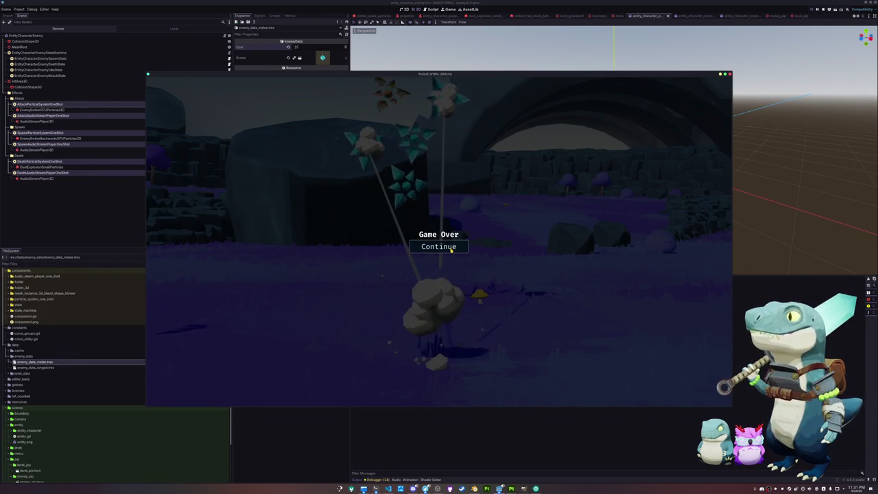
Leave the Game Over screen and review entity_character_stats.gd and entity_character_enemy_stats.gd in VS Code.
click(450, 248)
click(389, 488)
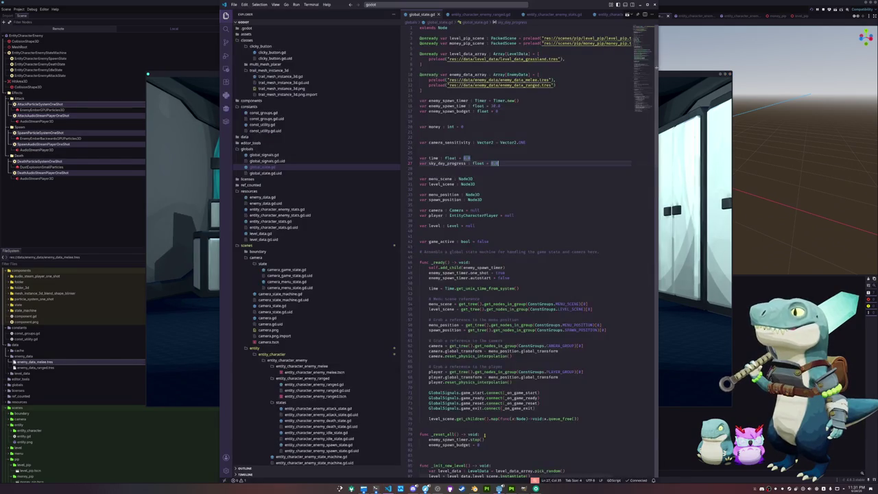
scroll(443, 241, down, 9)
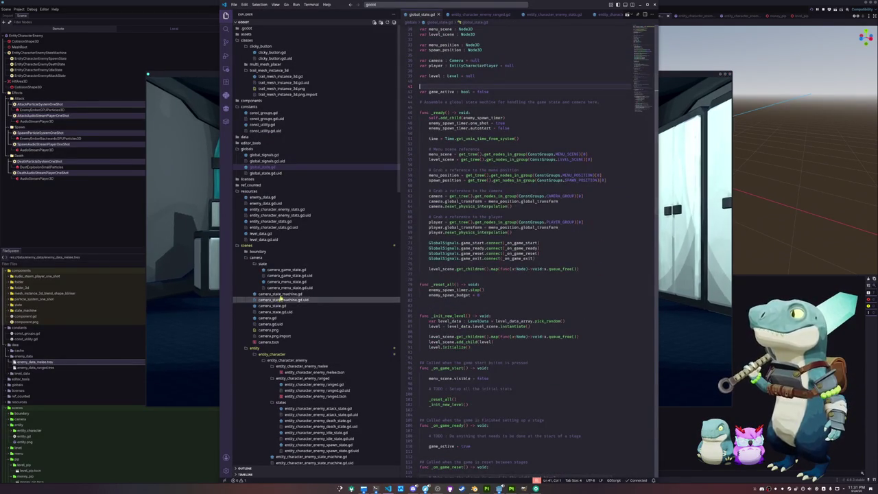
click(274, 222)
click(277, 210)
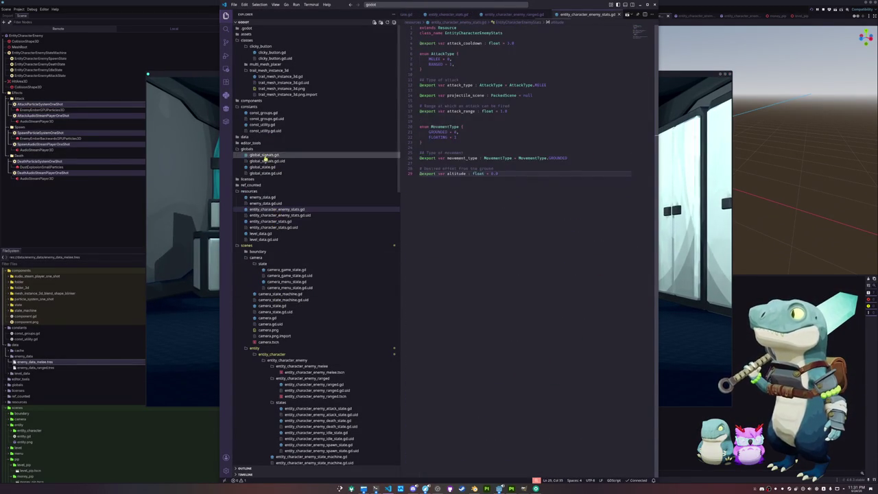
click(445, 164)
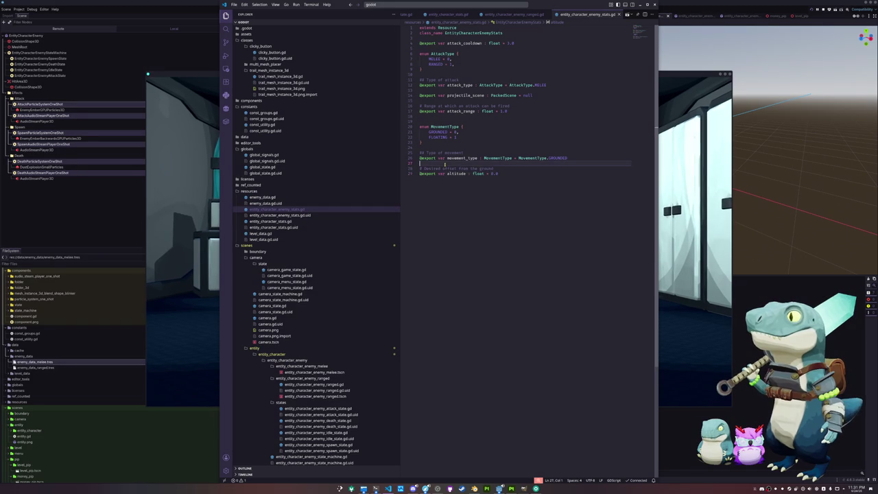
click(447, 148)
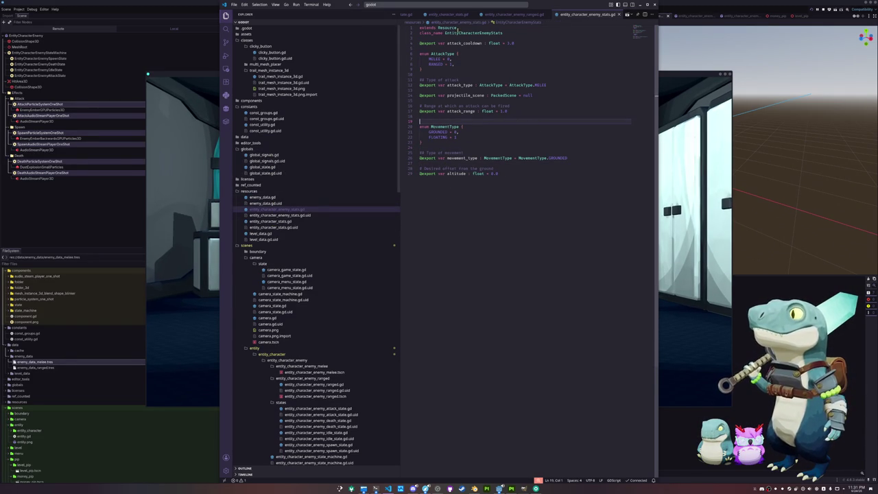
Open global_state.gd via quick search and scroll to _physics_process.
click(374, 5)
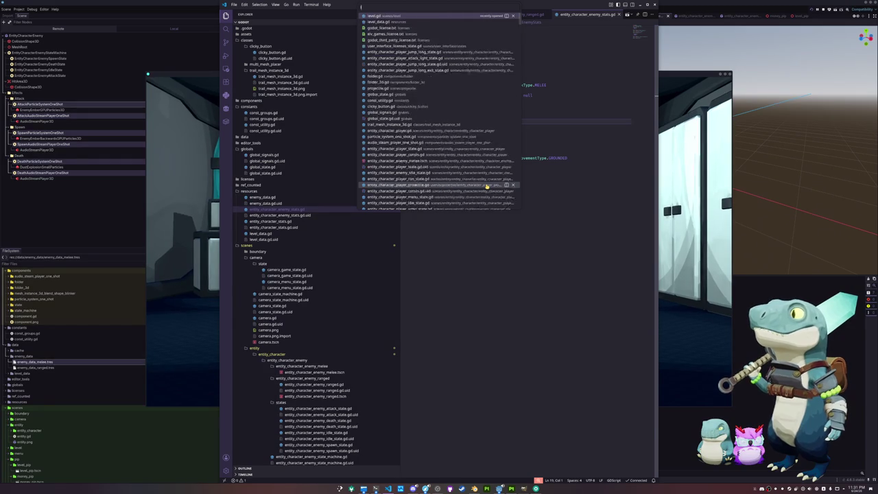
text(levelglobal_sta)
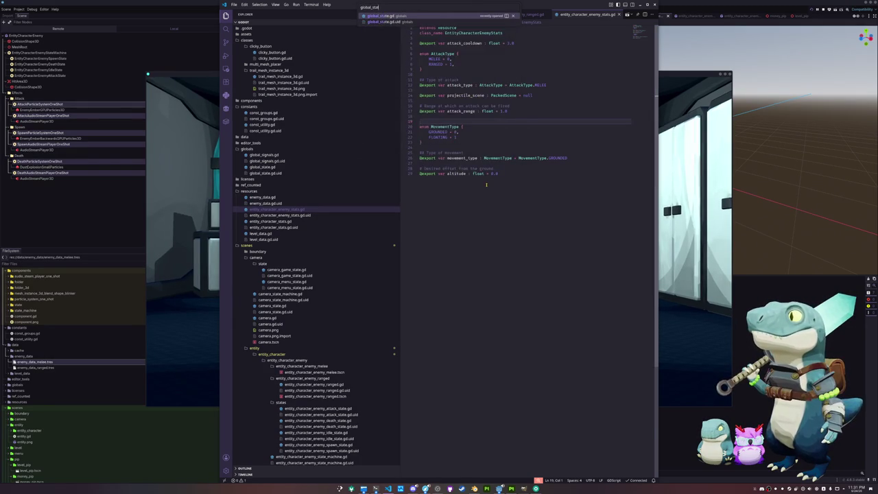
key(Return)
scroll(489, 179, down, 20)
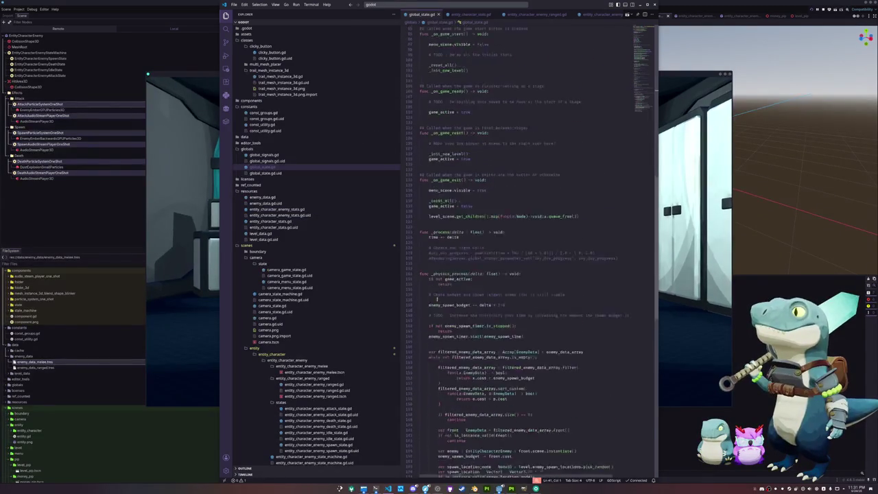
Add a new line after line 181 beginning with spawn_location.
click(452, 320)
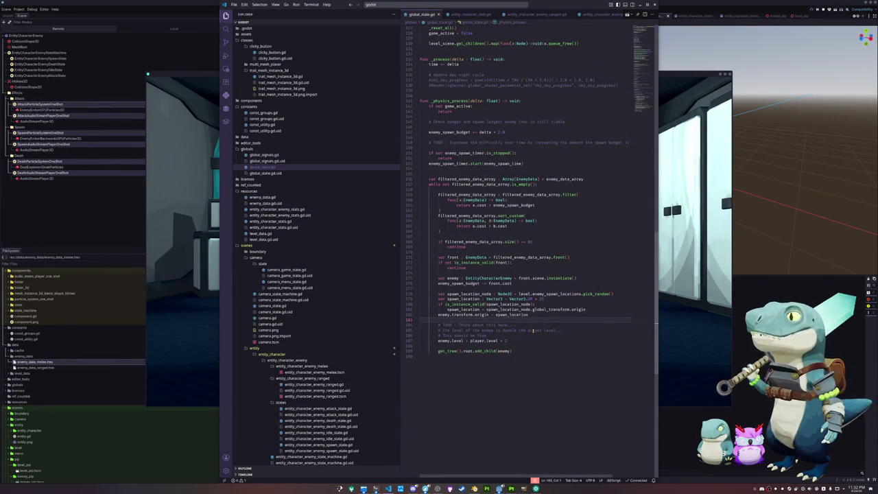
key(Up)
key(Up)
key(ctrl+Right)
key(ctrl+Right)
key(ctrl+Right)
key(End)
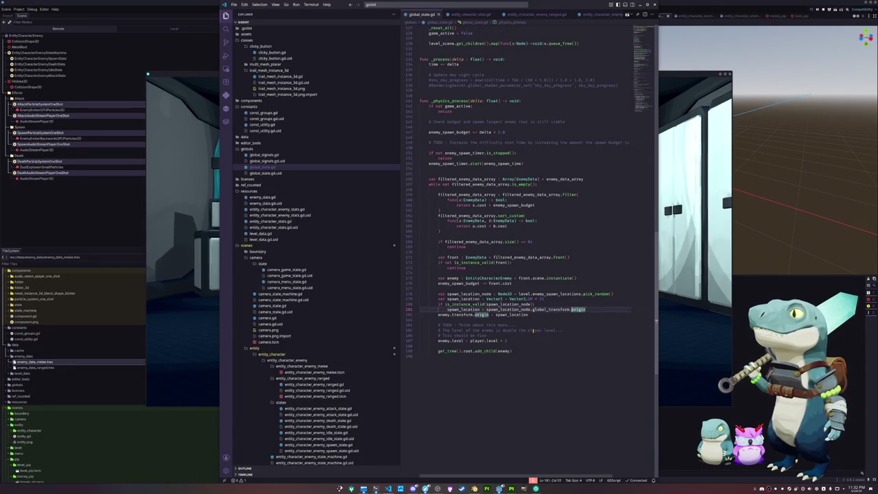
key(Return)
text(spawn_)
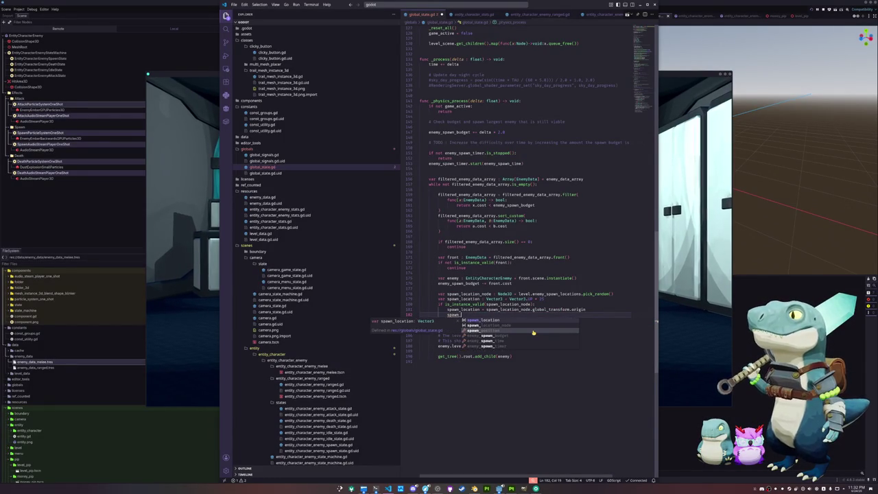
key(Tab)
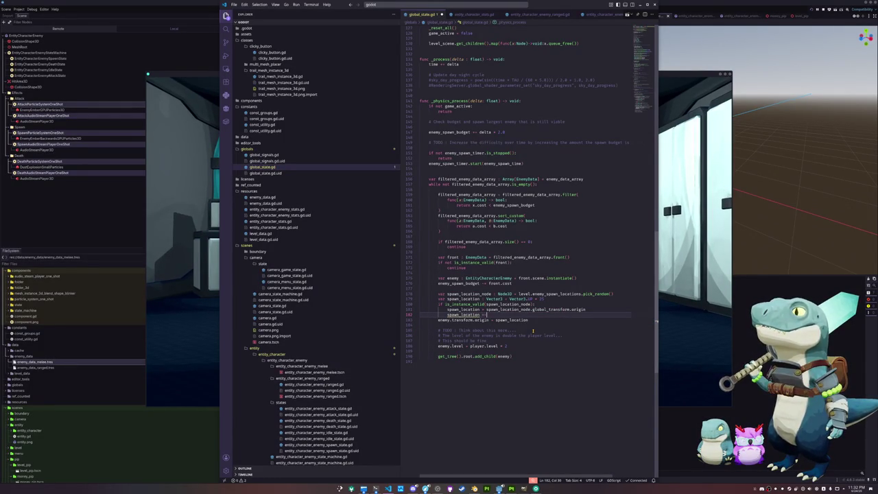
Offset spawn_location by Vector3.RIGHT.rotated(Vector3.UP, randf() * TAU).
text(Vector3.U)
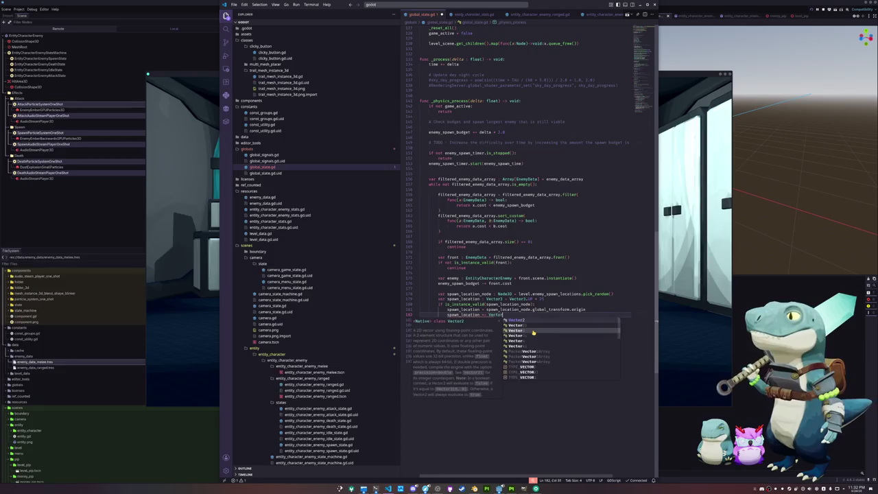
key(Tab)
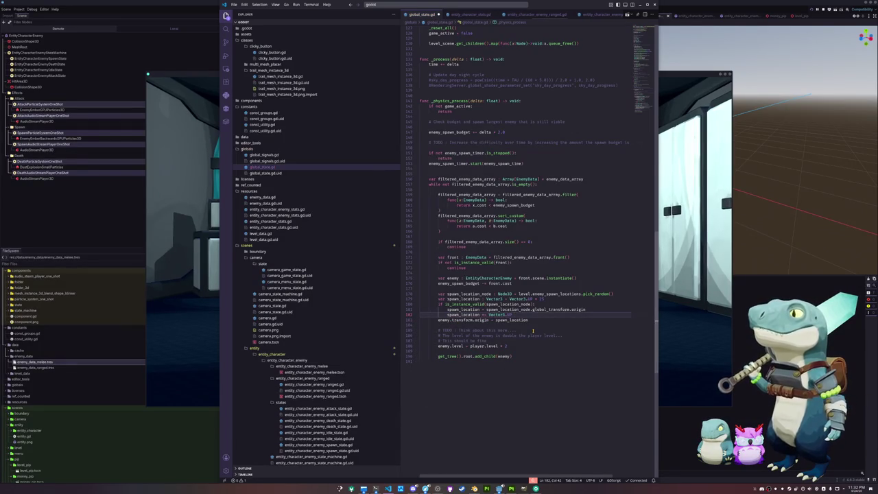
text( + Vector3.RIGHT)
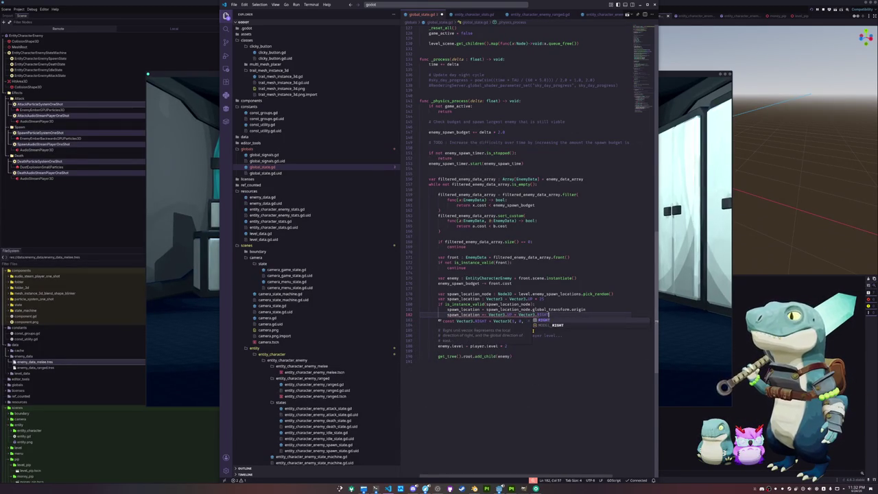
key(Tab)
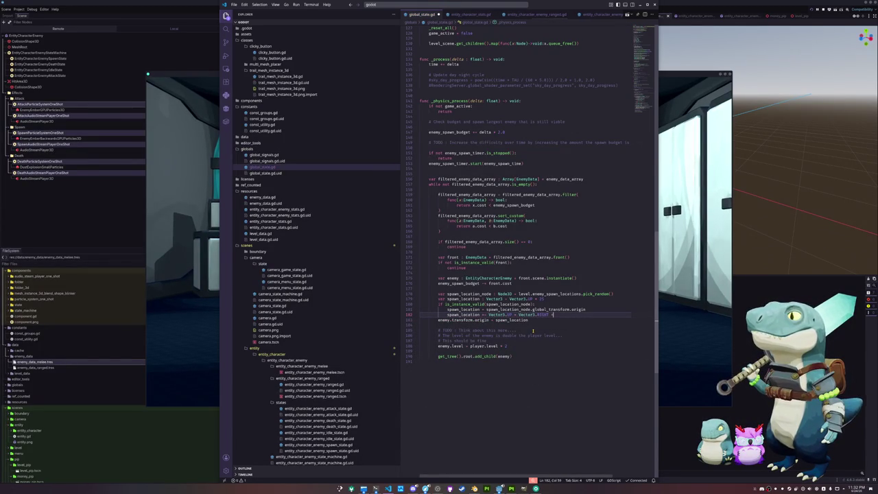
key(BackSpace)
key(BackSpace)
text(.rotated()
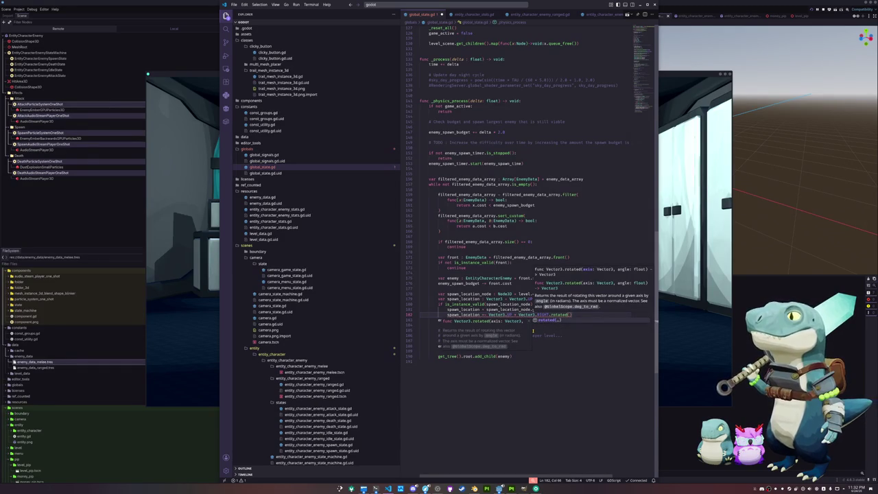
text(Vector3.)
text(UP, )
text(randf() * )
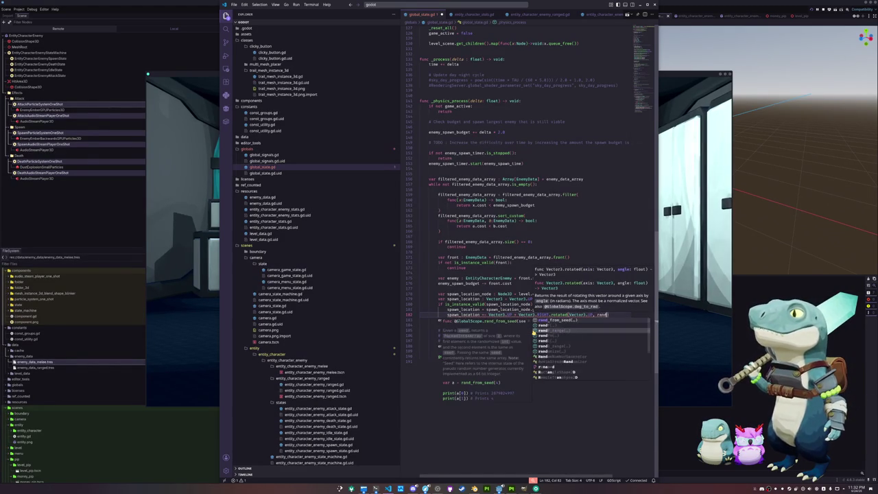
text(TAU)
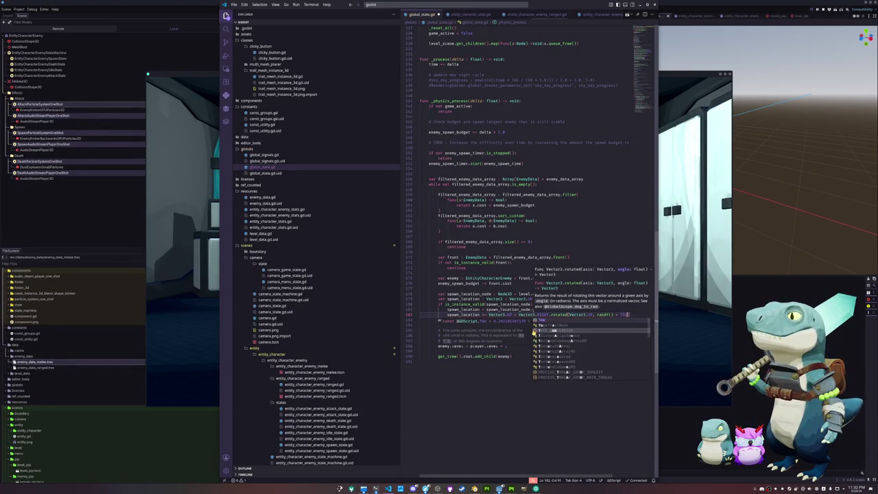
key(Down)
key(Down)
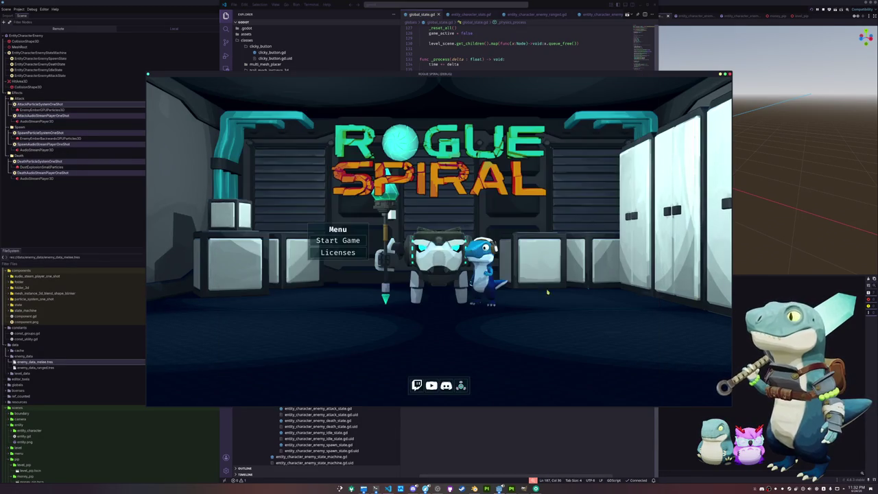
Start a new game and run between the open field, rock arch and rock wall.
click(345, 245)
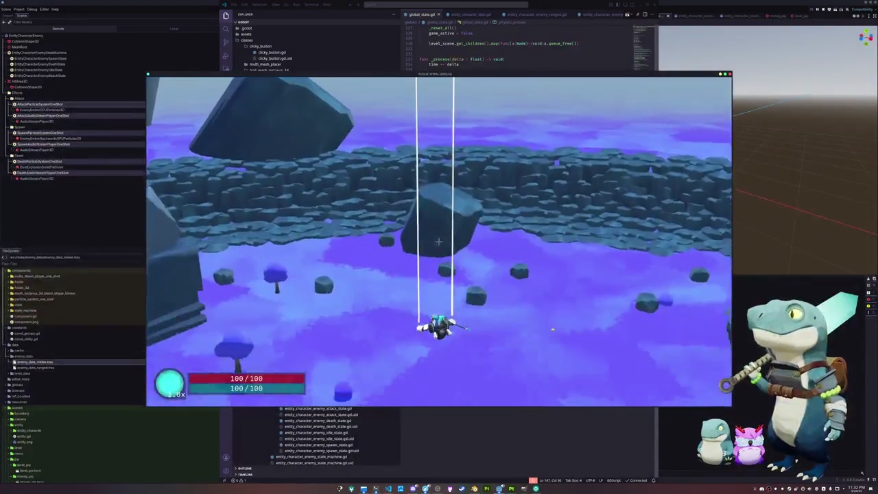
key(w)
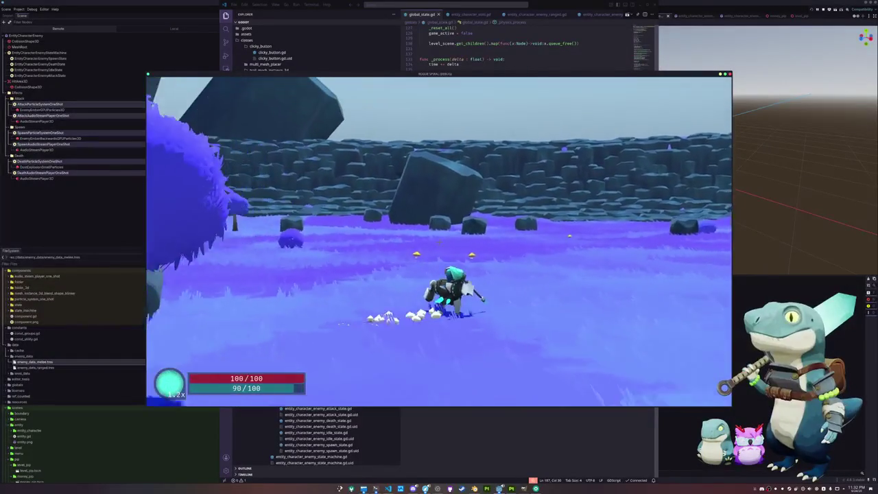
key(a)
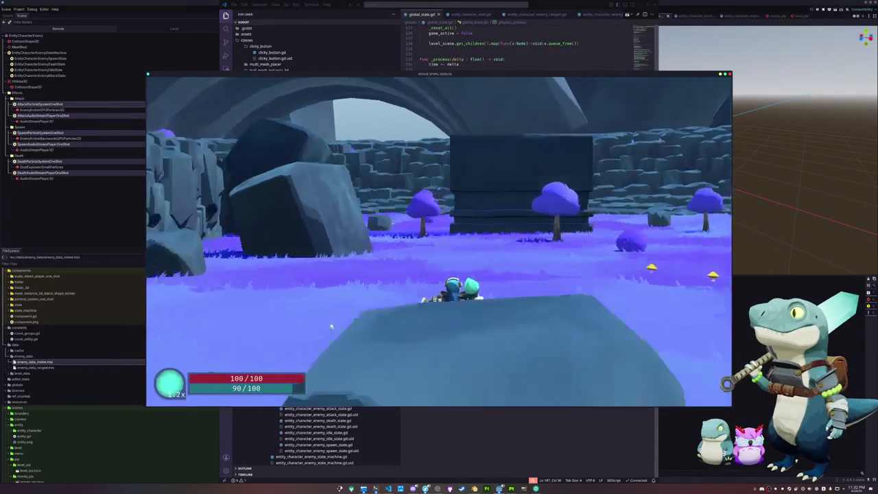
key(s)
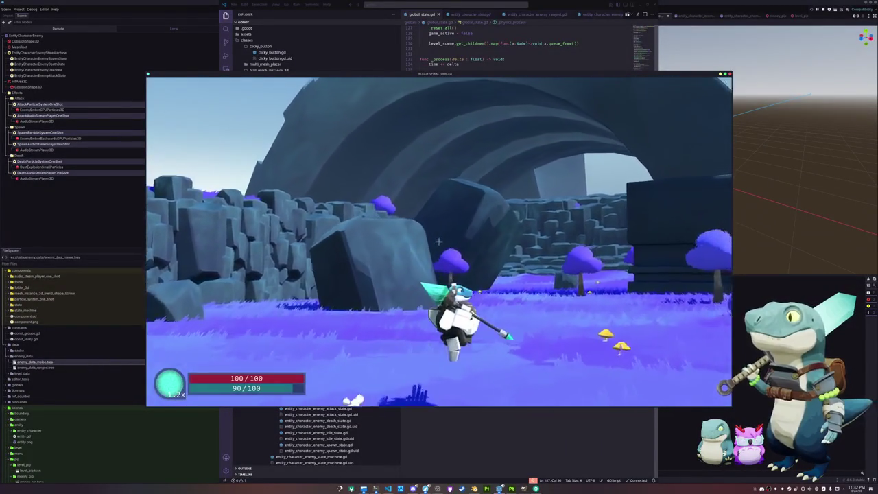
key(w)
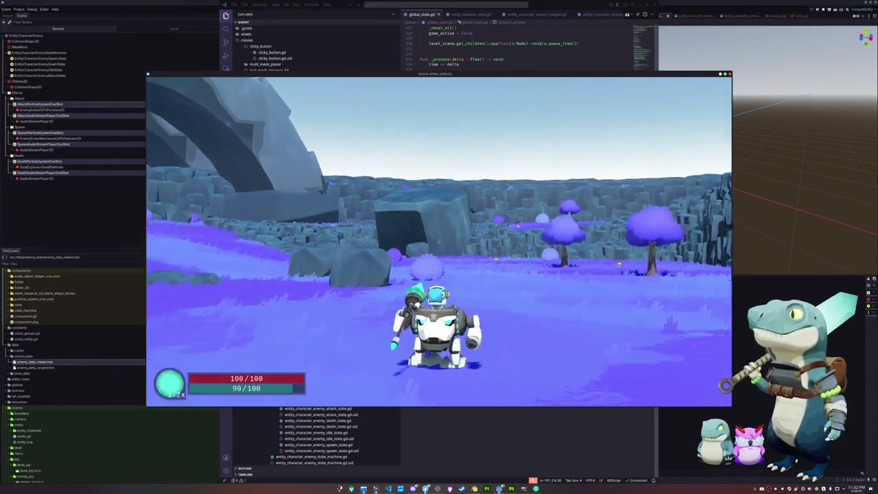
key(d)
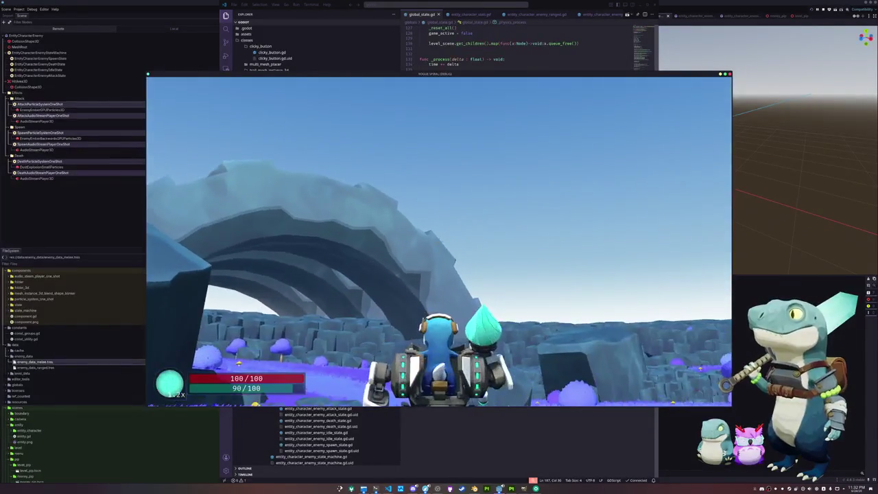
key(d)
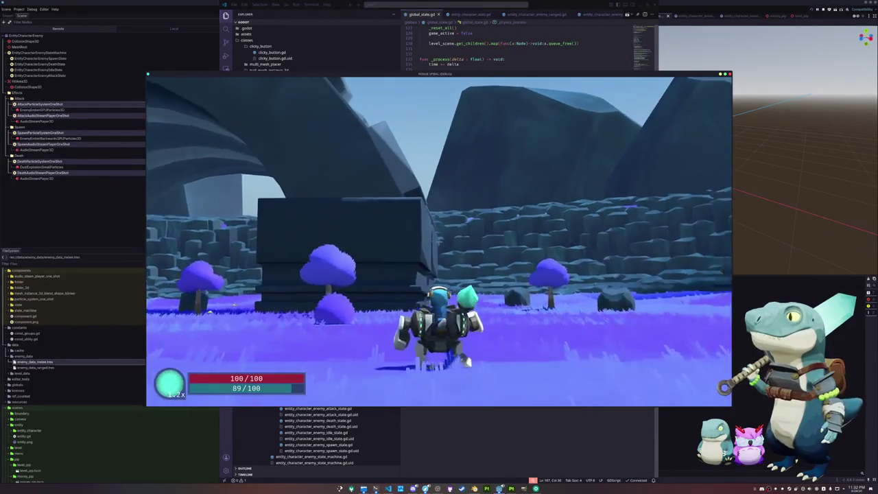
Run toward the boulders and along the path to the arch, then pause the game.
key(a)
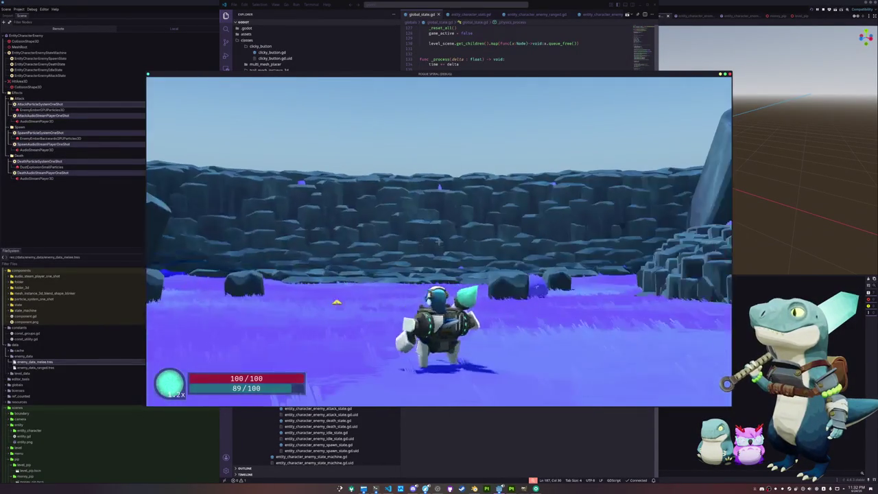
key(a)
key(a)
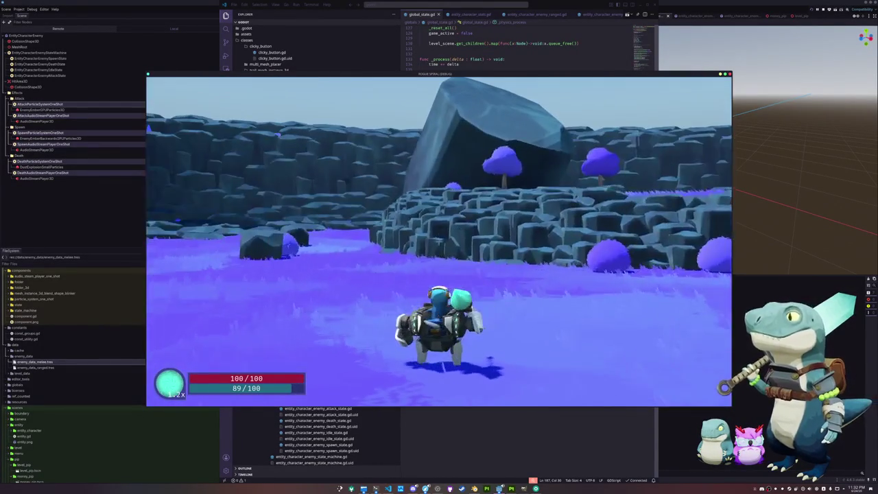
key(a)
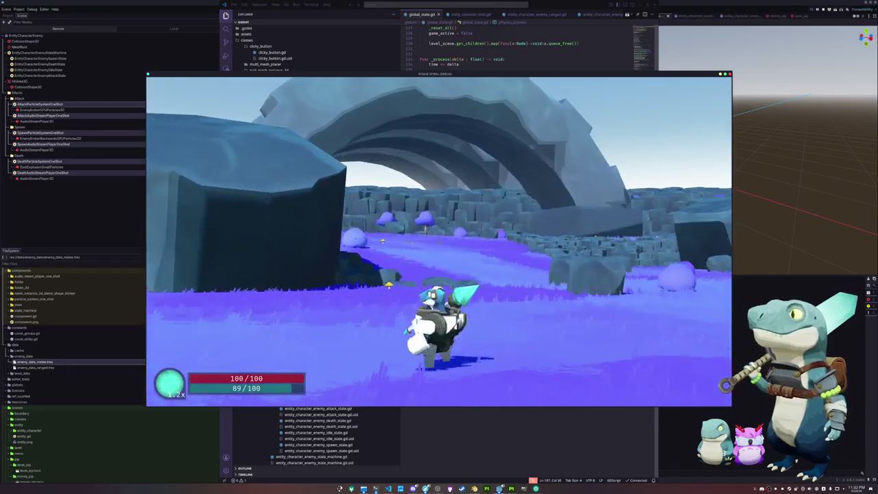
key(w)
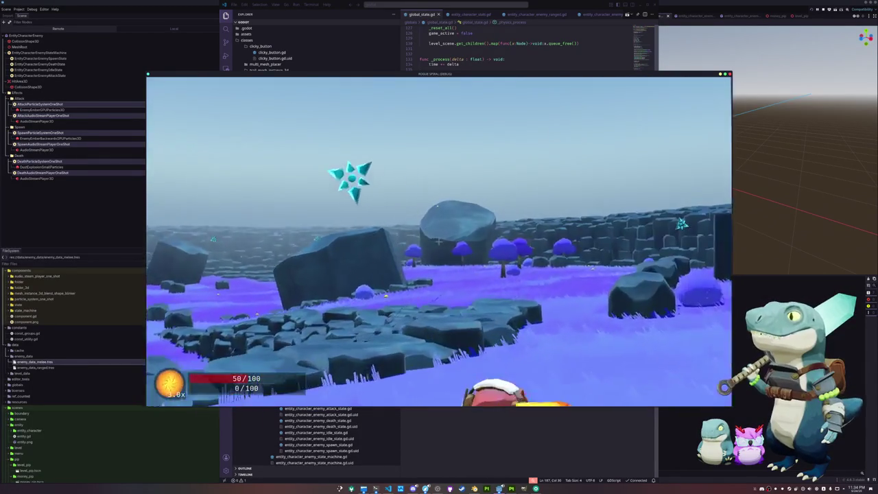
key(Escape)
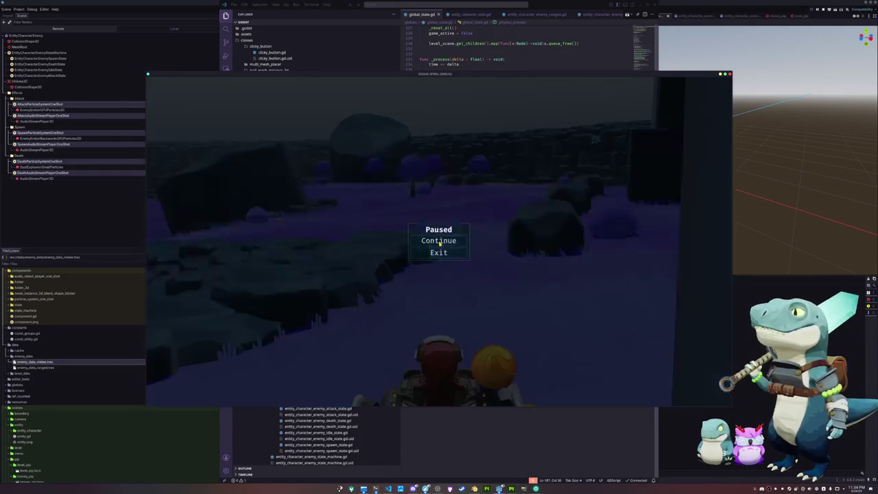
Open entity_character_player.gd in VS Code and scroll down to its projectile raycast code.
click(388, 489)
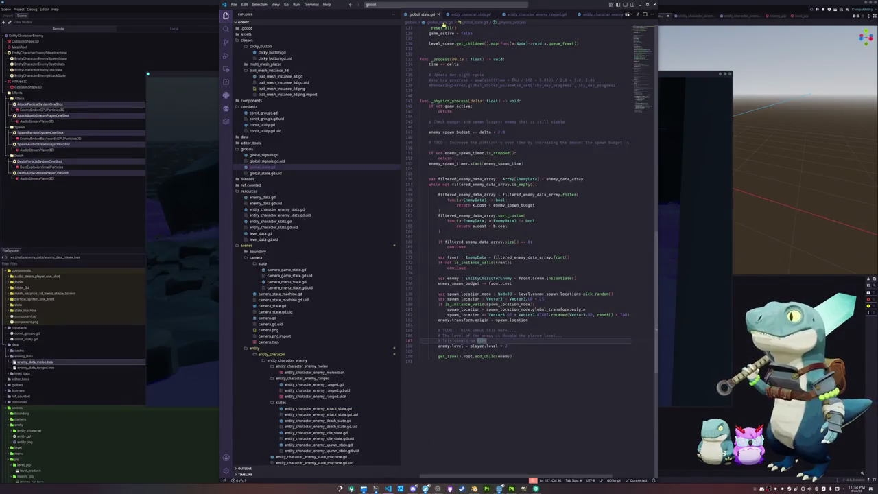
click(475, 7)
text(player)
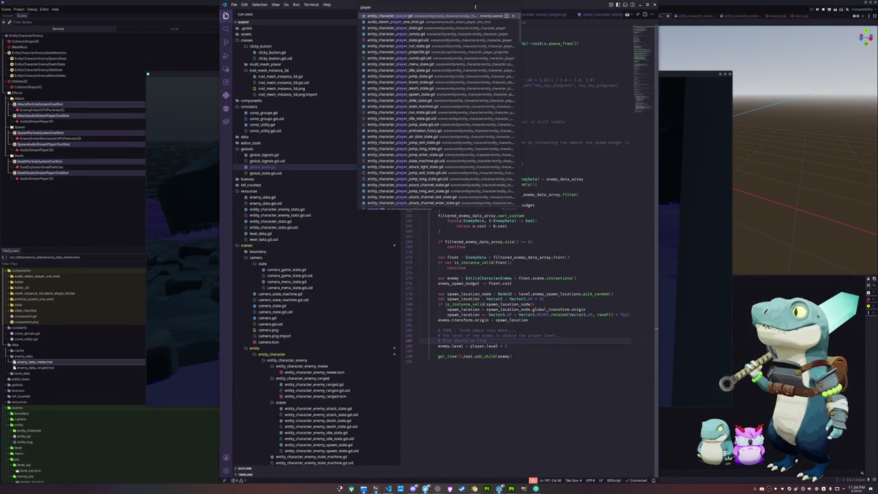
key(Return)
scroll(473, 251, down, 10)
scroll(474, 251, down, 20)
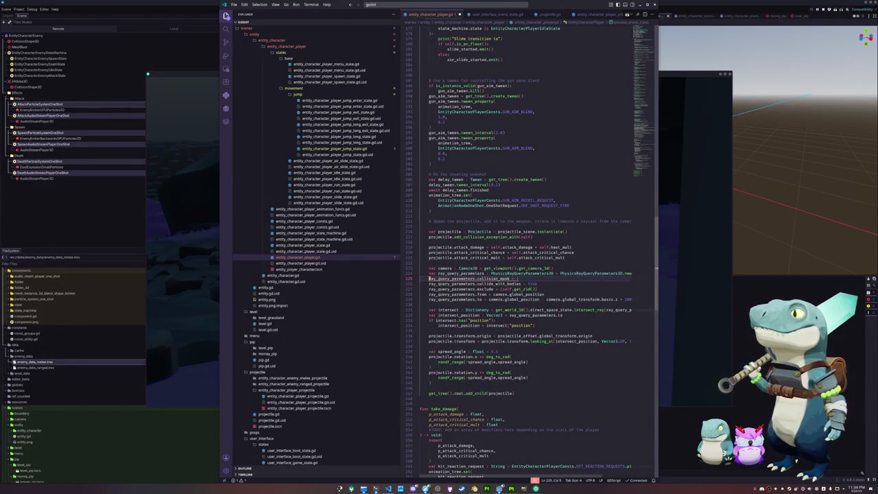
key(alt+Tab)
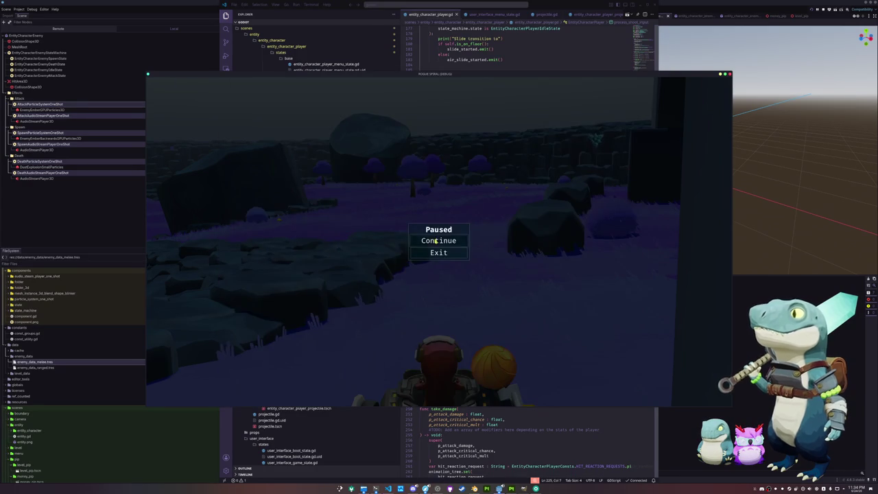
Resume the game, fight the crystal enemies, then pause again with the HUD at 16/120.
click(436, 241)
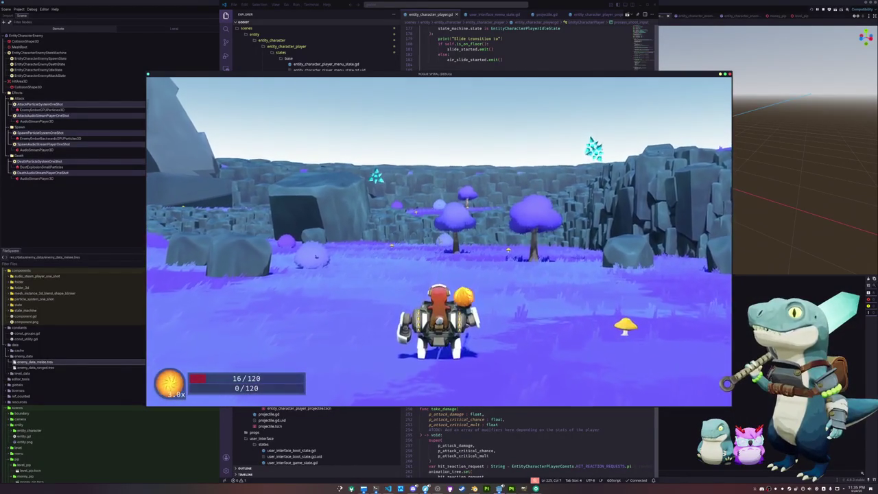
key(Escape)
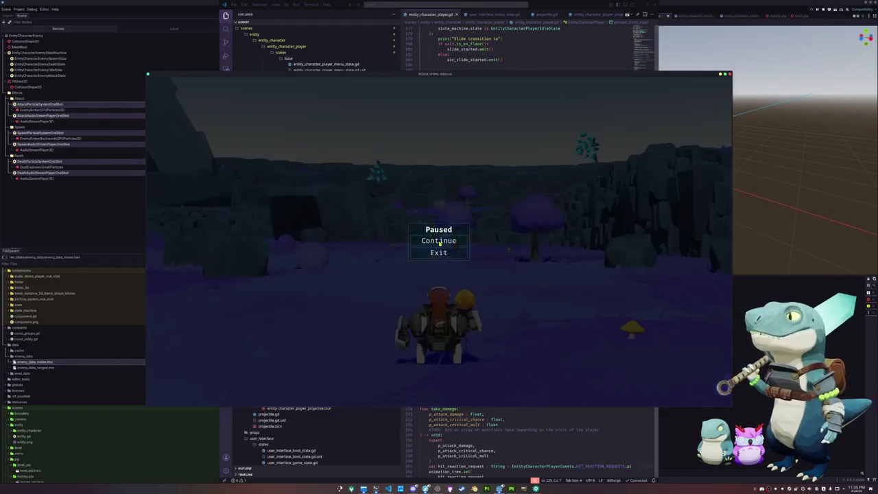
Exit to the title menu, close the game window, and bring the Godot editor forward.
click(441, 256)
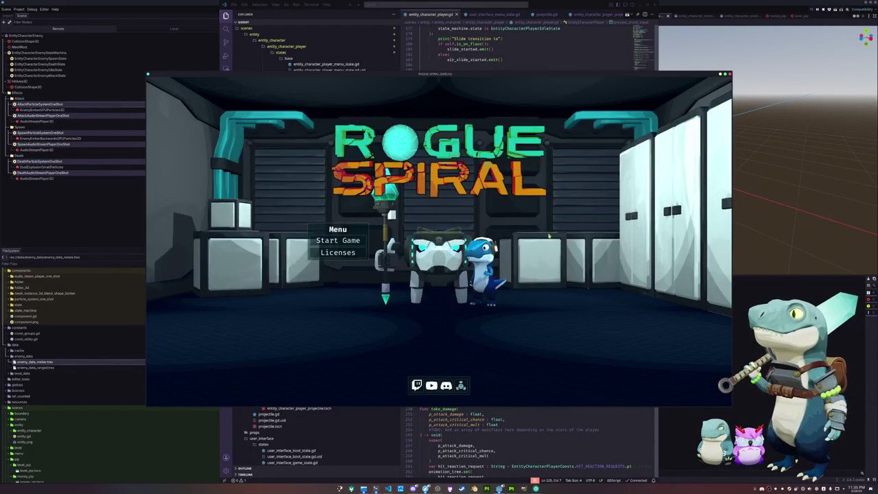
click(730, 74)
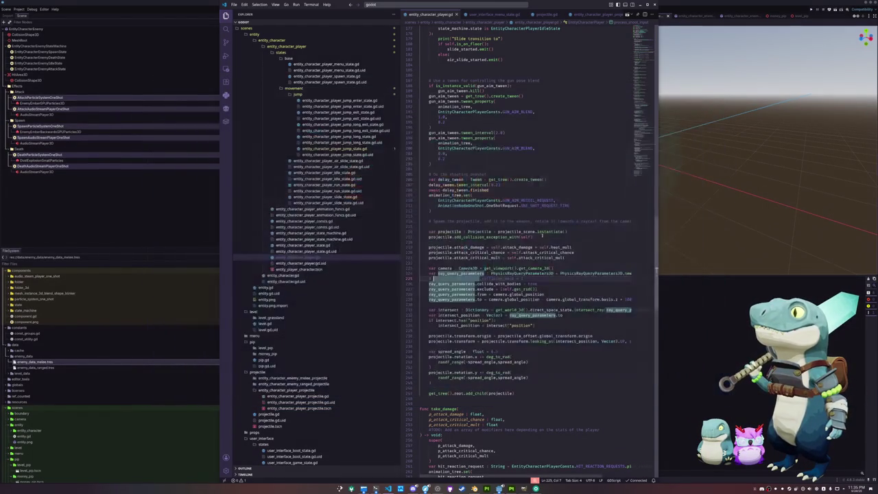
click(411, 279)
scroll(494, 304, down, 2)
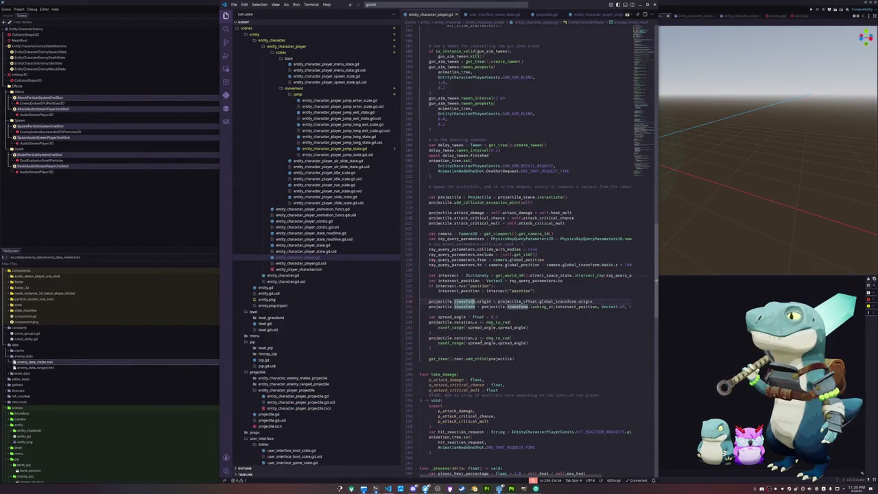
click(700, 341)
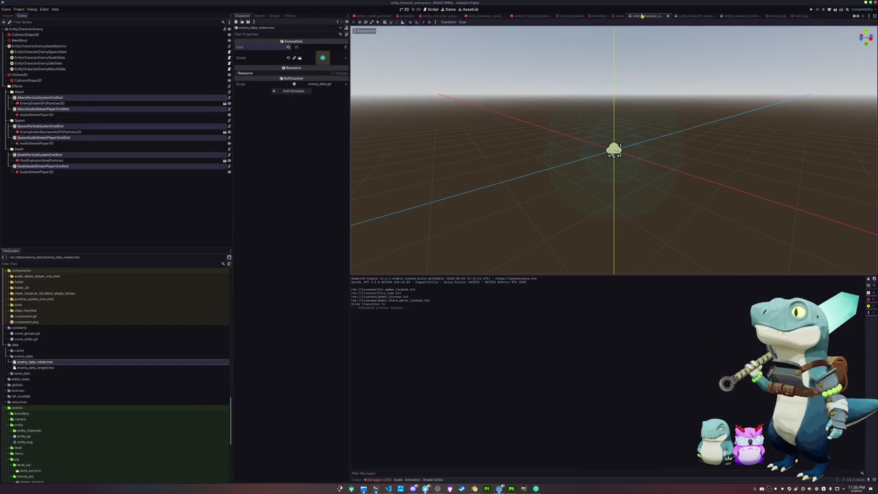
Open the ranged enemy's Projectile Scene and bring up entity_character_enemy_ranged_projectile.gd.
click(691, 15)
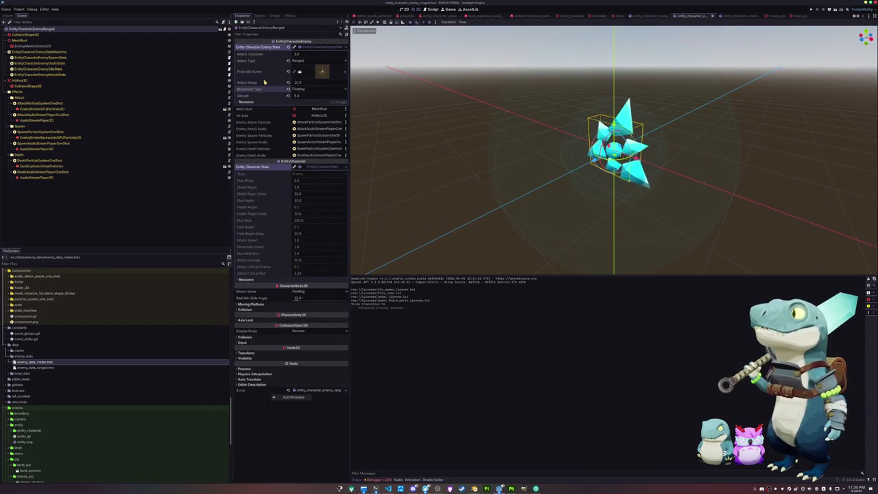
click(322, 71)
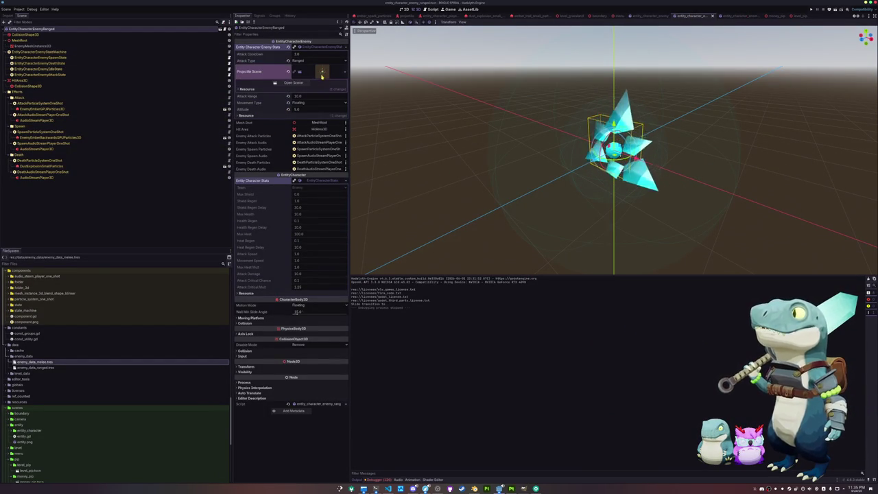
click(291, 83)
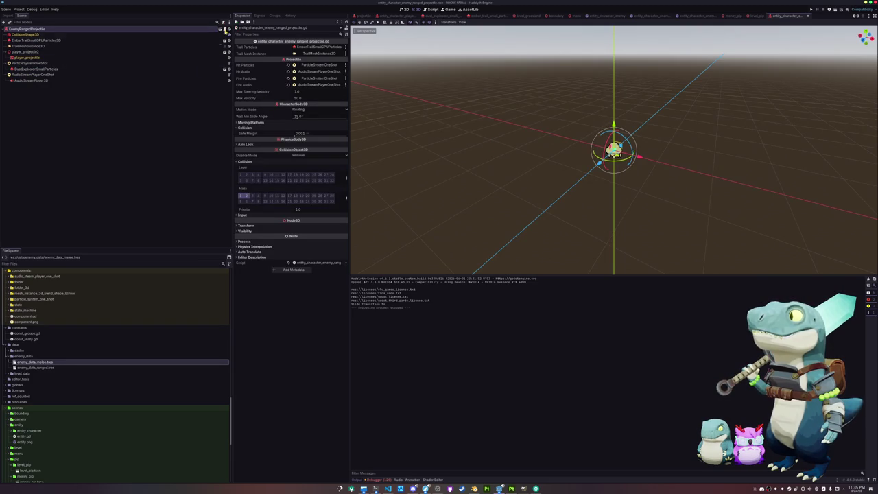
click(388, 488)
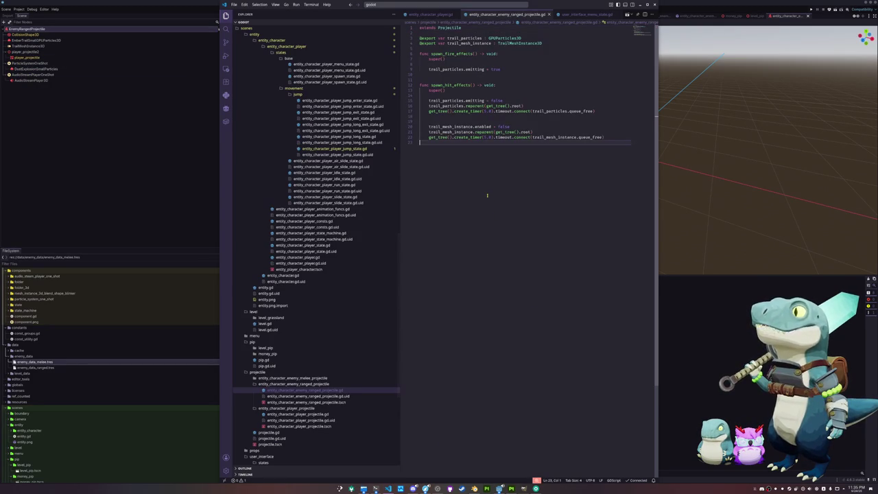
Jump to the Projectile class definition and highlight every use of seeking_target.
key(Up)
key(Up)
key(Up)
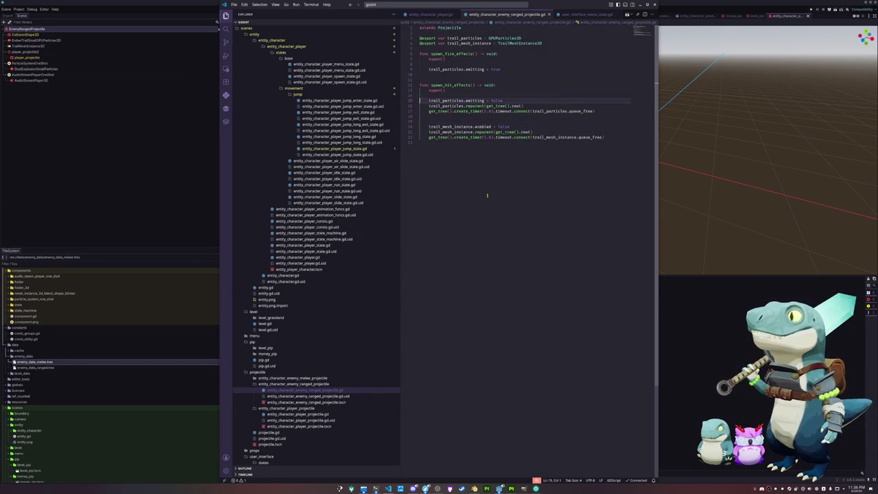
key(Up)
key(Up)
key(Return)
key(Return)
key(Up)
key(BackSpace)
key(BackSpace)
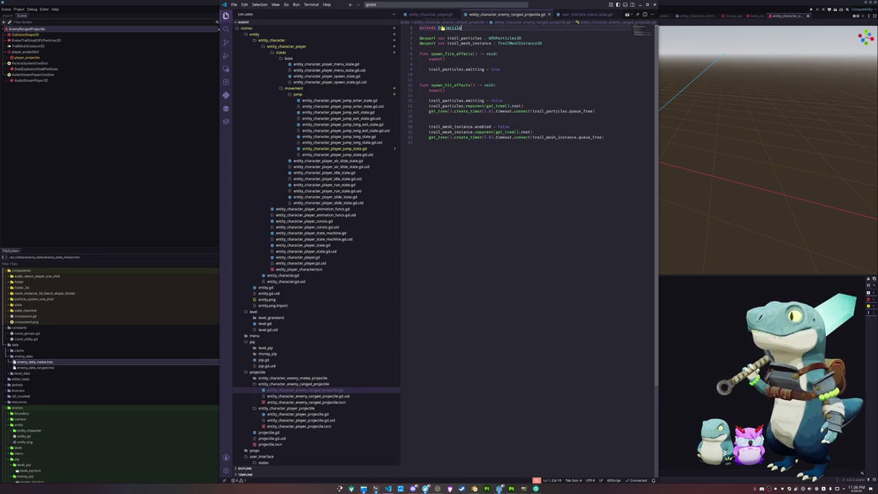
ctrl+click(441, 28)
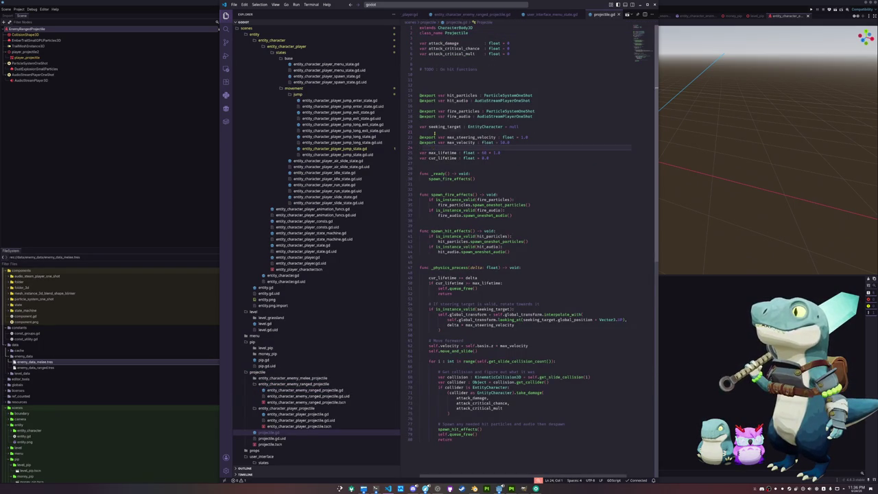
double_click(445, 127)
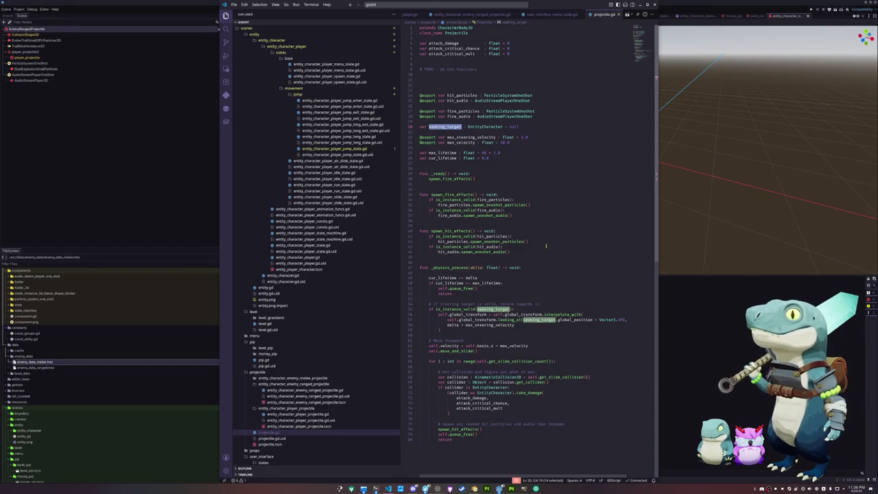
click(448, 121)
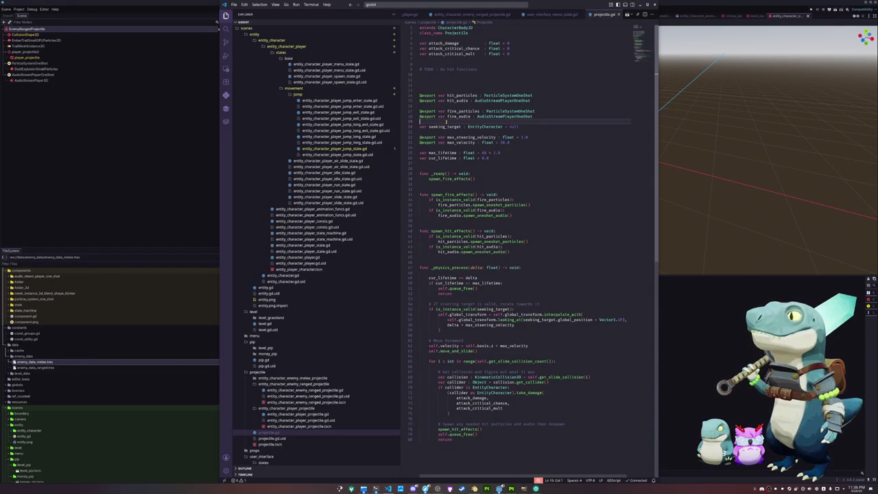
key(Return)
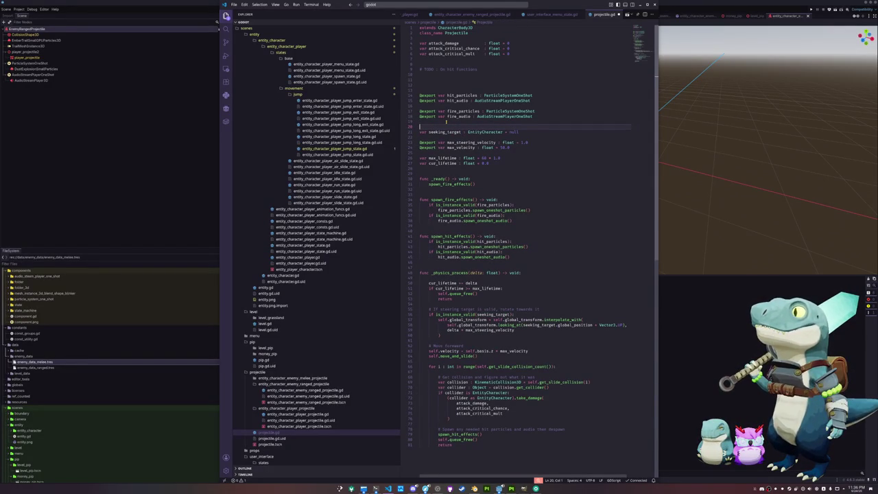
text(@export var )
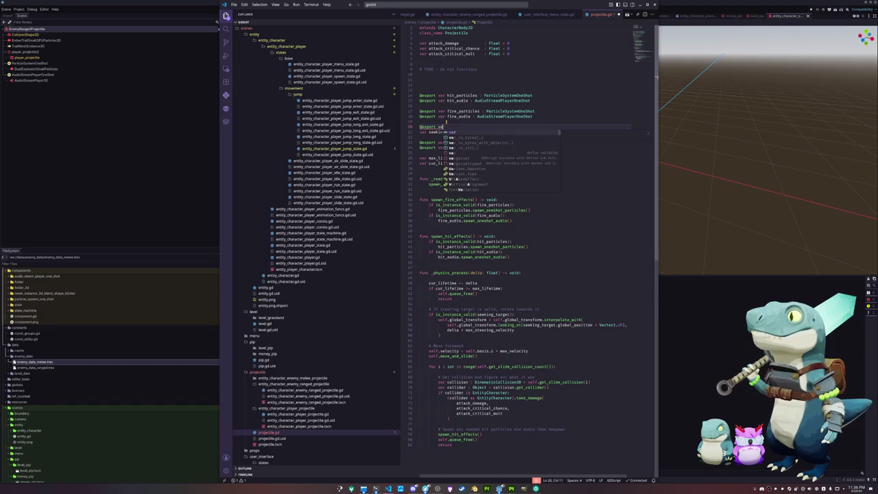
text(should_see)
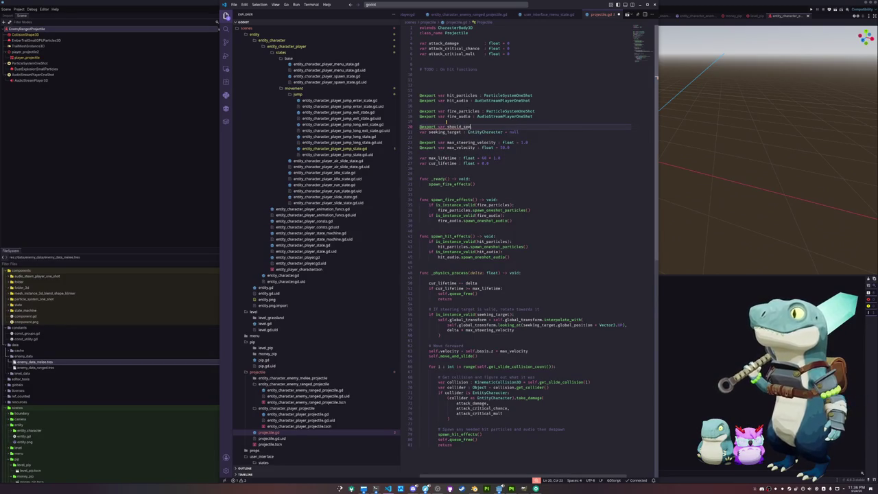
text(k : bool = false)
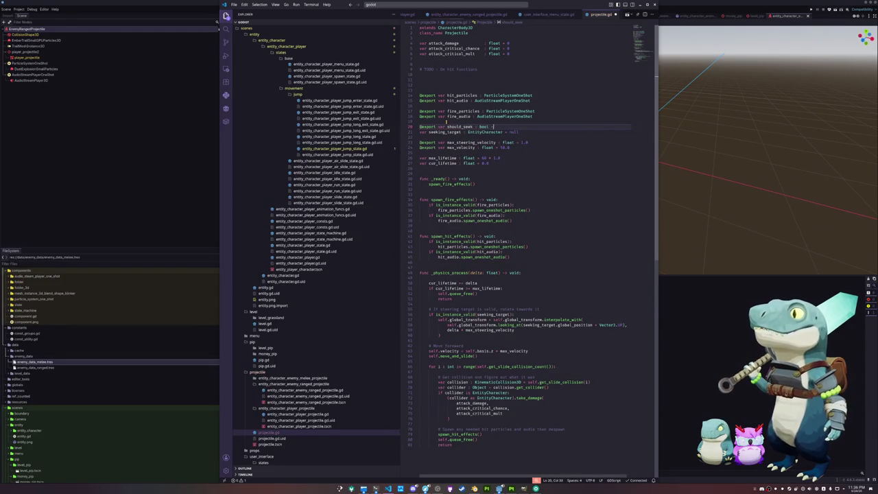
key(Down)
key(Home)
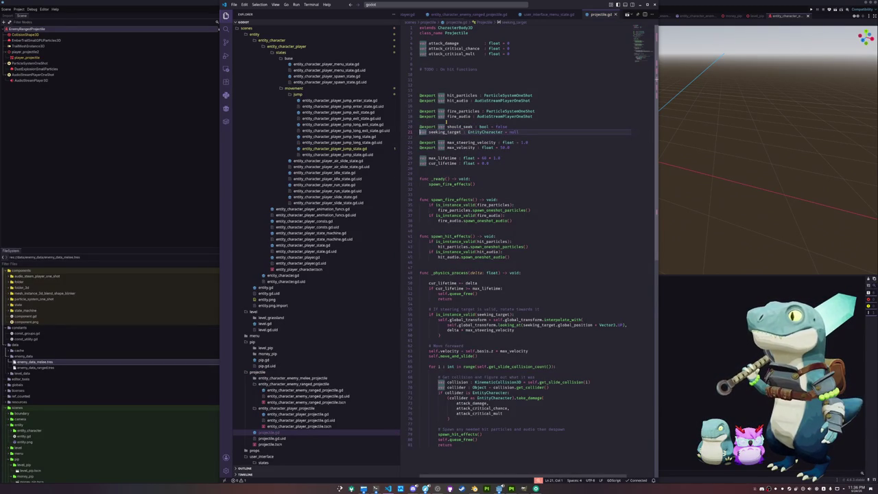
double_click(458, 127)
text(seek)
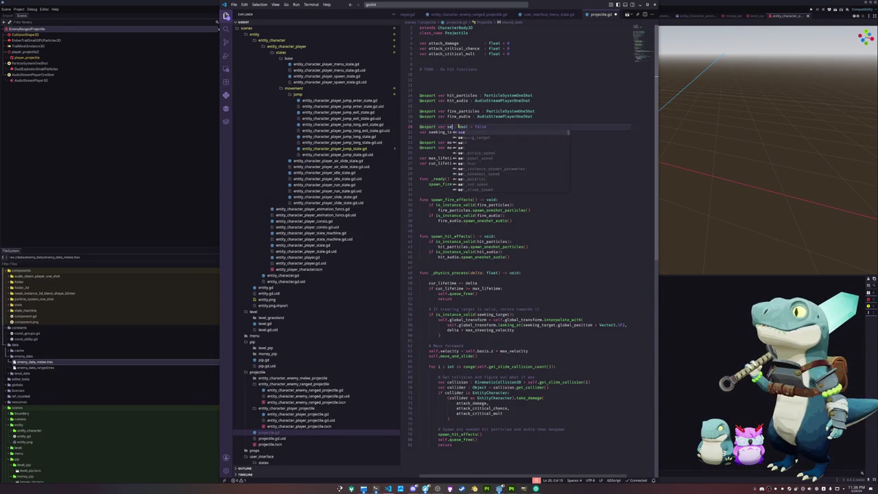
key(Up)
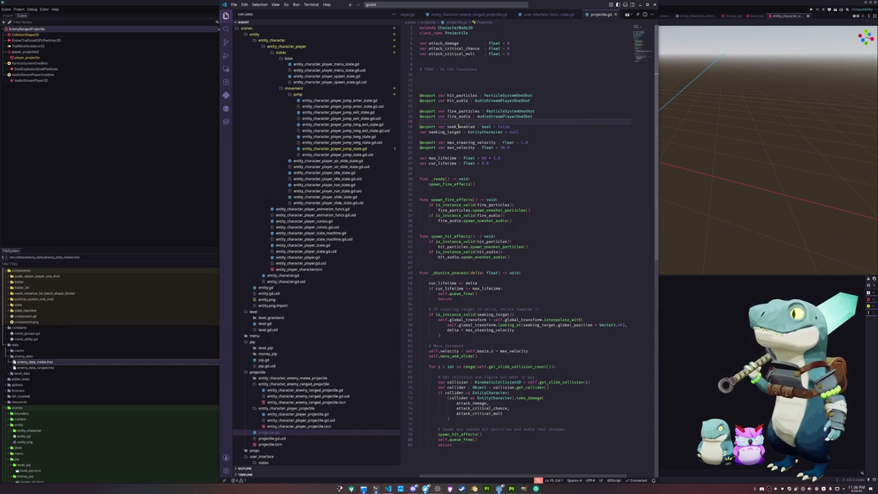
click(111, 125)
click(99, 32)
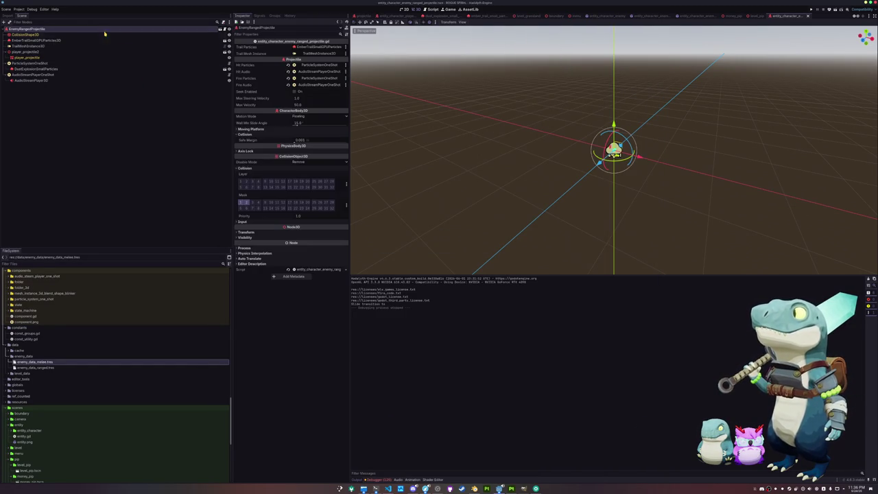
Save the projectile scene, switch to the entity_character_enemy_ranged tab, and return to VS Code.
key(ctrl+s)
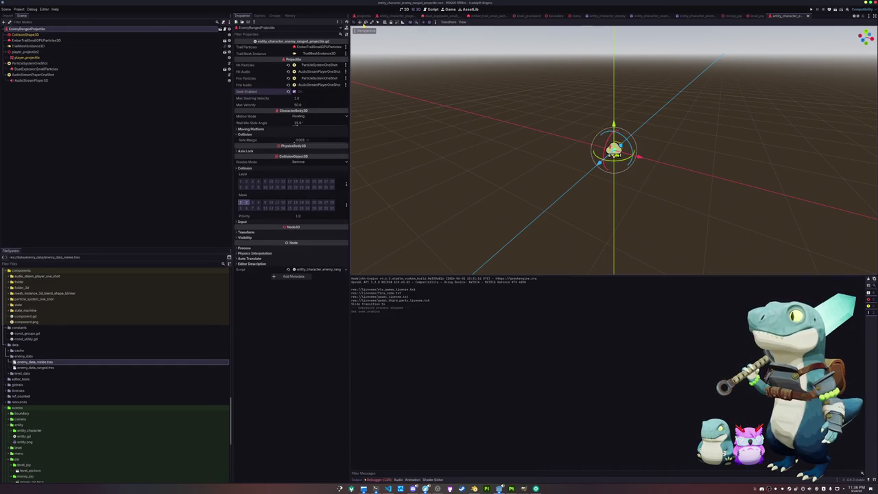
click(652, 15)
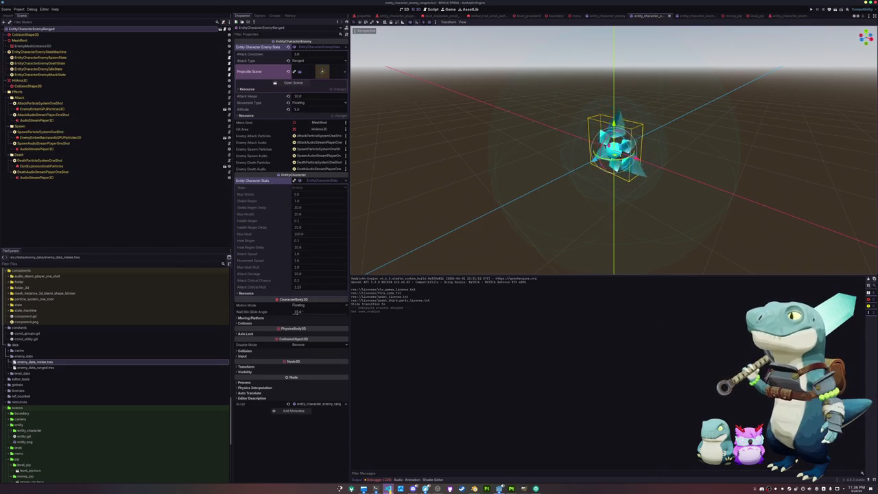
click(389, 489)
click(547, 15)
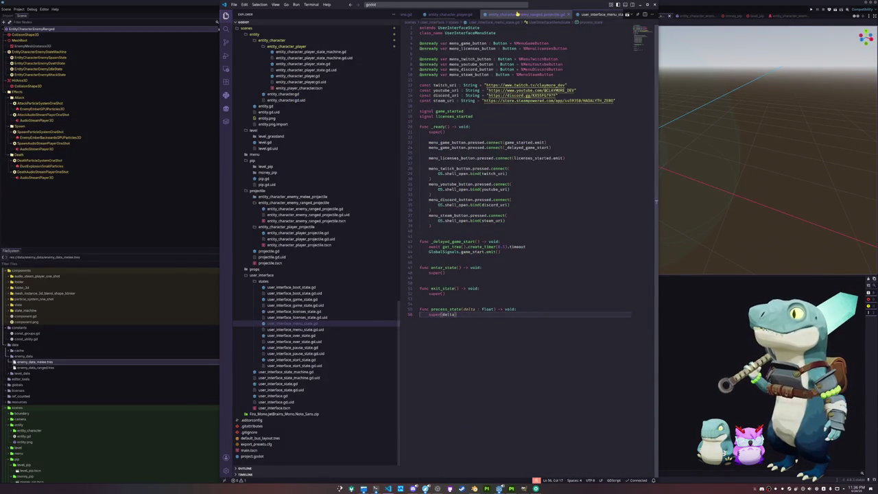
Open entity_character_enemy_attack_state.gd from the file list.
click(302, 209)
scroll(302, 206, up, 10)
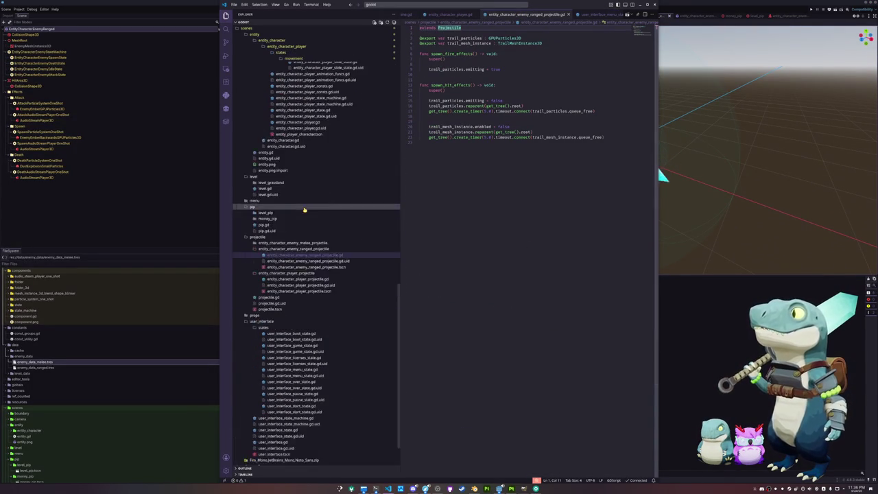
click(327, 163)
scroll(323, 171, up, 13)
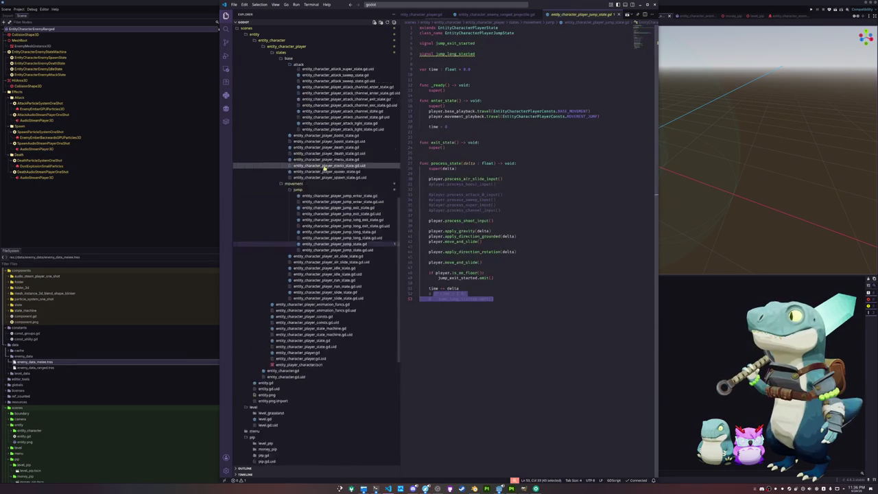
click(317, 144)
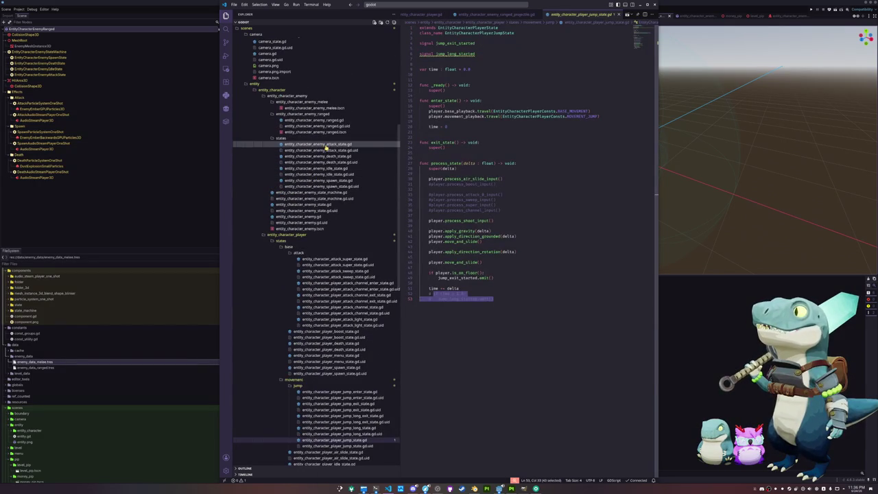
After the collision exception line, add the check 'if projectile.seek_enabled:'.
click(442, 200)
key(Up)
key(Up)
key(Up)
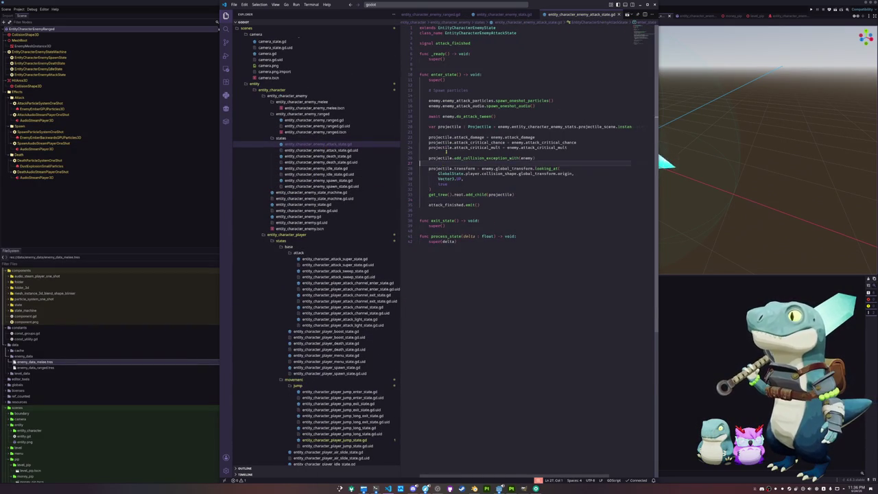
key(Down)
key(End)
key(Return)
key(Return)
text(if s)
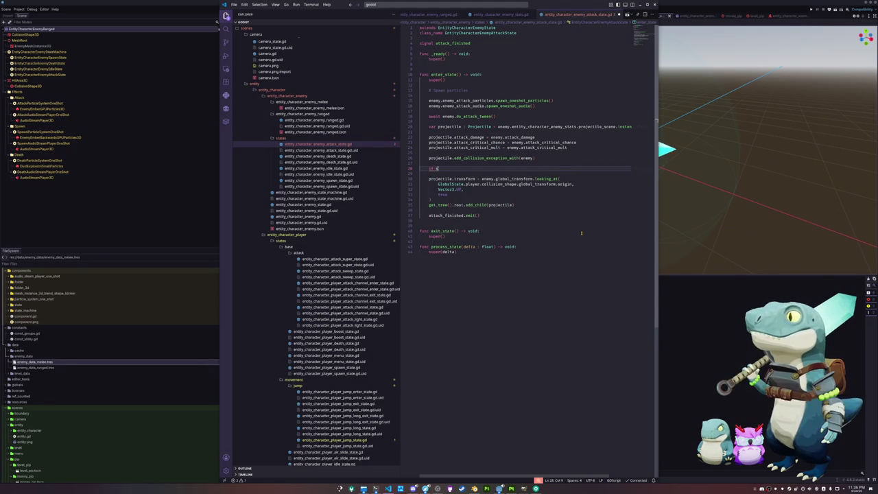
text(eek)
key(BackSpace)
key(BackSpace)
key(BackSpace)
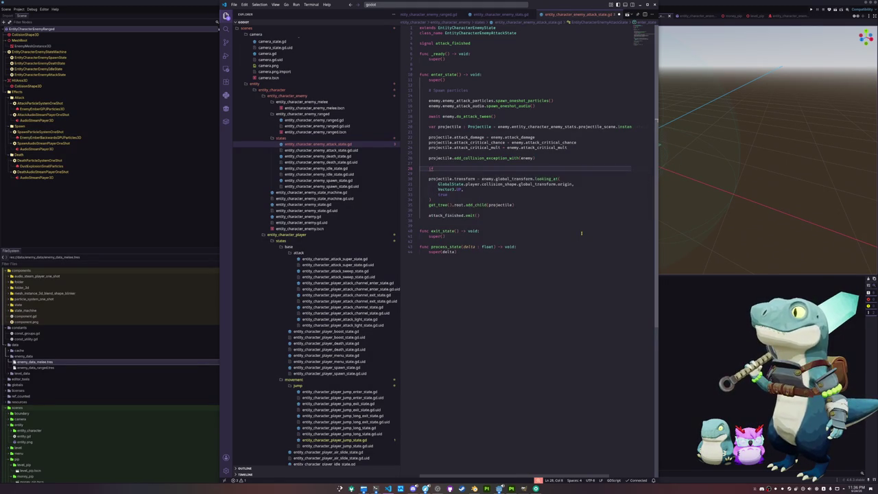
text(projectile)
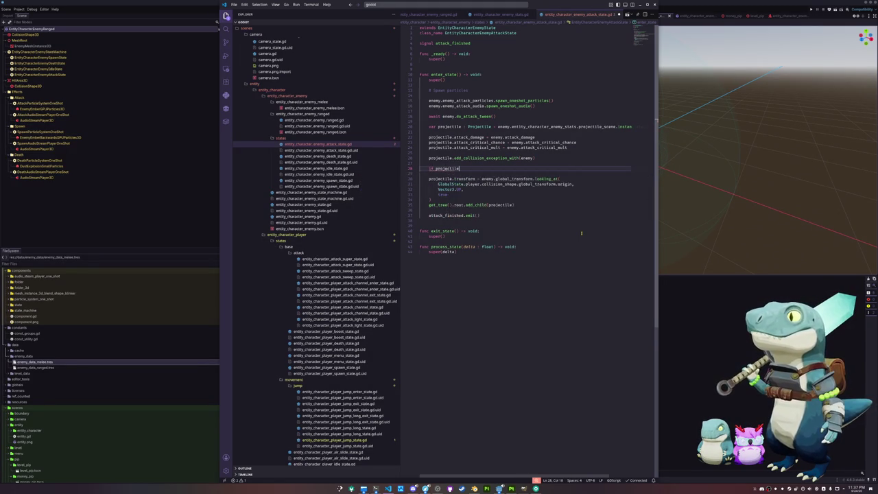
text(.seek)
key(Return)
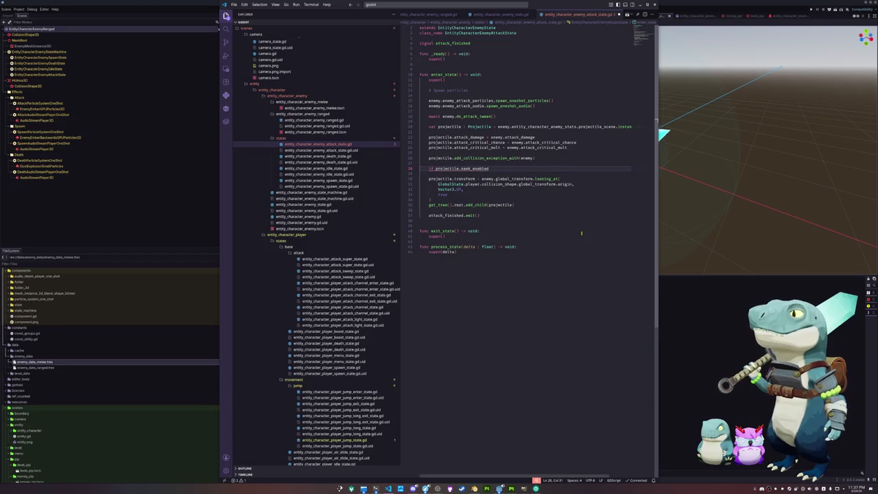
text(:)
key(Return)
Inside the if block, set projectile.seeking_target = GlobalState.player.
text(proj)
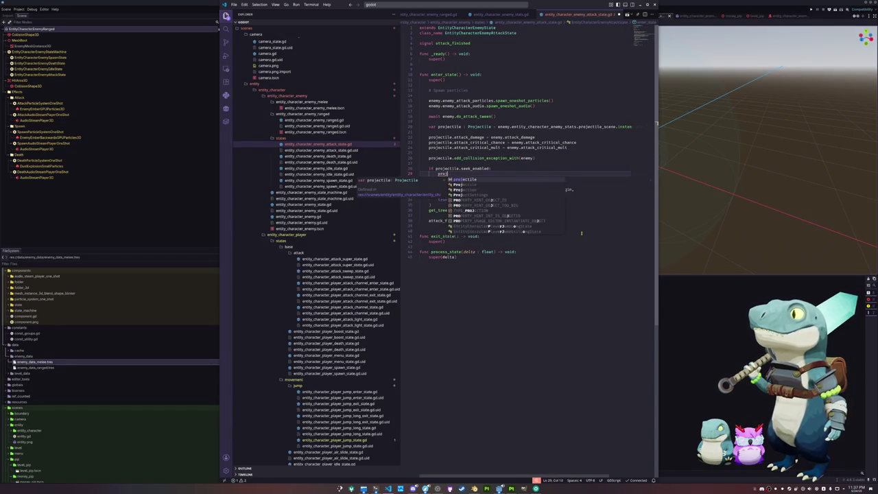
text(ectile.s)
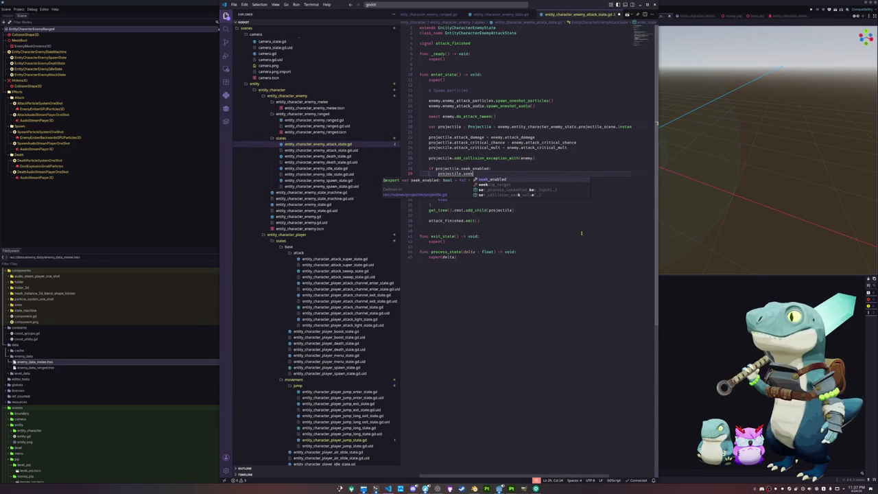
text(eek)
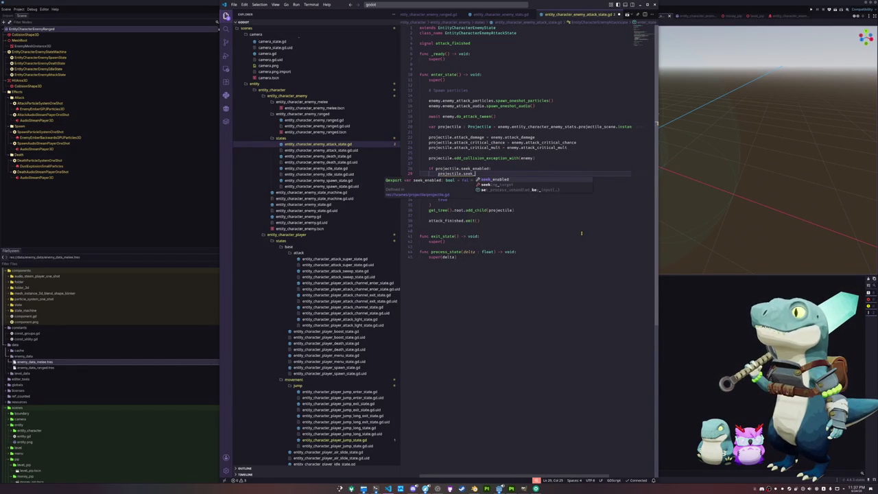
key(Down)
key(Return)
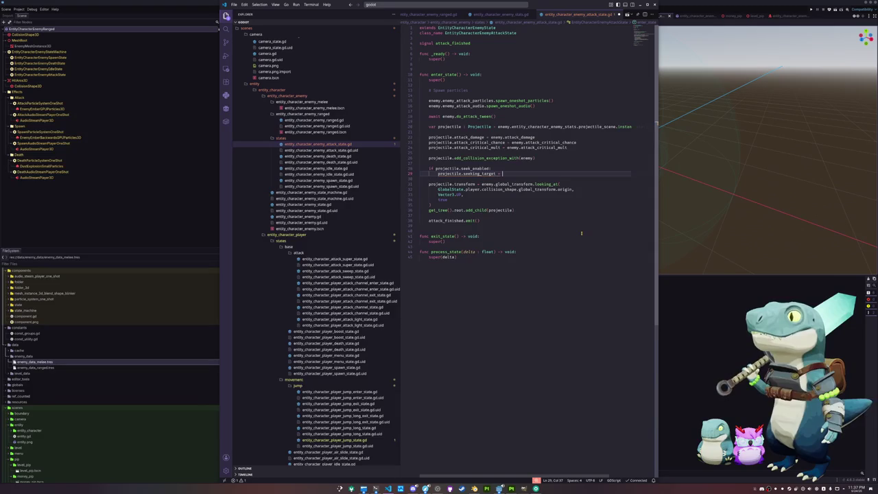
text(GlobalState.)
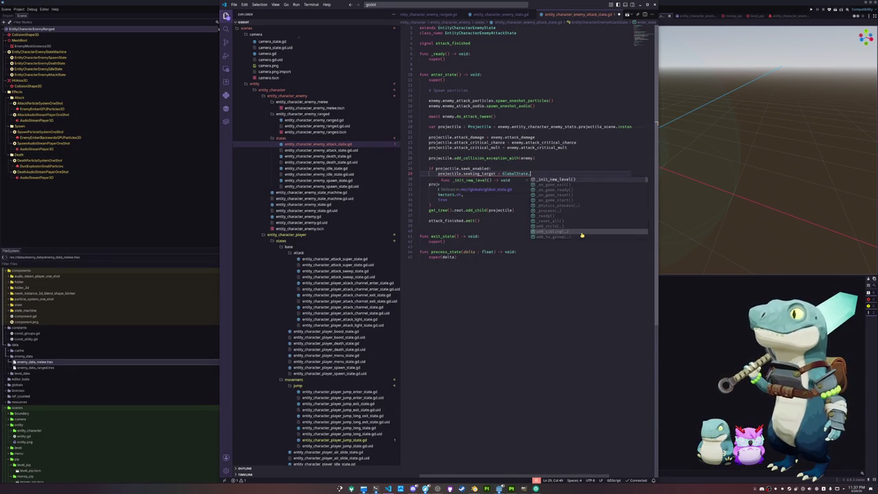
text(enems)
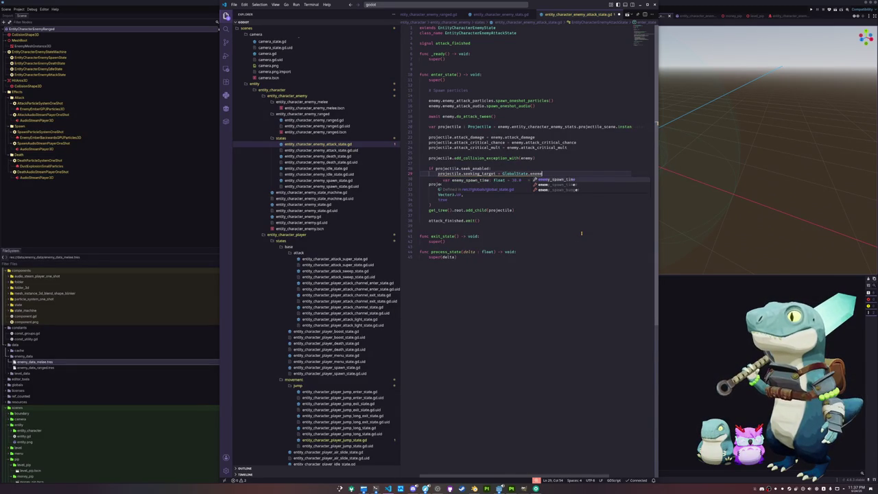
key(BackSpace)
key(BackSpace)
key(BackSpace)
text(player)
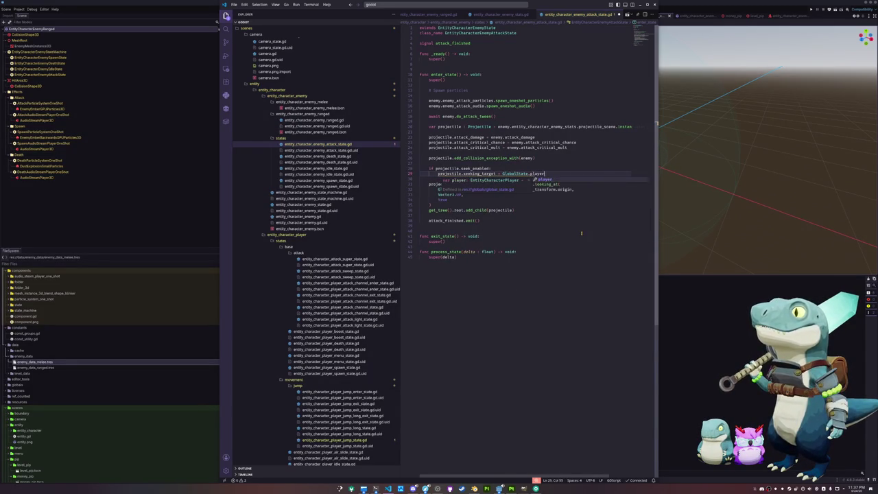
key(Down)
key(Down)
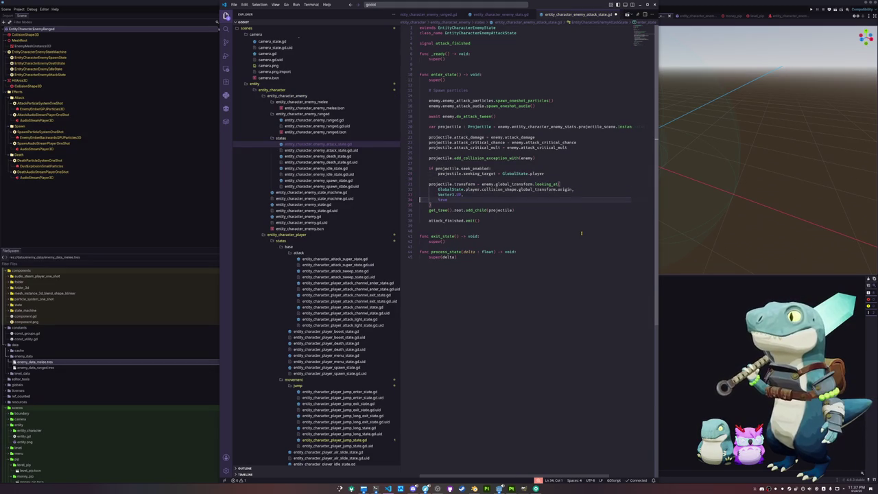
key(shift+Up)
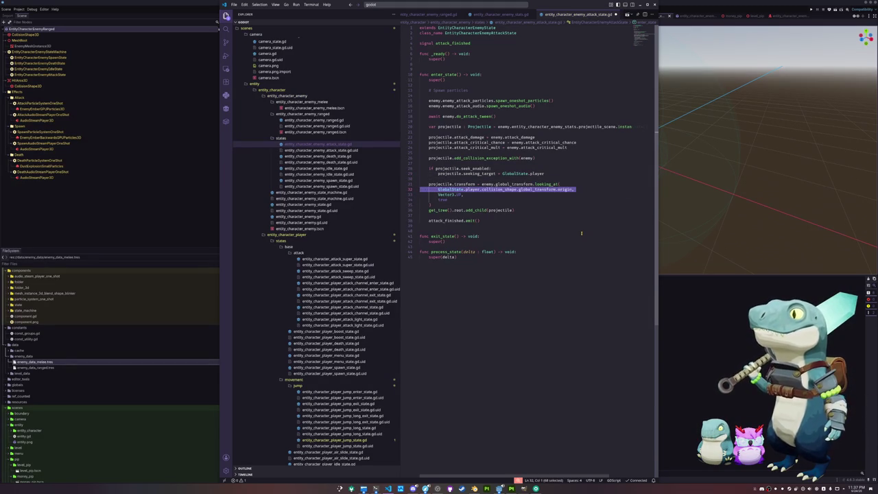
key(Up)
key(Up)
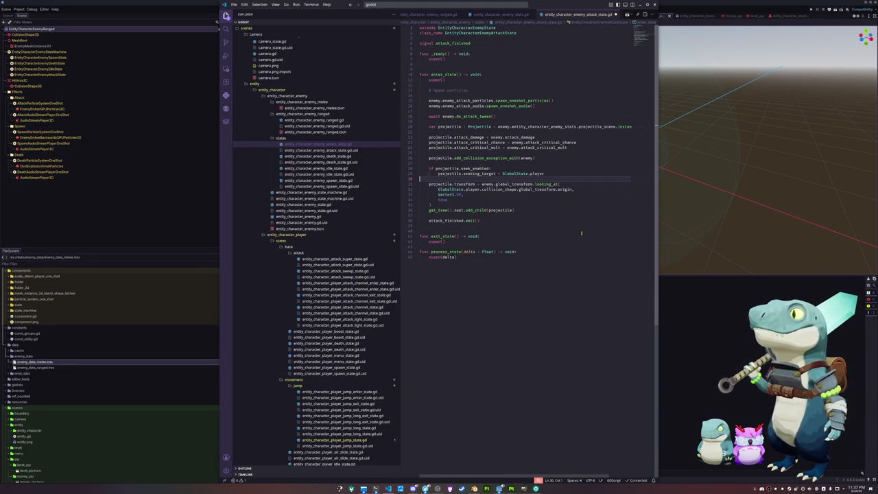
Move the projectile.transform look_at block above the seek_enabled check and fix its indentation.
key(ctrl+shift+Return)
key(Down)
key(Down)
key(Down)
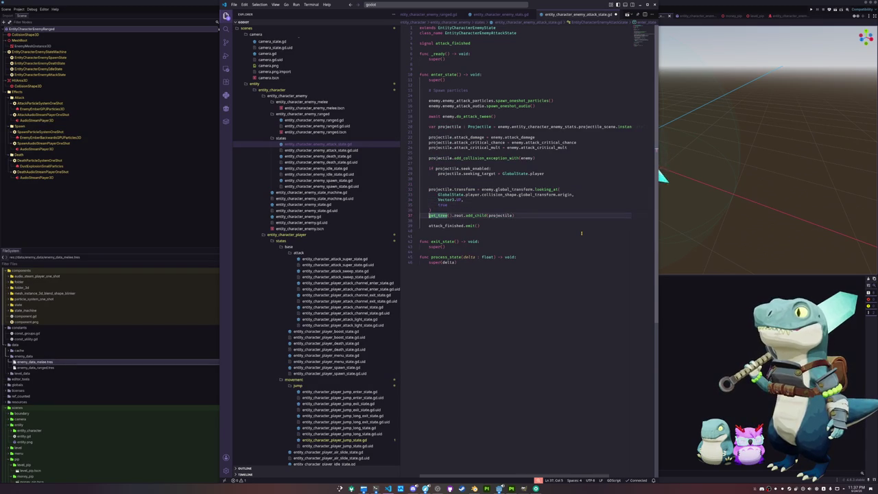
key(shift+Up)
key(shift+Up)
key(shift+Up)
key(BackSpace)
key(Up)
key(Up)
key(Up)
key(Up)
key(Up)
key(ctrl+v)
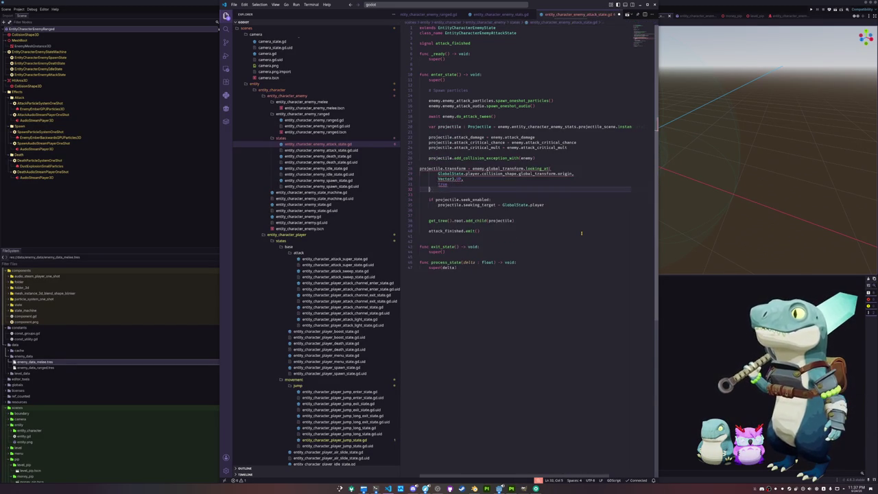
key(shift+Down)
key(shift+Down)
key(shift+Down)
key(Tab)
key(Up)
key(Up)
key(Up)
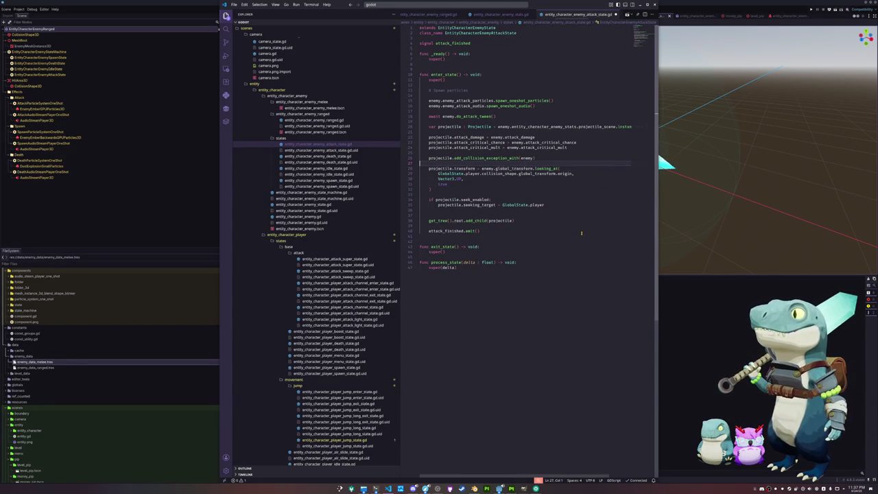
key(BackSpace)
key(Down)
key(Down)
key(Down)
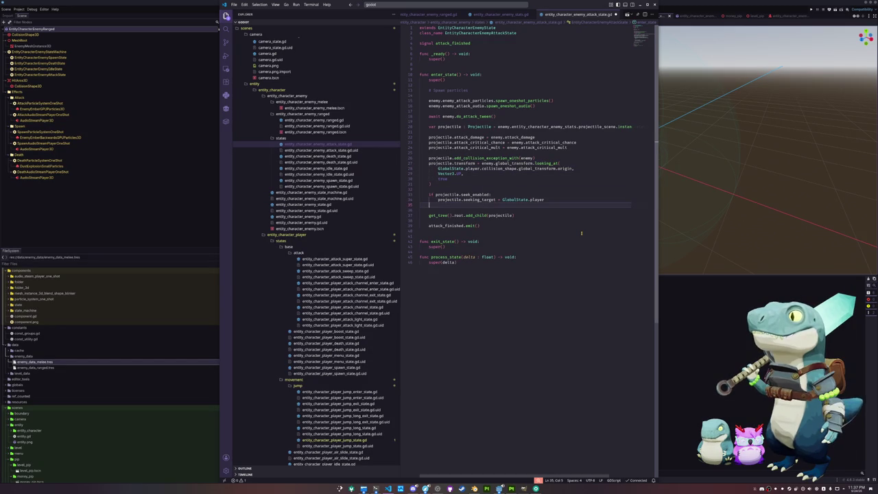
key(BackSpace)
Paste a copy of the transform look_at block inside the seek_enabled if, indented.
key(Up)
key(Up)
key(Up)
key(shift+Up)
key(shift+Up)
key(shift+Up)
key(shift+Up)
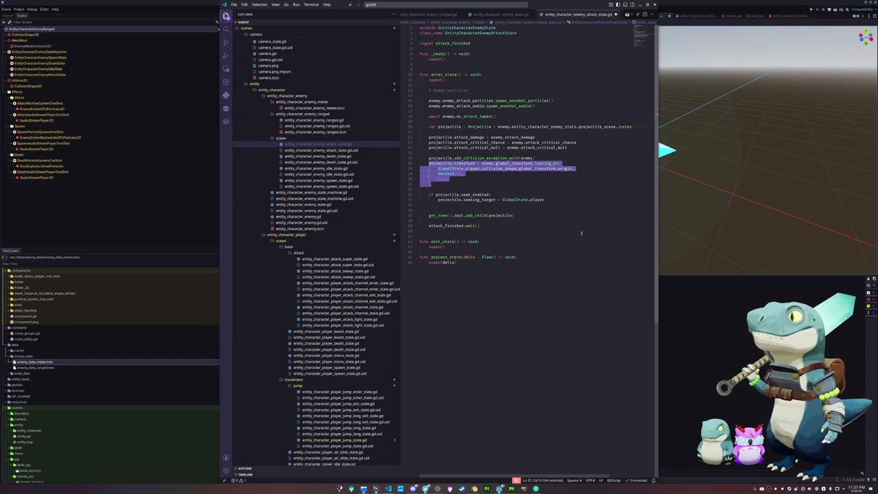
key(ctrl+c)
key(Down)
key(Down)
key(Down)
key(End)
key(Return)
key(ctrl+v)
key(Up)
key(Home)
key(shift+Down)
key(shift+Down)
key(shift+Down)
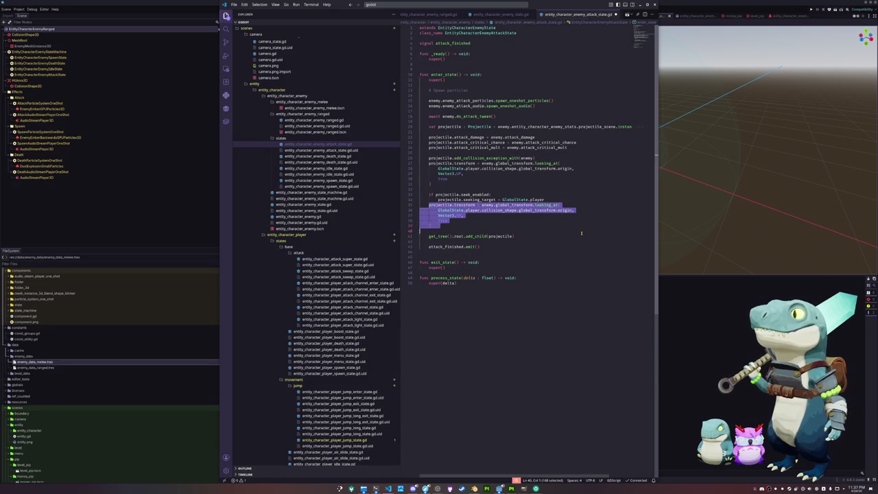
key(Tab)
key(Up)
Select the player collision shape target in the copied look_at line.
key(ctrl+Right)
key(ctrl+Right)
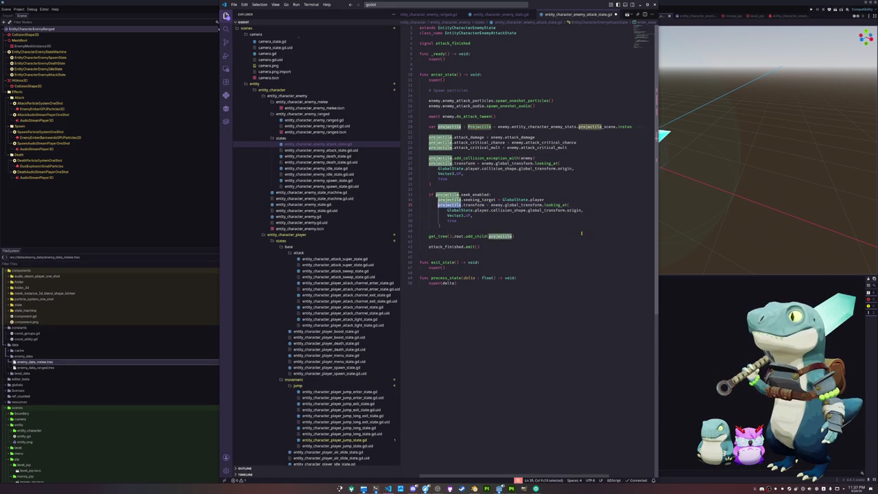
key(ctrl+Right)
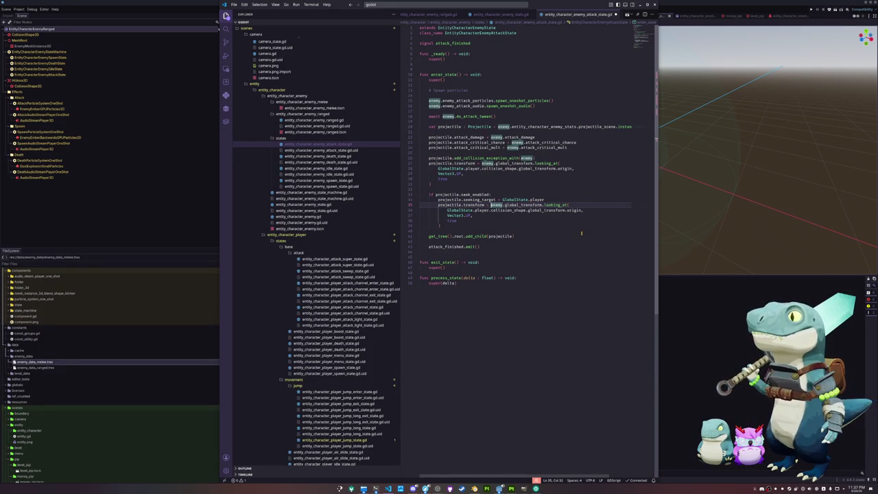
key(Right)
key(Right)
key(Right)
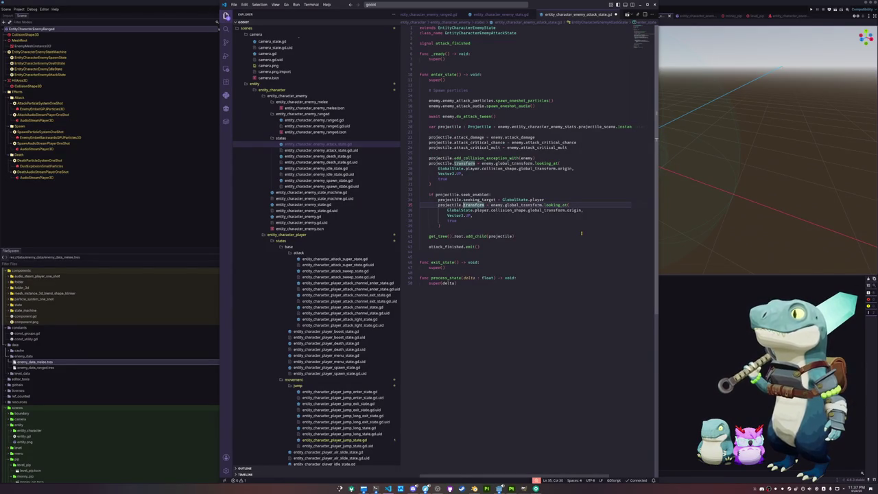
key(Down)
key(Left)
key(Left)
key(Left)
key(ctrl+Left)
key(ctrl+shift+Right)
key(ctrl+shift+Right)
key(ctrl+shift+Right)
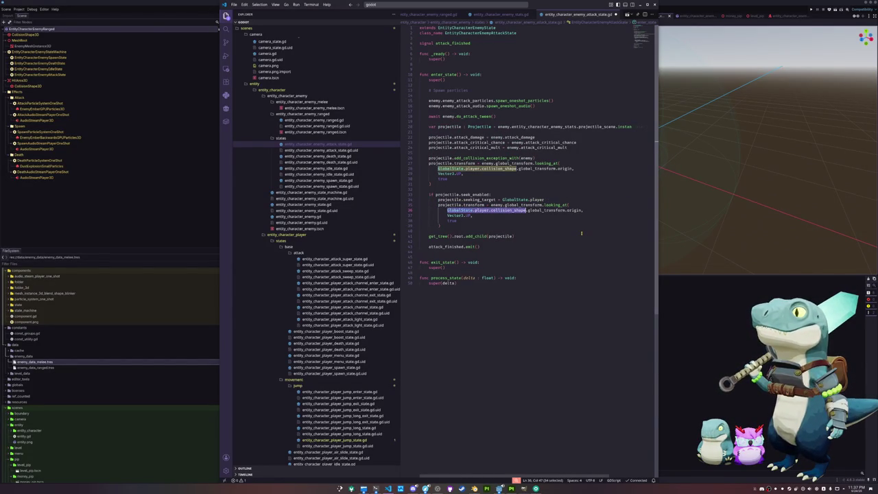
Retarget the copied looking_at to projectile.transform.origin, Vector3.UP and projectile.transform.basis.z.
key(ctrl+shift+Right)
key(ctrl+shift+Right)
text(projectile.transform,)
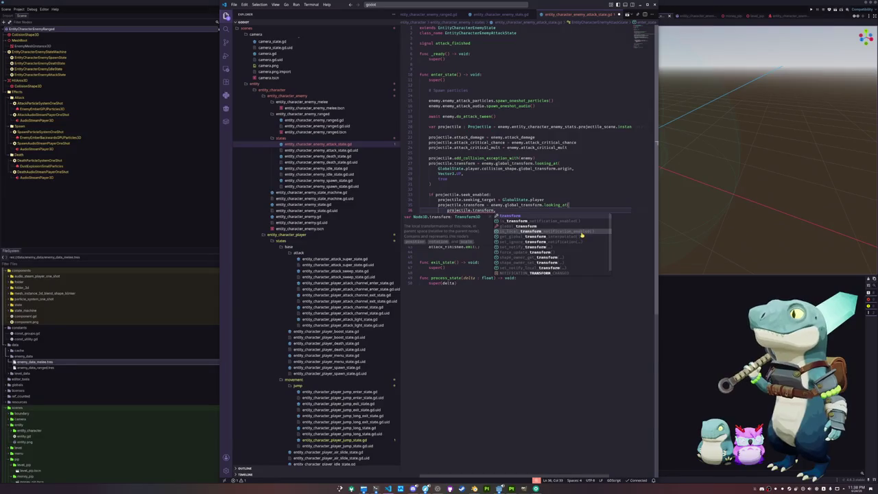
text( .origin)
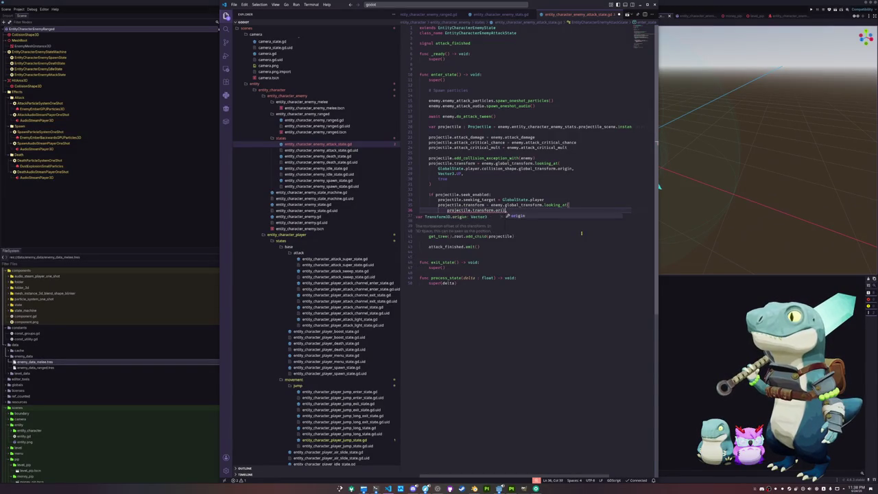
text(Vec)
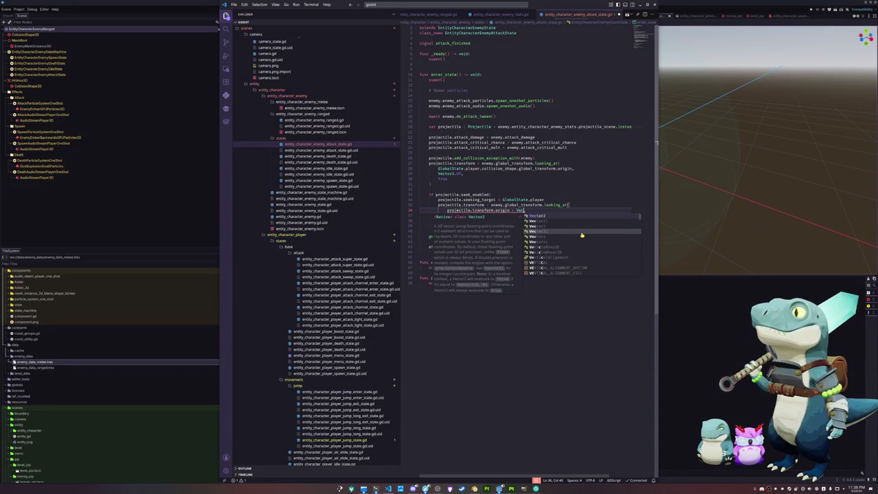
text(tor3.UP)
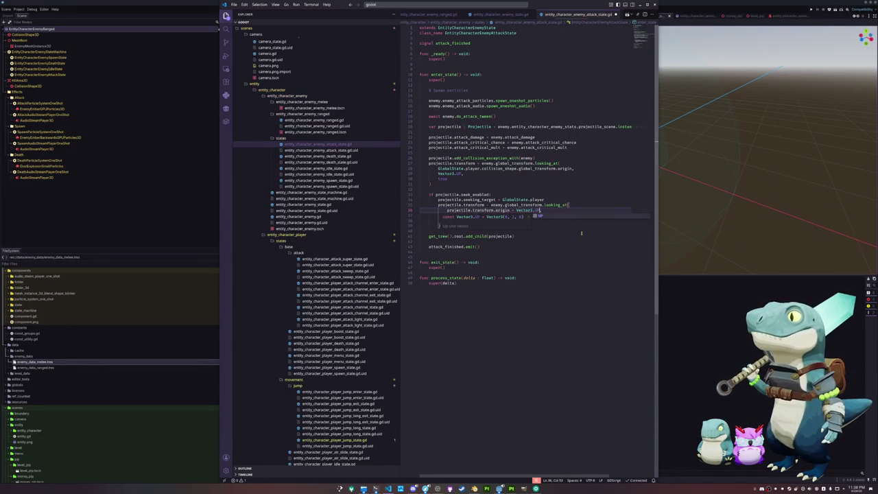
text(,)
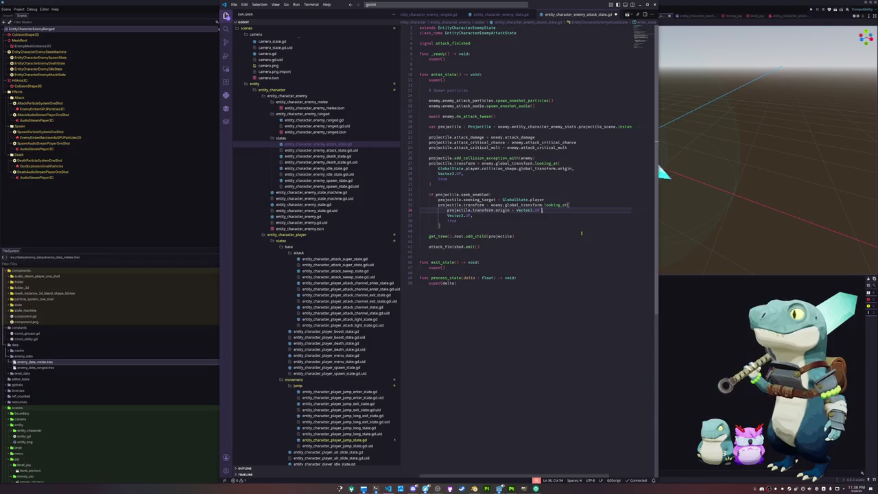
text(+ projectile.)
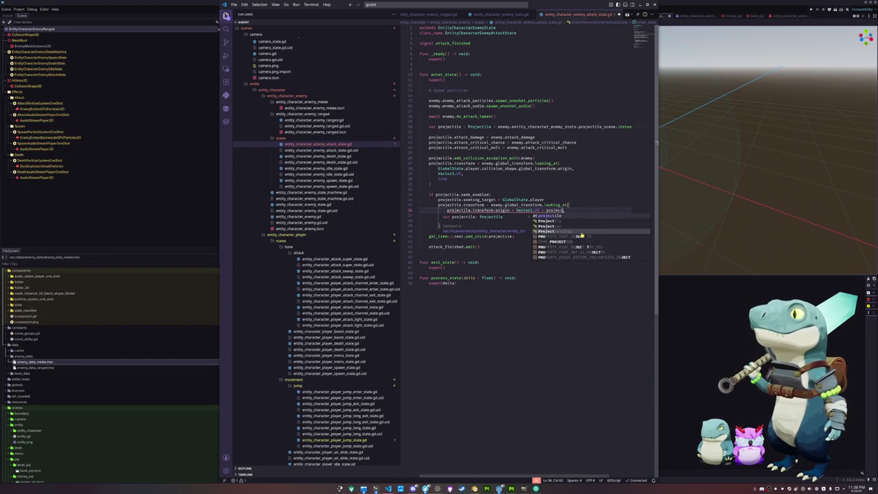
text(transform.)
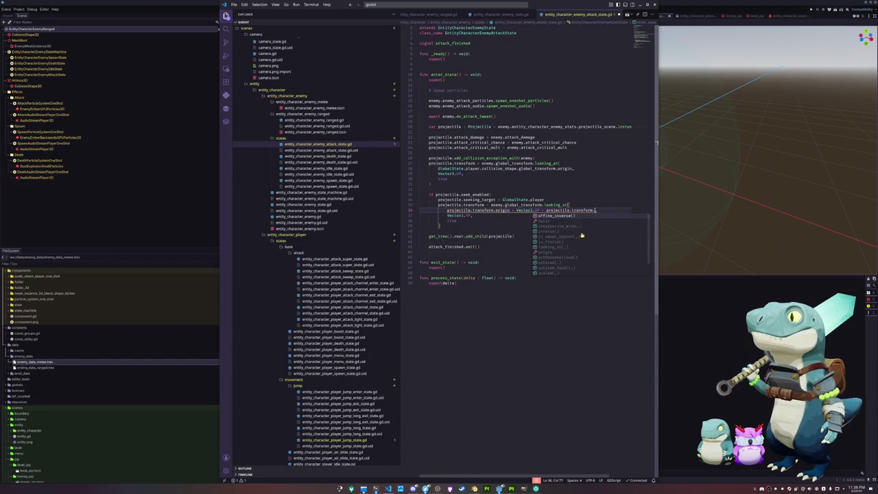
text(b)
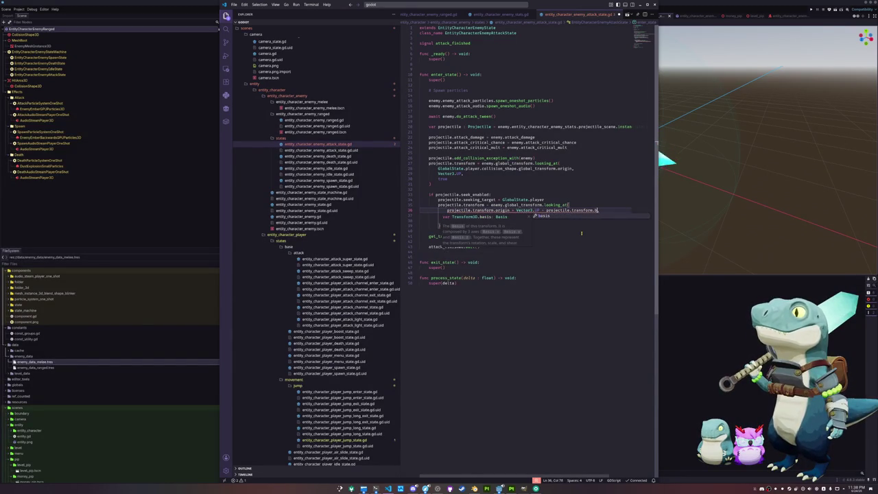
text(asis.z,)
key(Down)
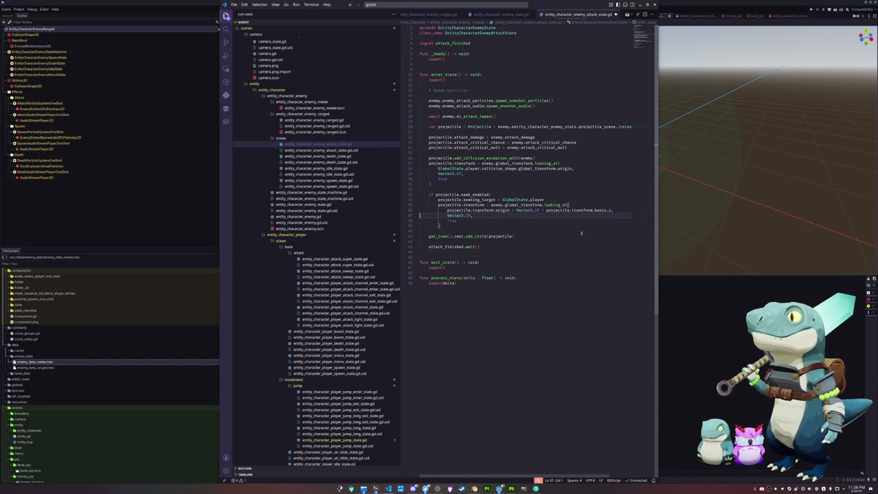
key(alt+Tab)
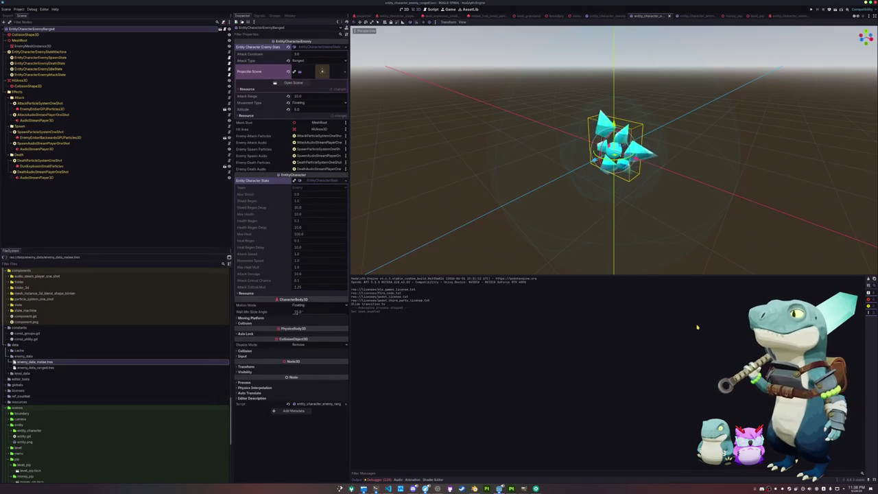
Run the project with F5 and start a new game.
key(F5)
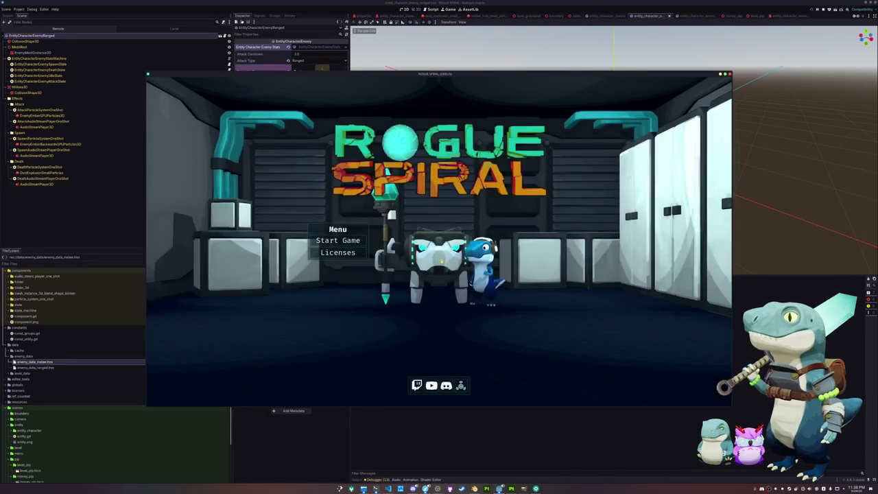
click(346, 239)
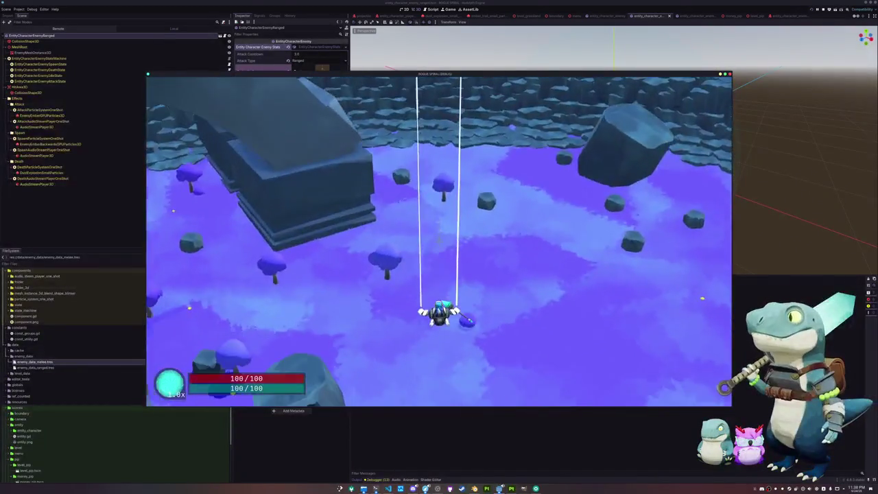
key(w)
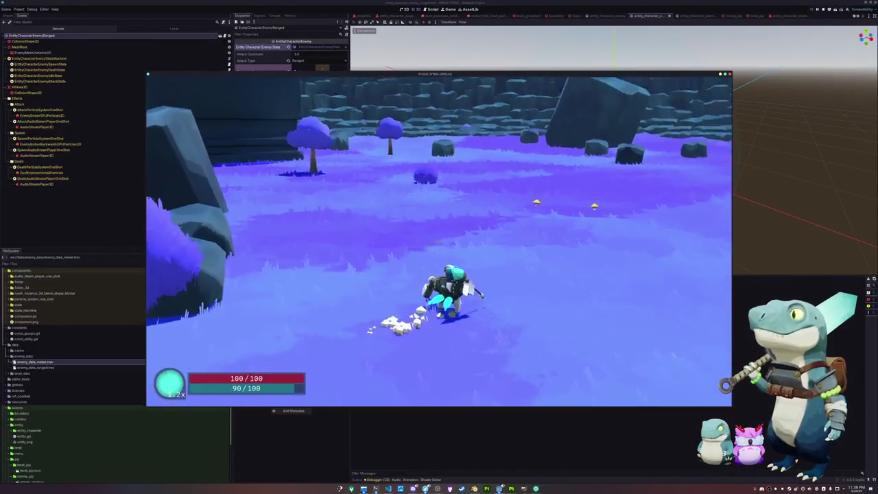
Run the character around the meadow with WASD to test the ranged enemies.
key(a)
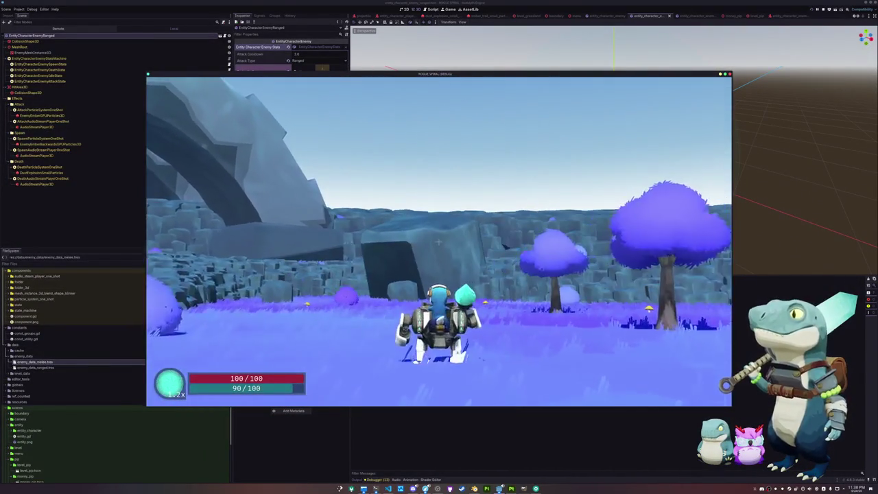
key(w)
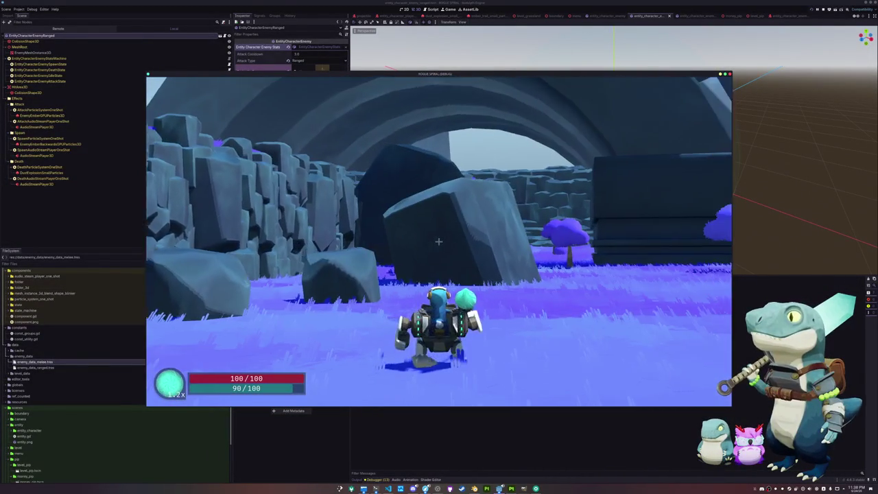
key(w)
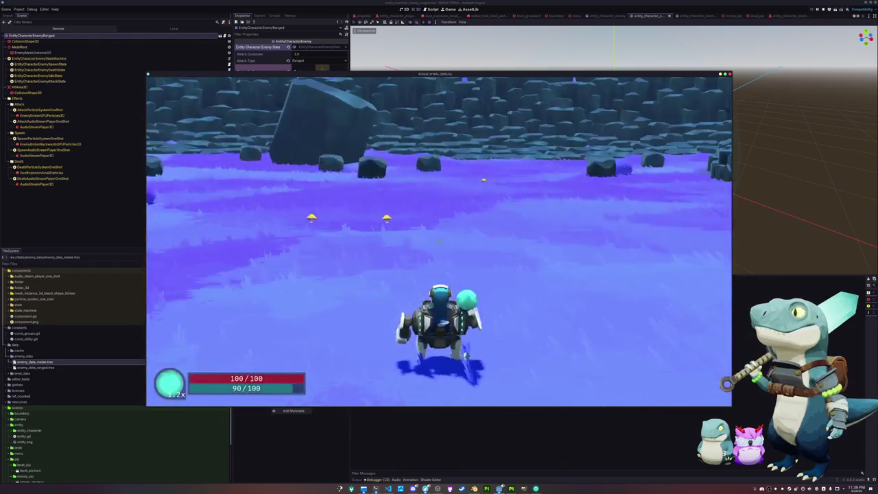
key(a)
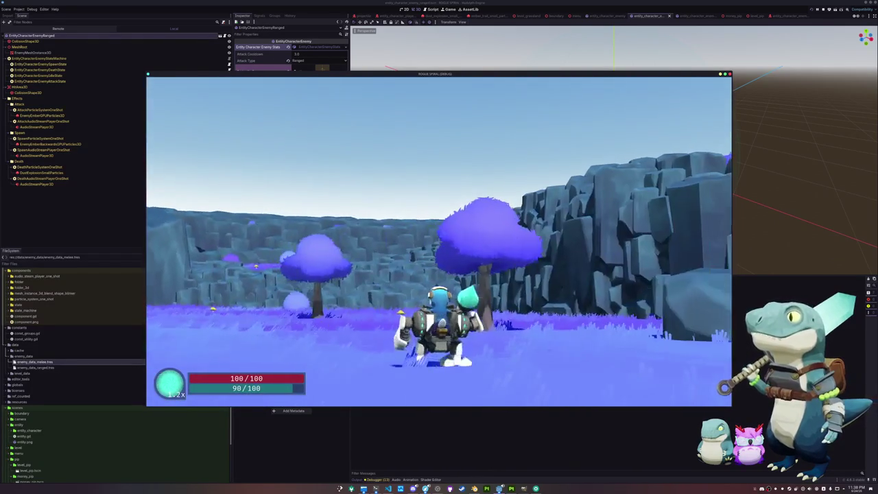
key(w)
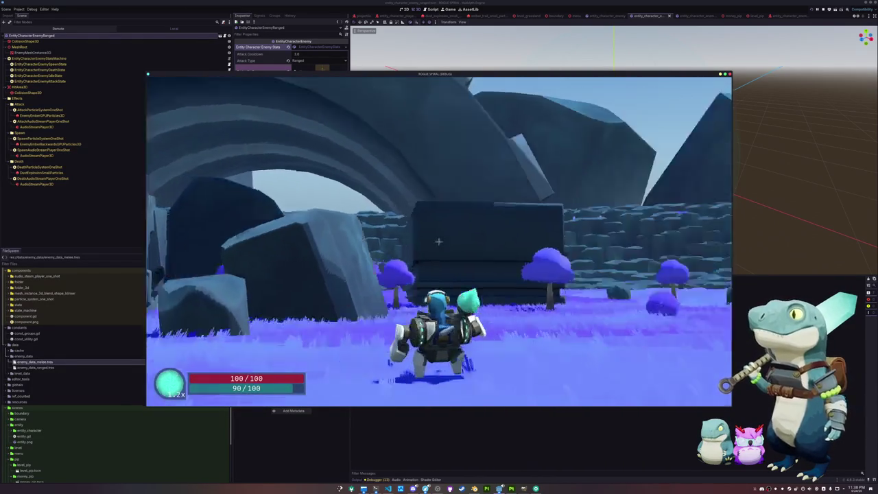
key(w)
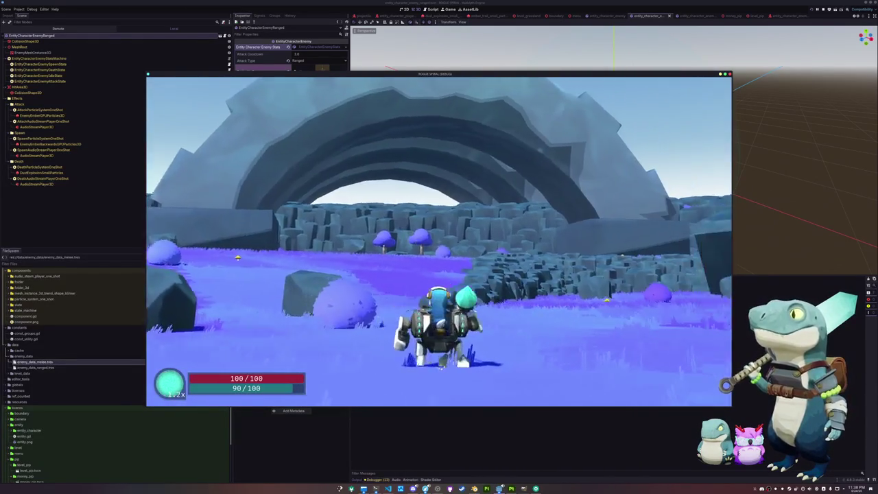
key(w)
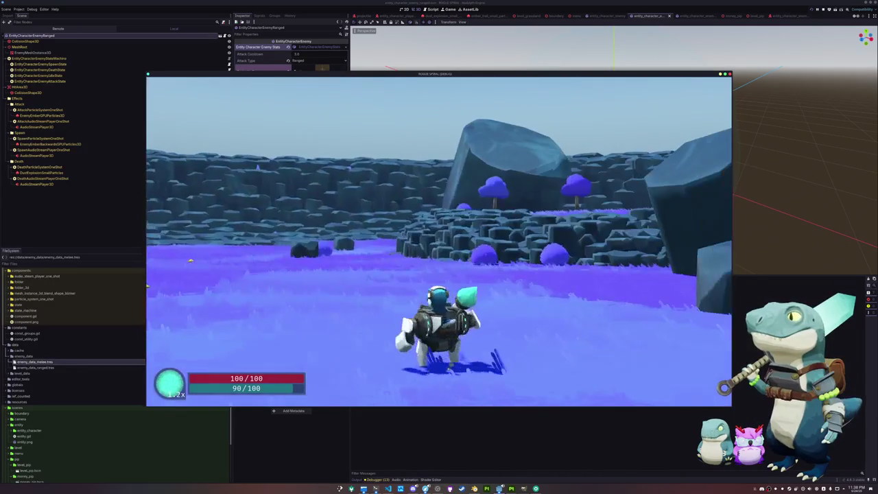
mouse_move(439, 242)
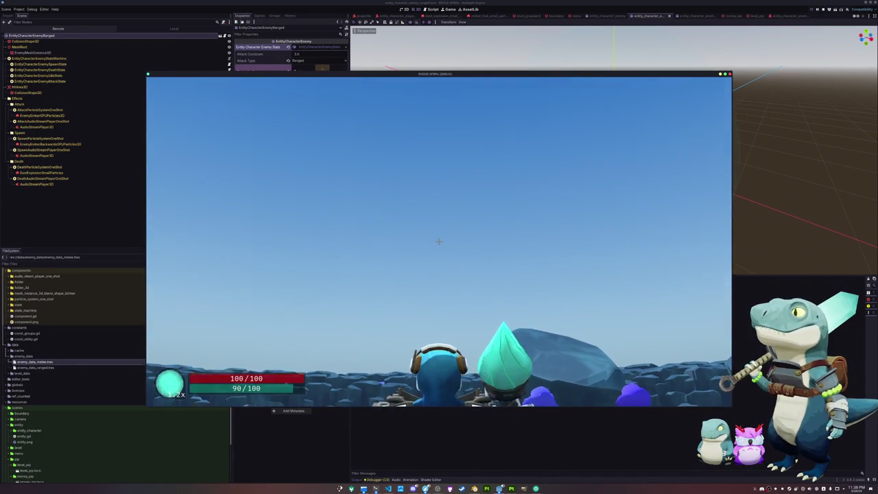
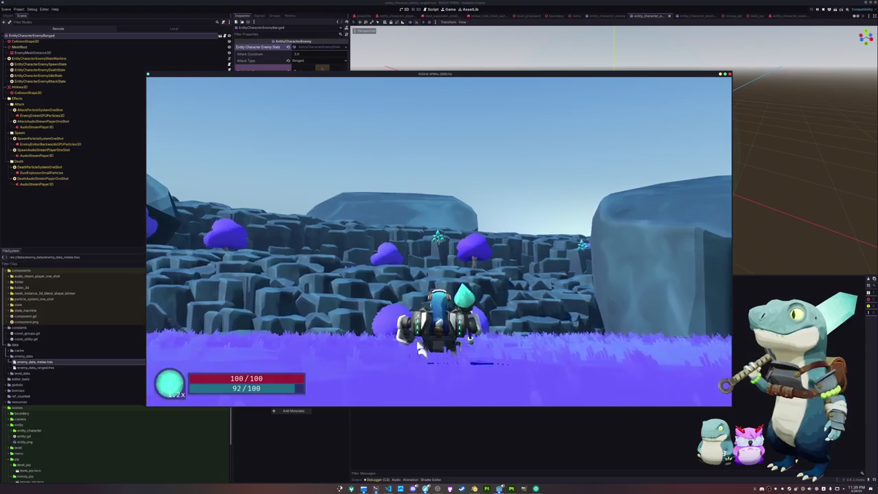
Run around the level past the rock walls, swinging the spear at the flying crystal enemies.
key(w)
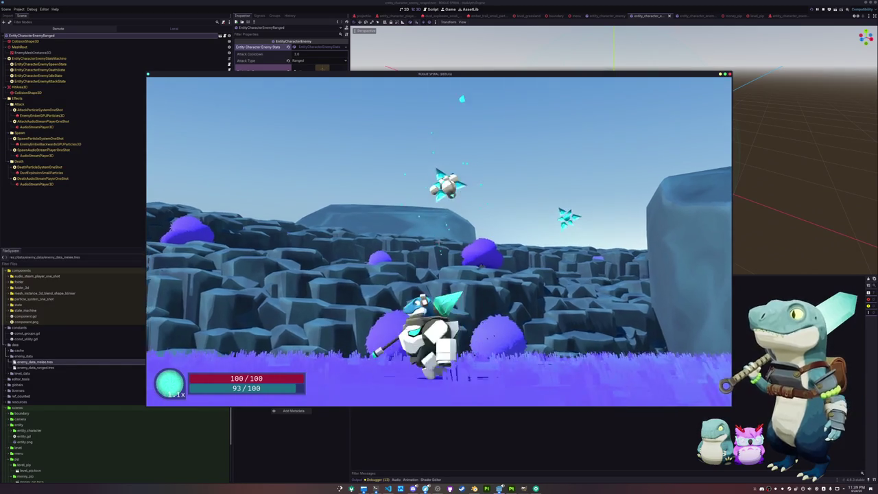
key(w)
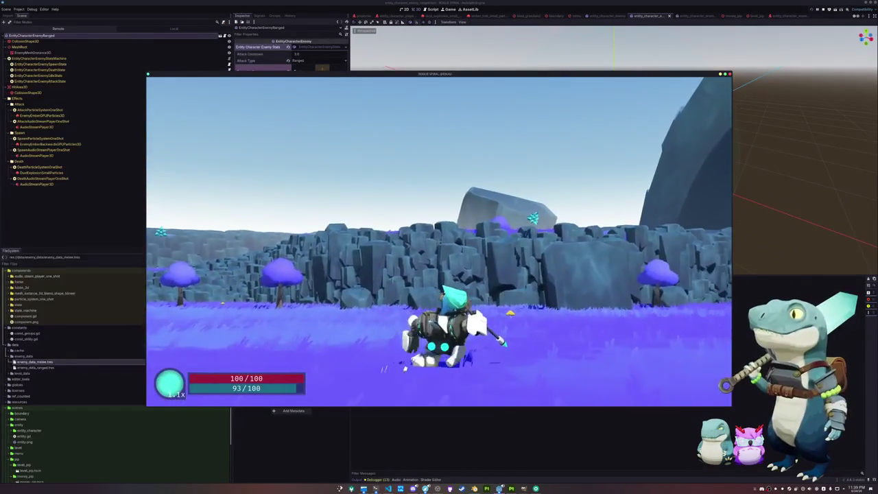
key(w)
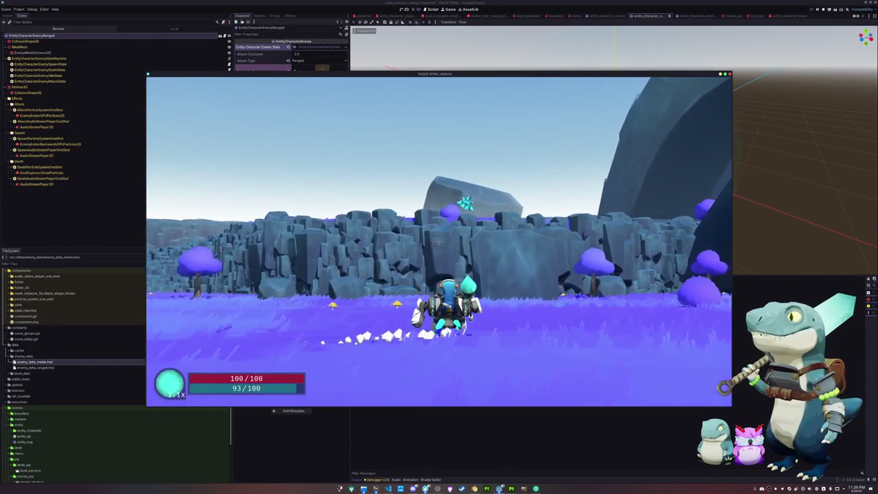
key(a)
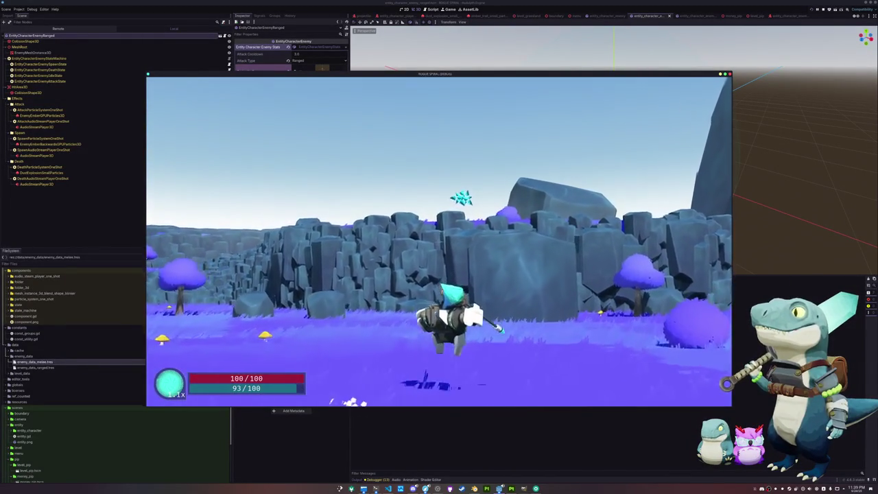
key(w)
key(space)
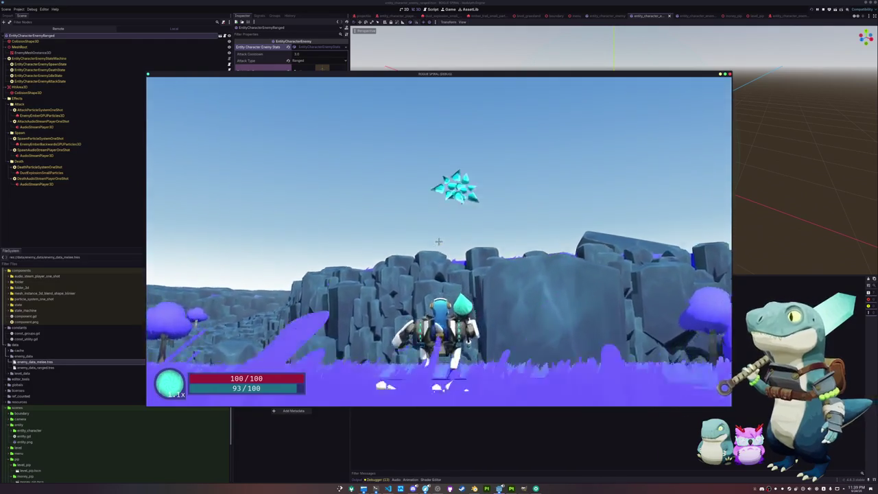
key(w)
Attack the crystal enemies near the rocks, step back onto the purple grass, and pause the game.
click(438, 241)
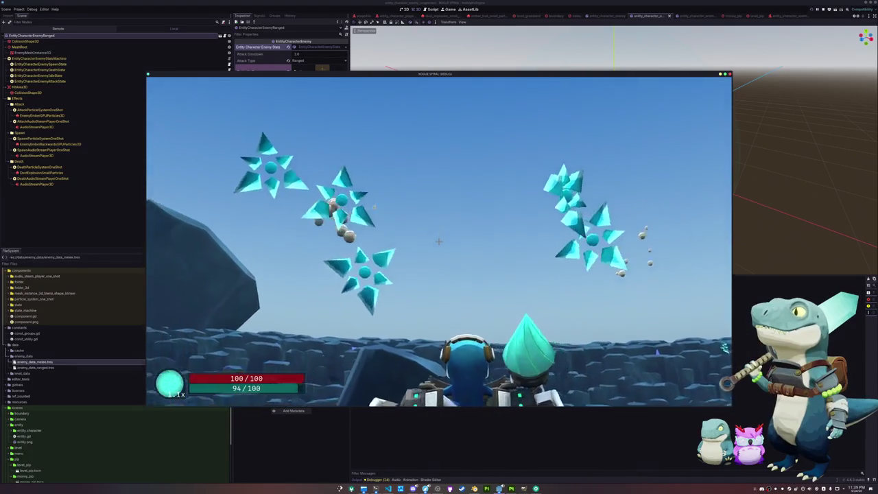
click(438, 241)
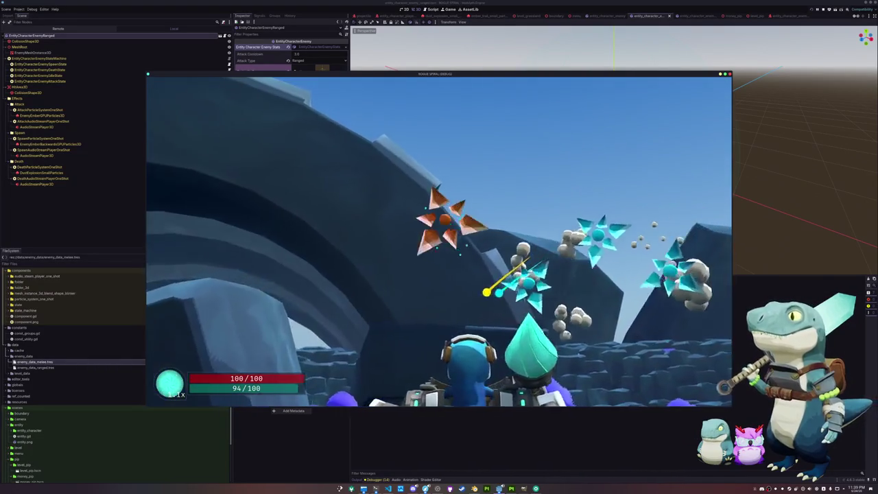
click(438, 242)
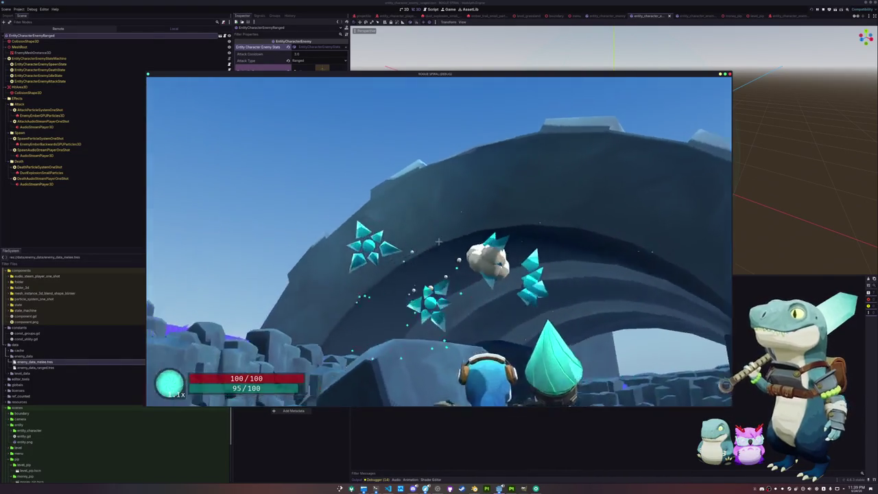
key(s)
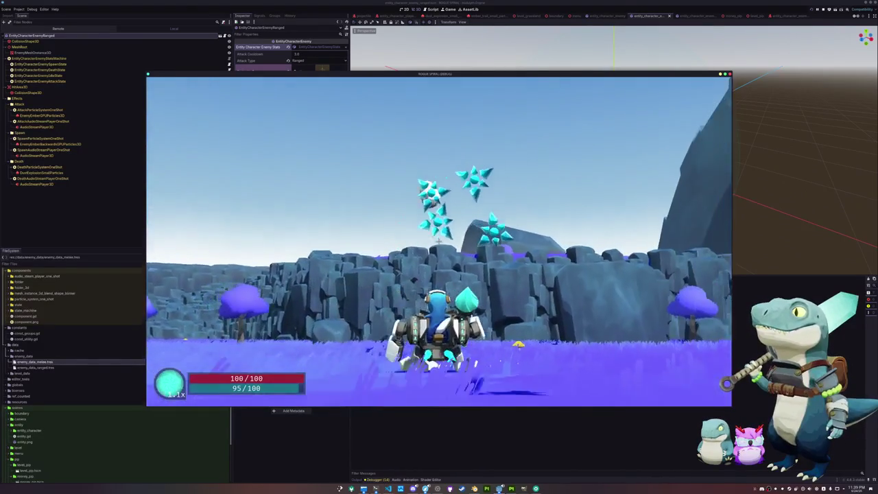
key(Escape)
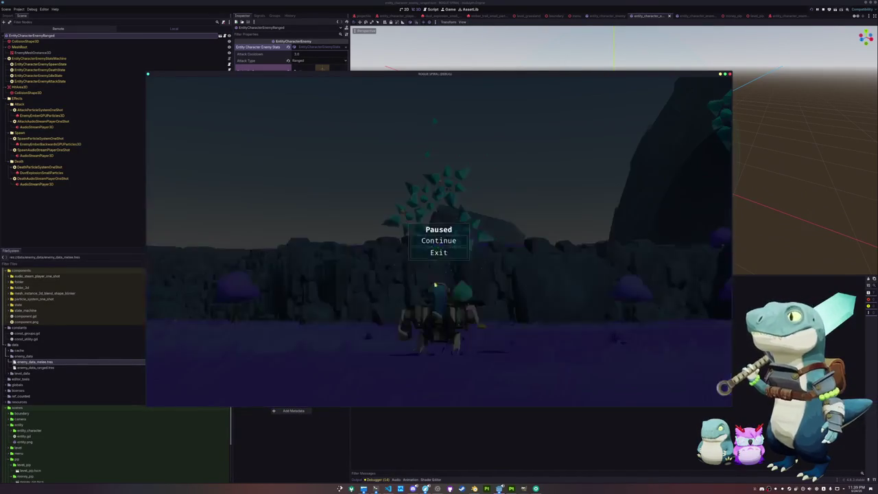
Stop the playtest, change the ranged enemy's Attack Cooldown from 5.0 to 3.0, and open the attack state script.
key(F8)
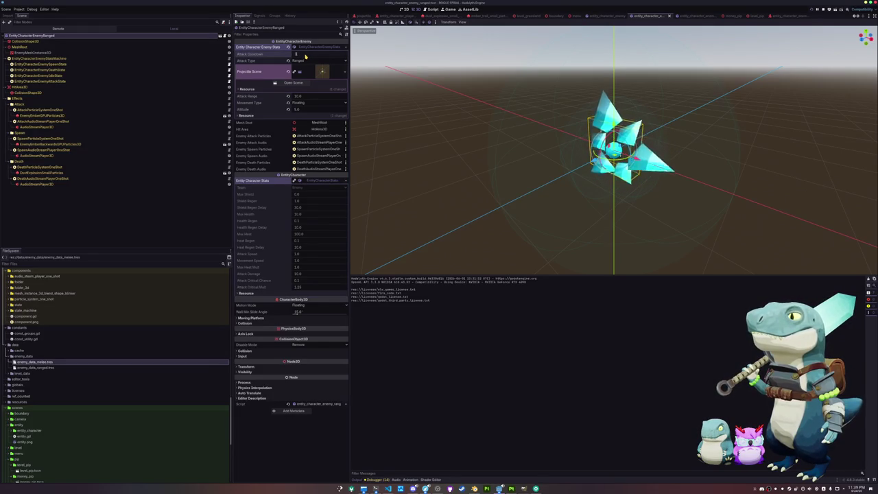
key(Return)
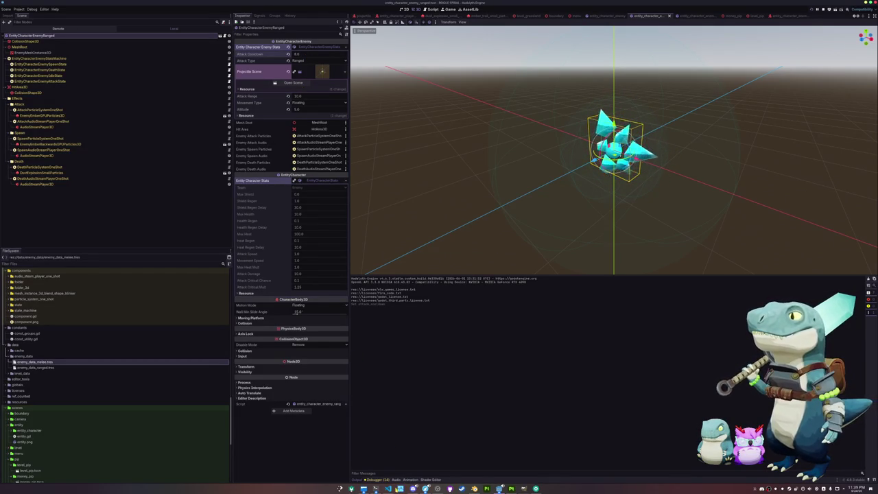
click(388, 489)
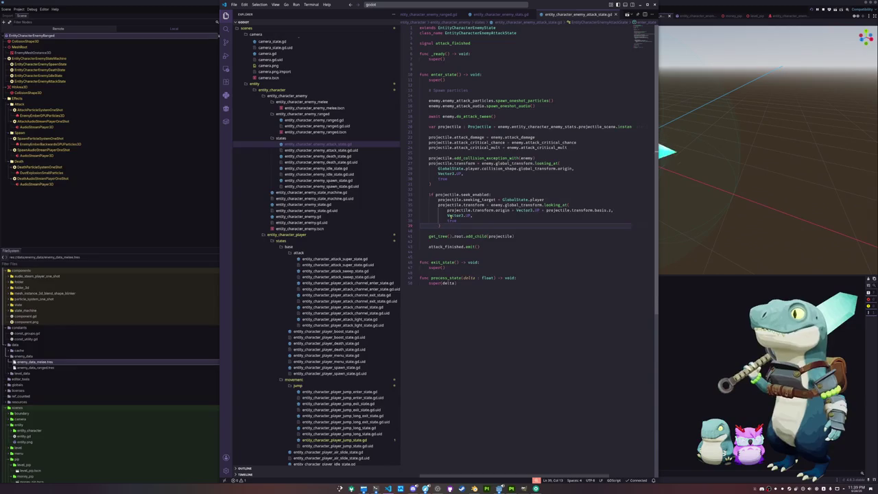
Delete the projectile.transform looking_at block and its leftover blank line from the enemy attack state script.
drag(438, 204, 450, 228)
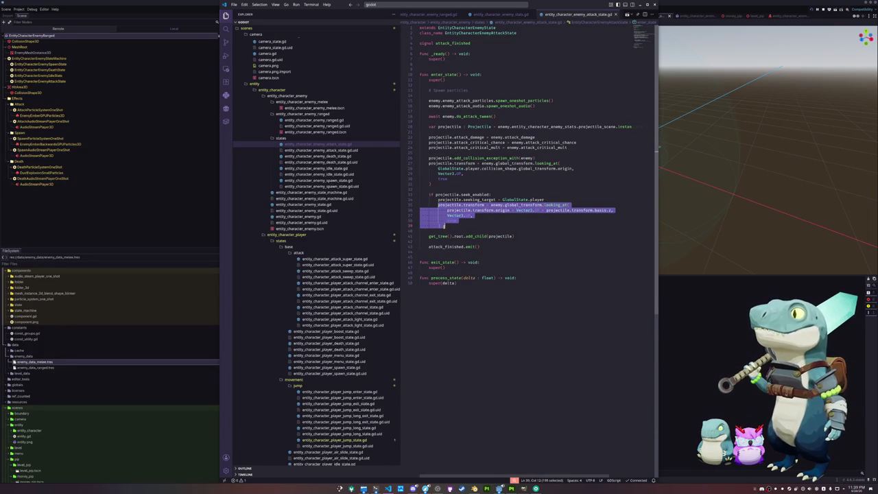
key(BackSpace)
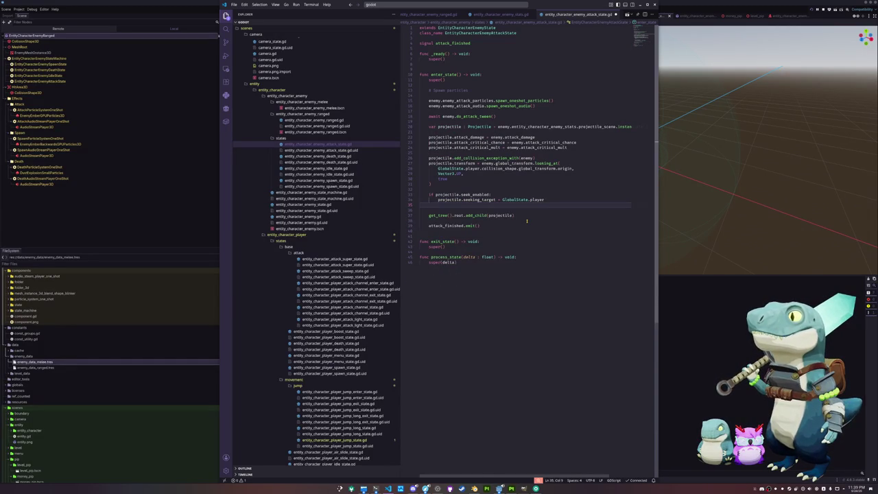
click(438, 209)
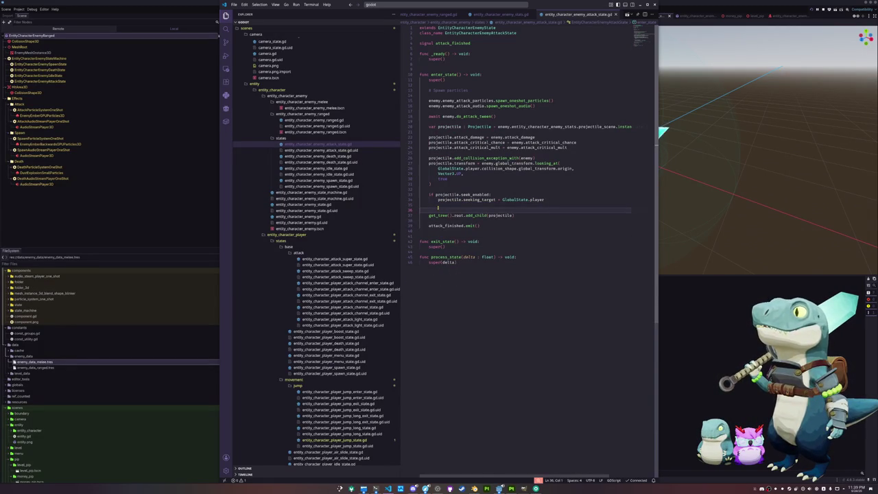
key(BackSpace)
click(145, 184)
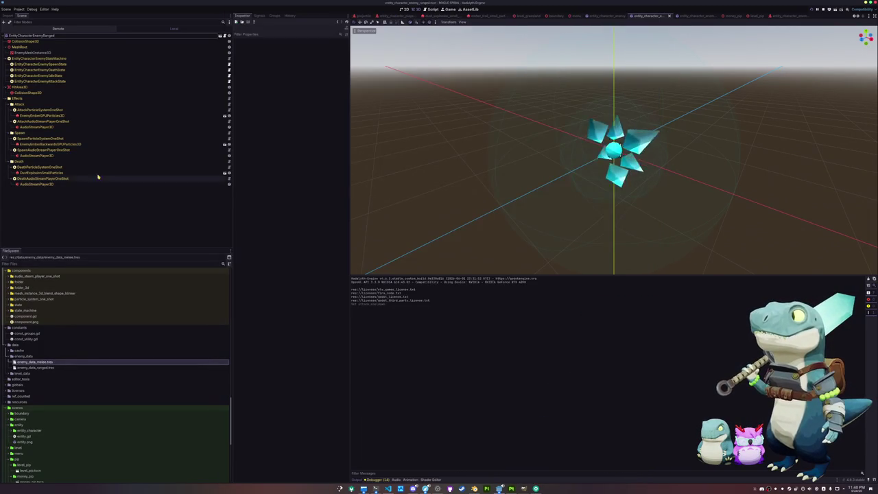
Open the ranged enemy's projectile scene and set its Max Velocity to 10.
click(67, 35)
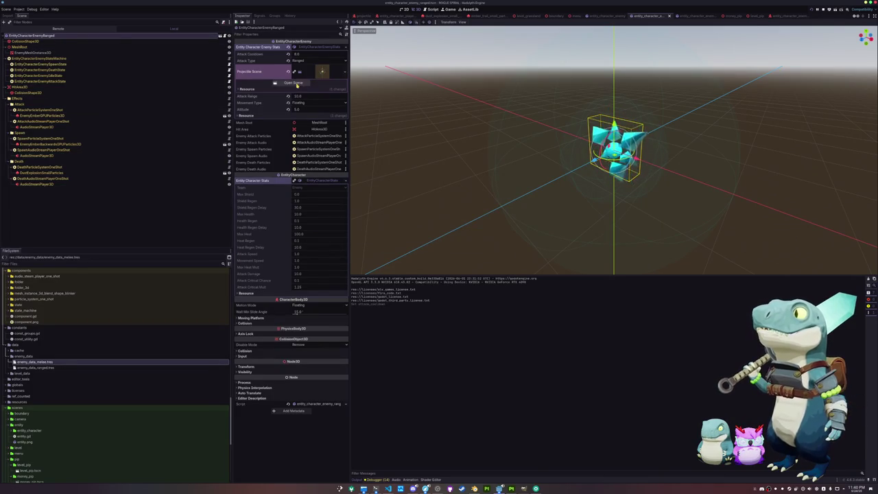
click(293, 82)
click(307, 106)
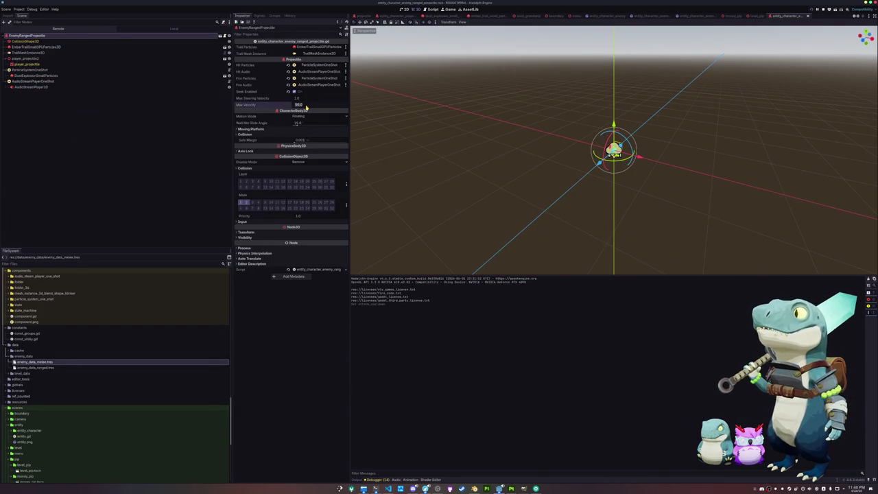
text(10)
key(Return)
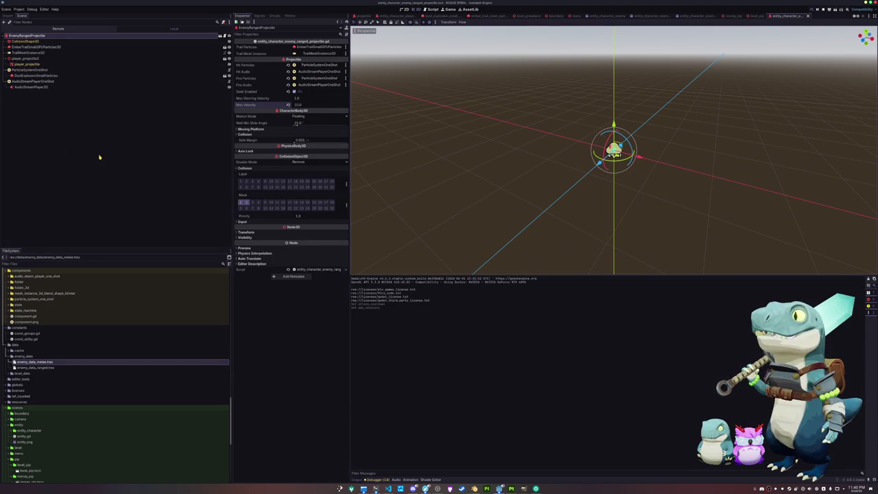
click(388, 489)
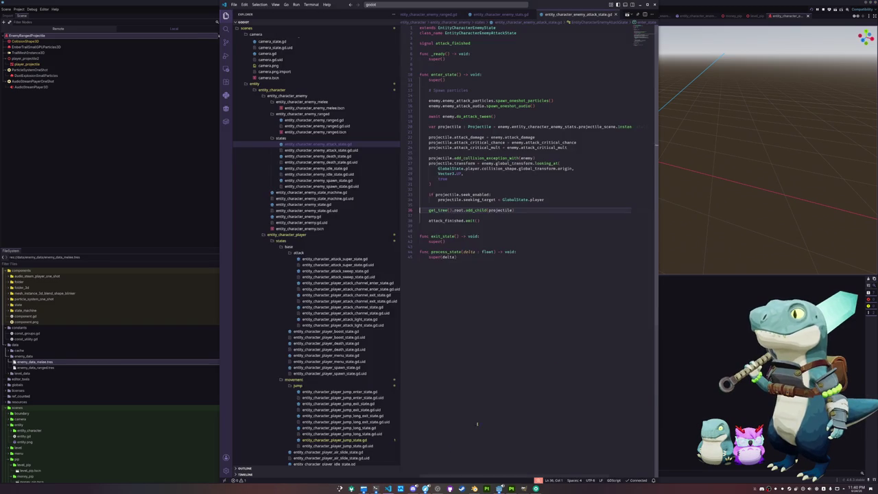
Compare the melee enemy data Cost of 10 with the ranged enemy data Cost of 20.
click(124, 227)
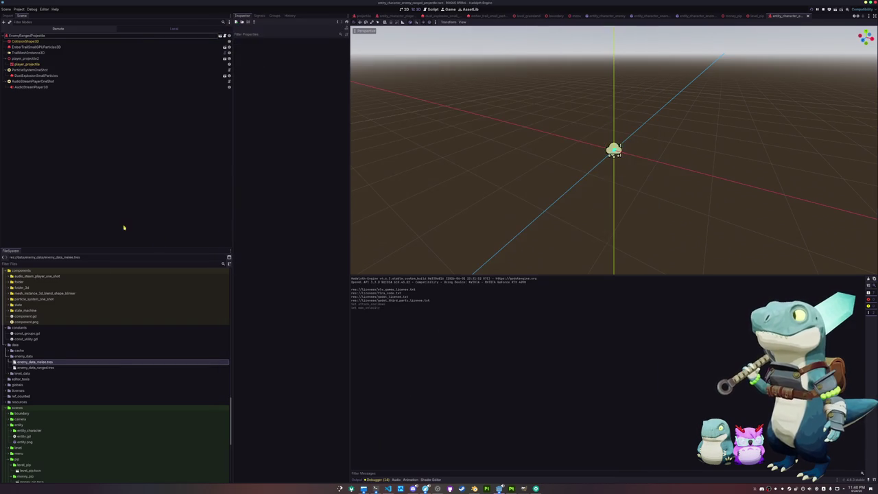
click(58, 363)
click(318, 48)
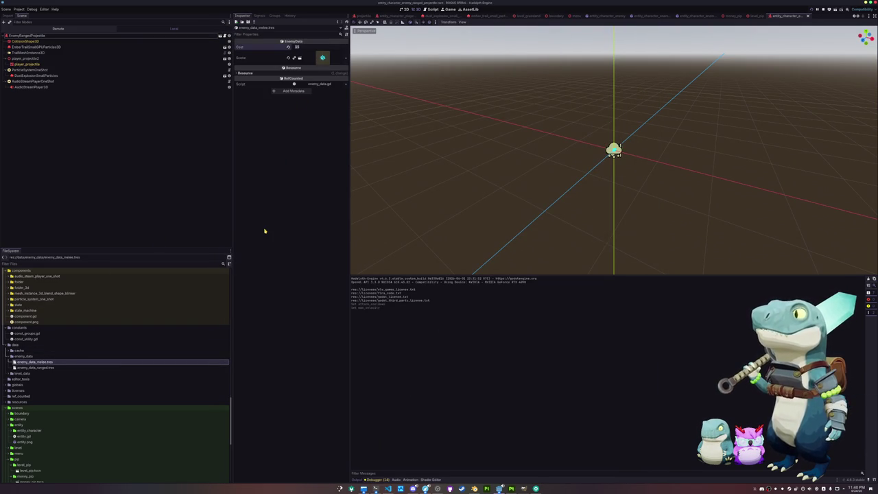
click(60, 367)
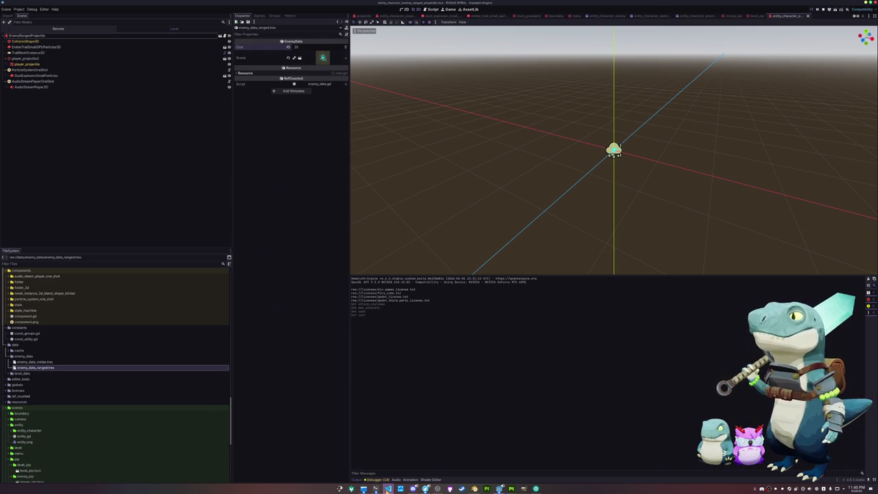
Glance at the attack state script, then open the todo.txt list in nano.
click(389, 488)
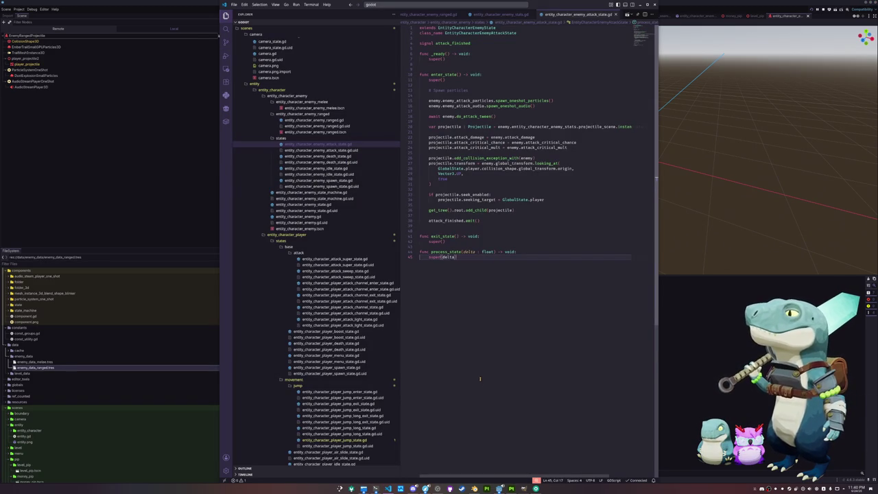
click(704, 351)
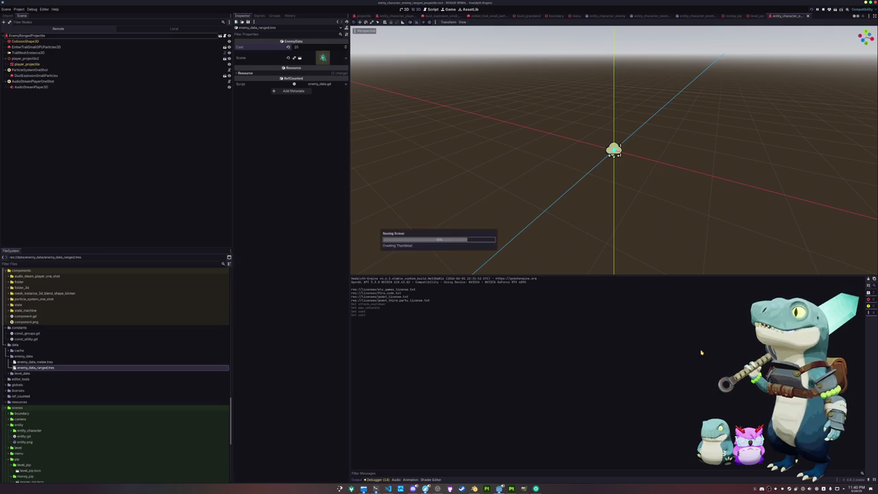
click(376, 489)
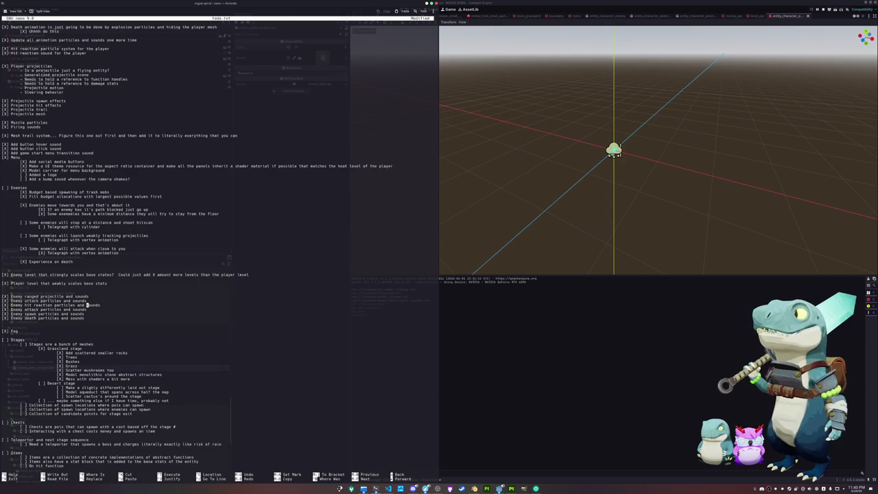
Review the enemy particles-and-sounds items in todo.txt and go back to the Godot editor.
click(569, 377)
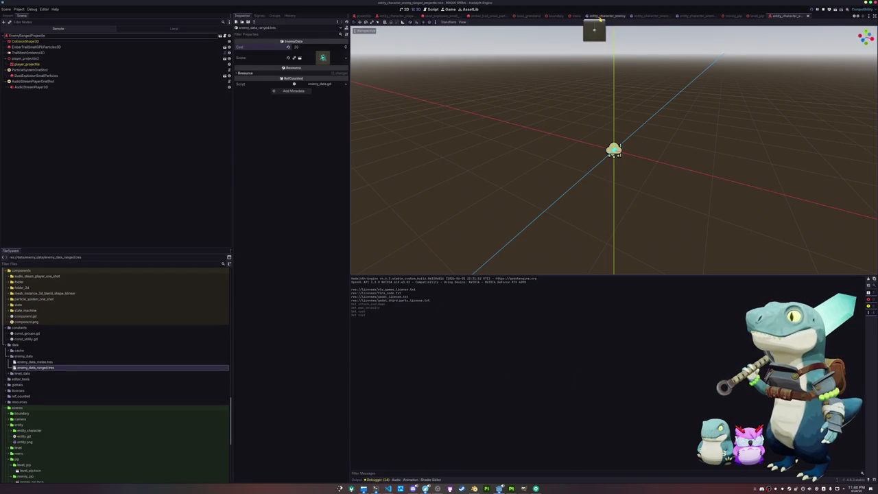
In the base enemy scene, duplicate the Attack effects group to make a Hit group.
click(604, 15)
click(20, 198)
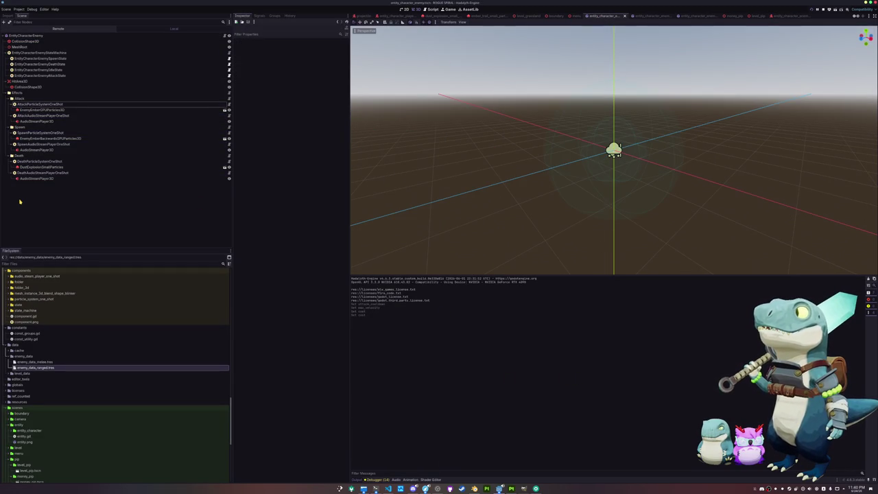
click(29, 128)
click(31, 133)
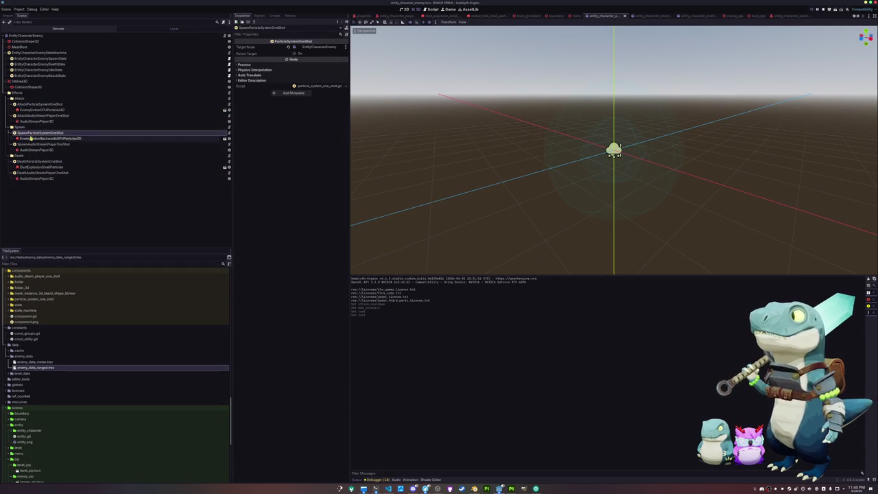
click(33, 100)
key(ctrl+d)
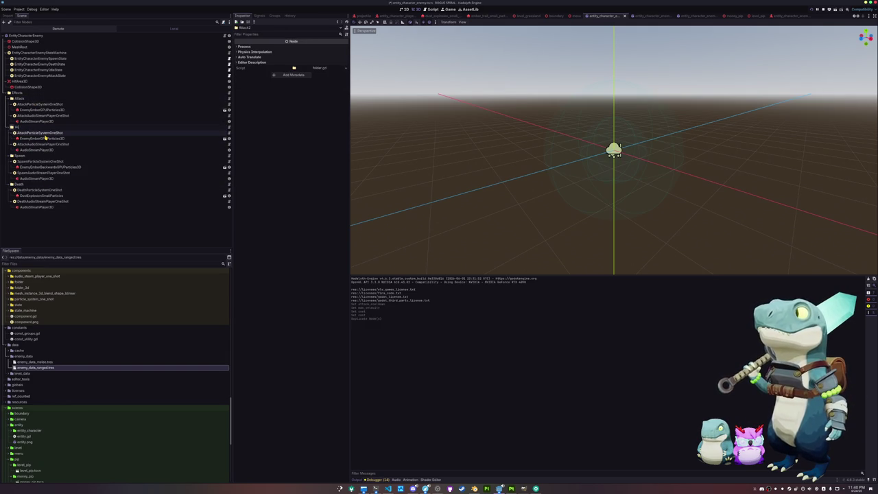
Rename the Hit children to HitParticleSystemOneShot and HitAudioStreamPlayerOneShot and save the enemy scene.
click(44, 136)
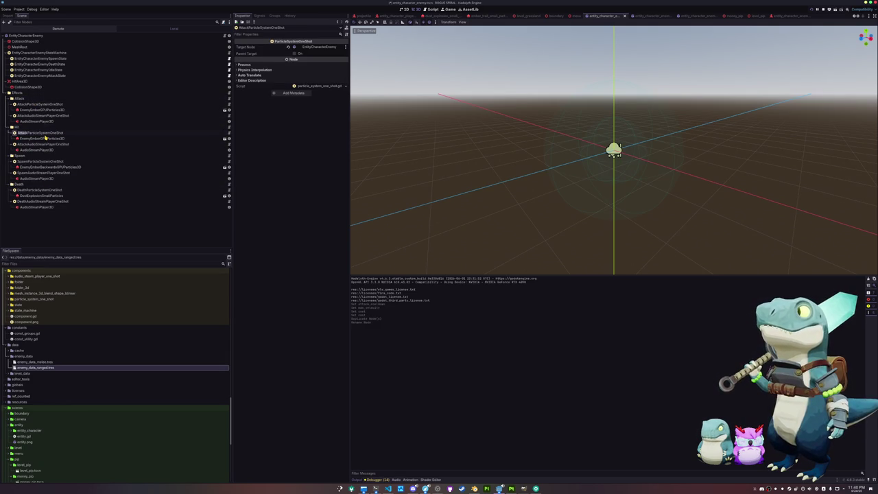
text(Hi)
key(Return)
key(Down)
key(Down)
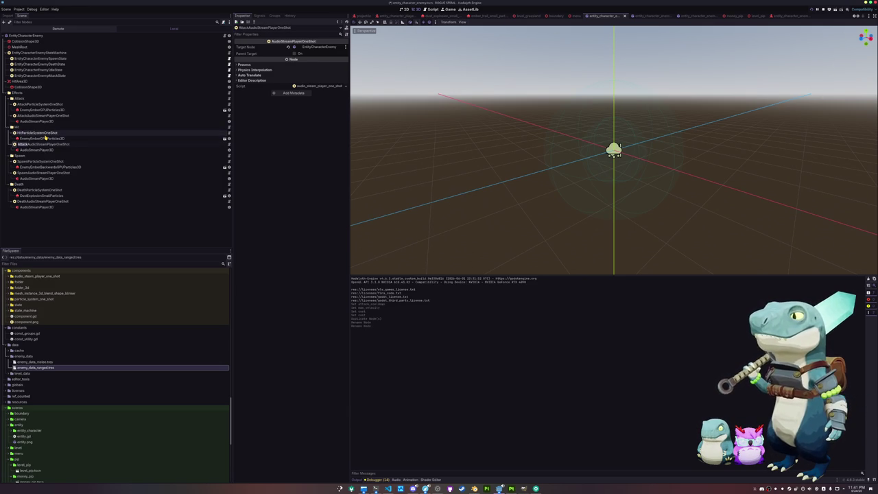
key(ctrl+s)
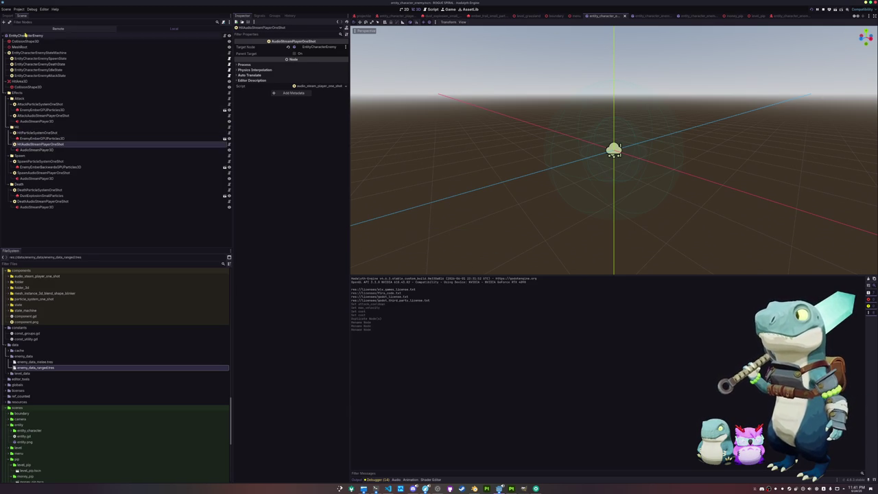
click(25, 35)
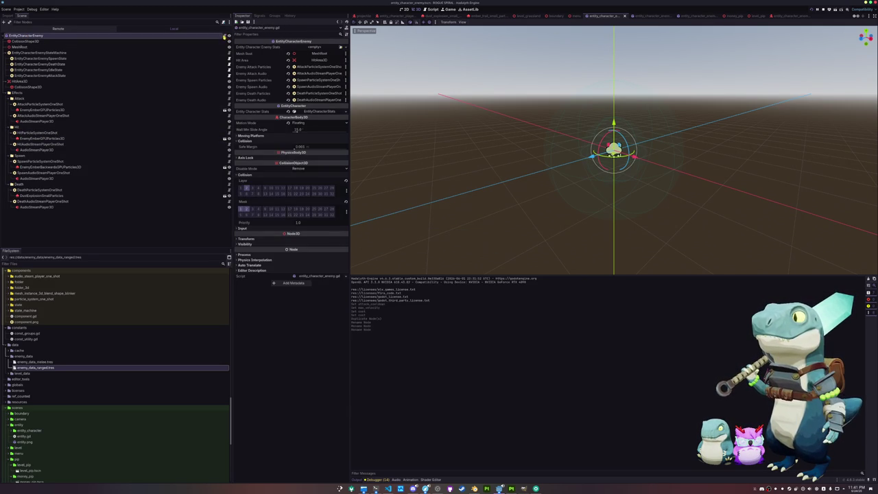
key(alt+Tab)
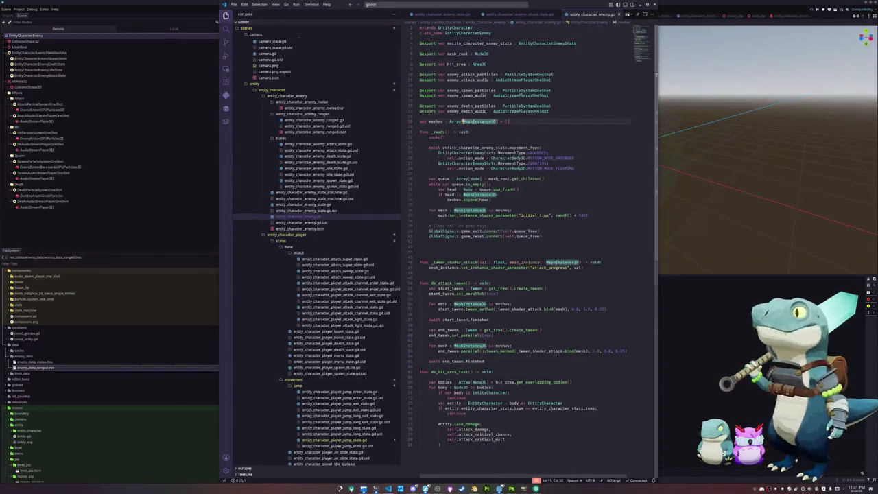
key(Up)
key(Up)
key(Up)
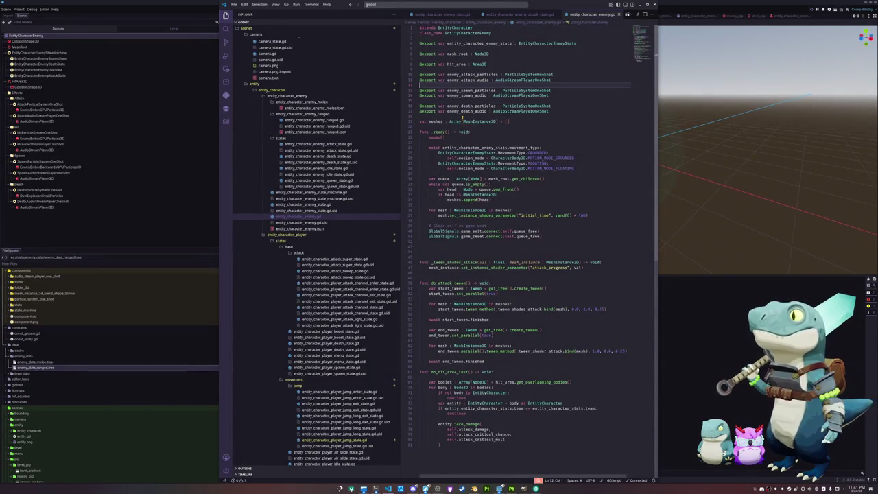
key(Return)
key(Return)
text(@export)
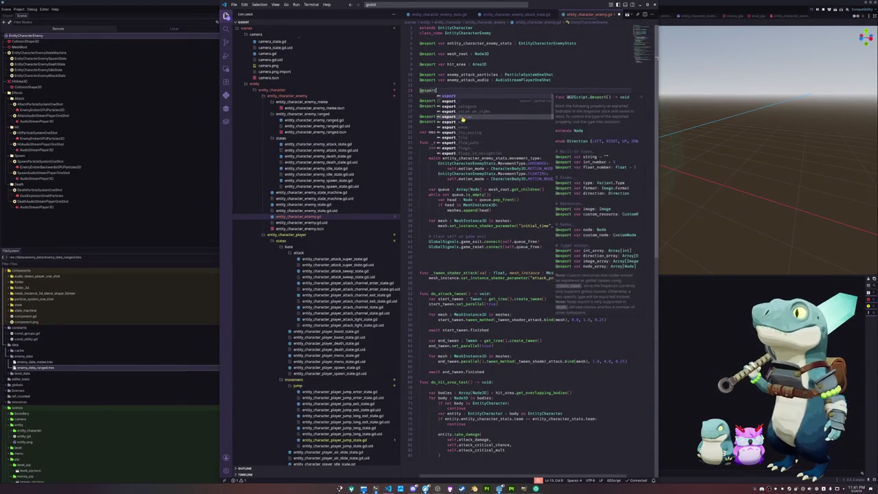
text( var enemy_hit_particles :)
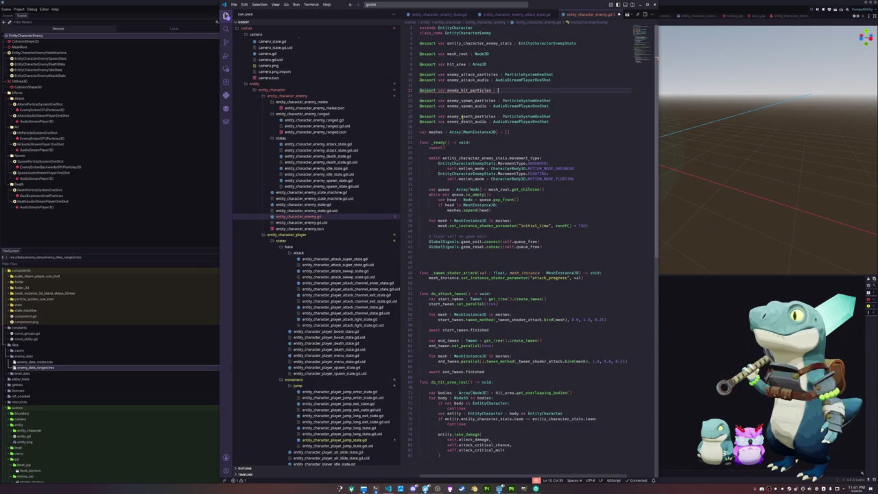
text(Particle)
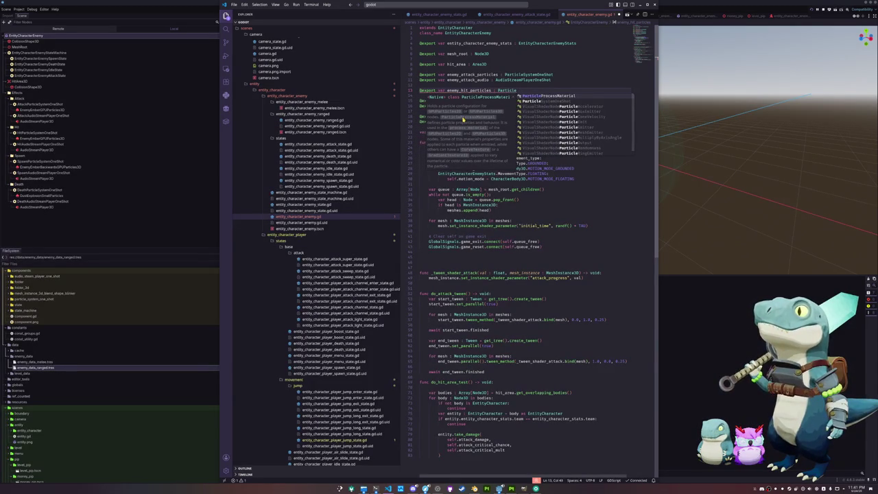
text(SystemOneShot)
key(Return)
text(@export)
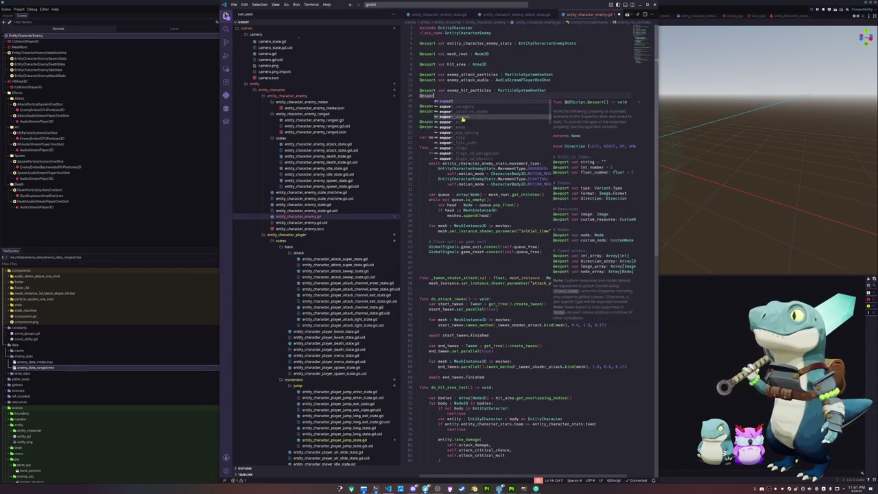
text( var enemy_attac)
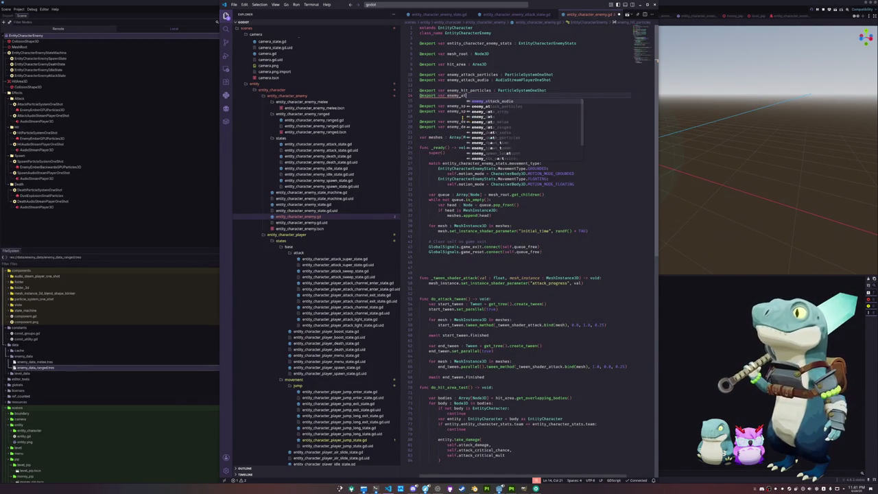
key(BackSpace)
key(BackSpace)
key(BackSpace)
text(hi)
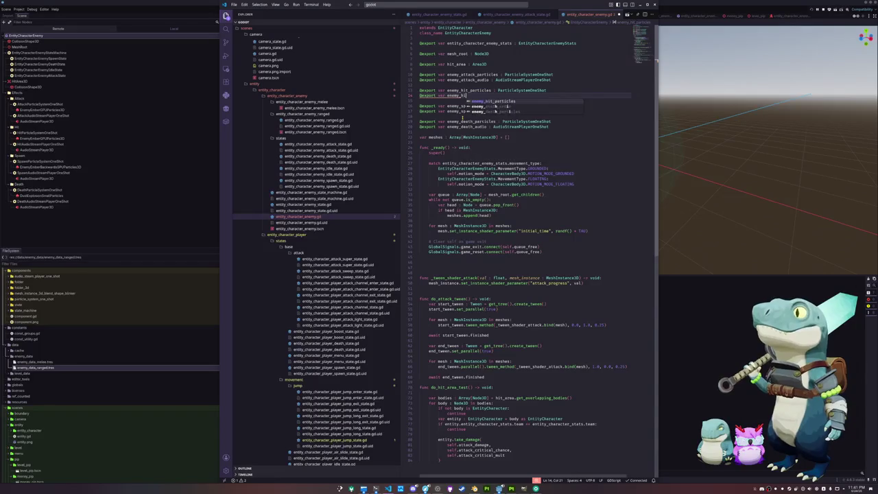
text(t_audio : Au)
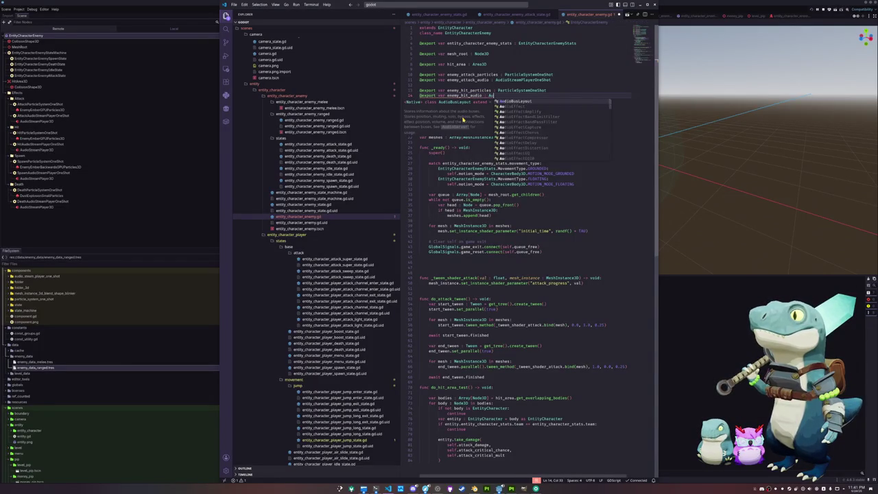
text(dioStreamPlayerOne)
key(Return)
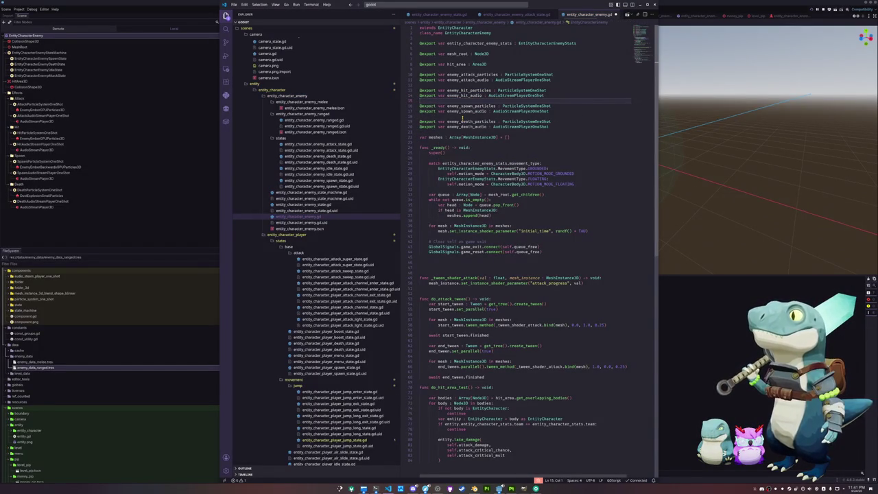
Write a take_damage override calling super with damage, critical chance and critical mult arguments.
scroll(463, 118, down, 5)
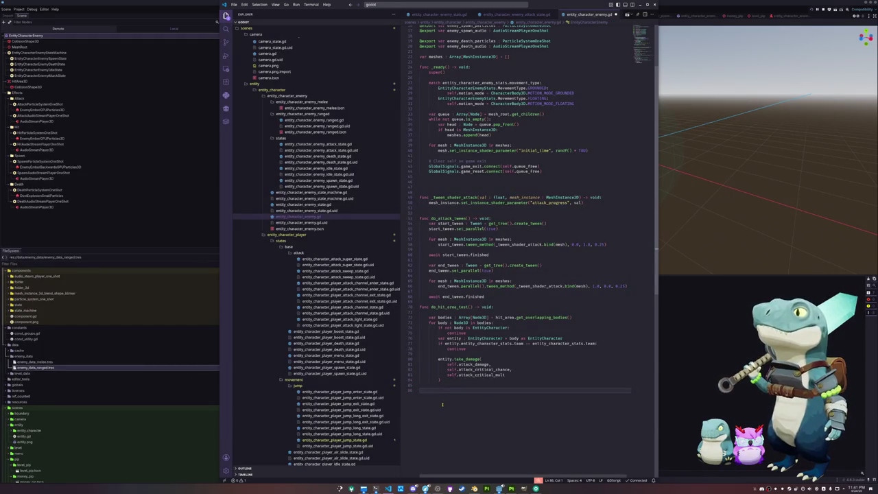
text(func take_)
key(Return)
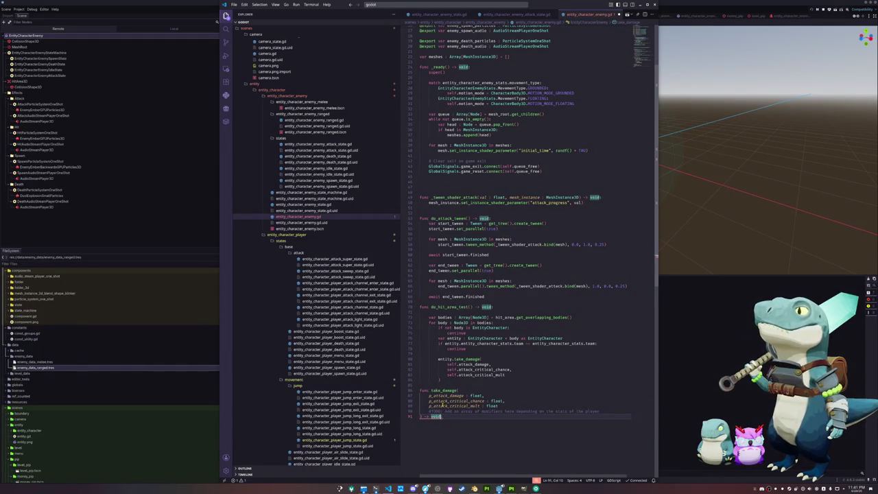
text(super()
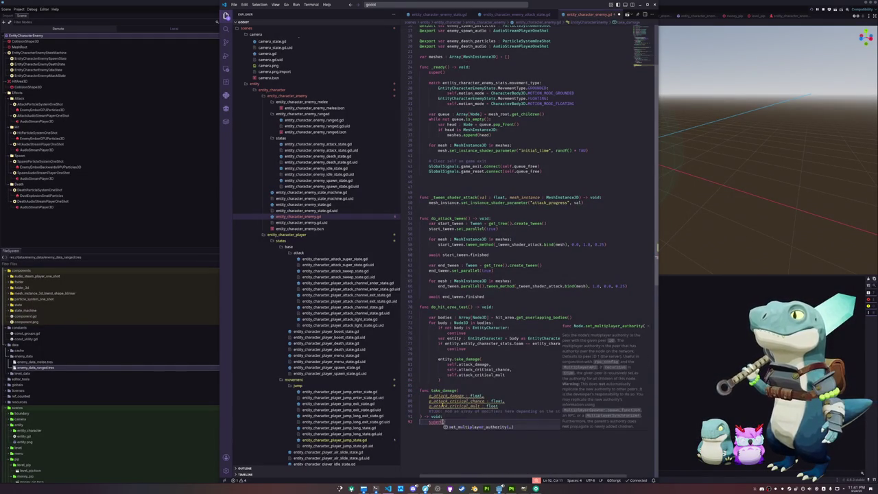
key(Return)
key(Return)
text(_attack_damage)
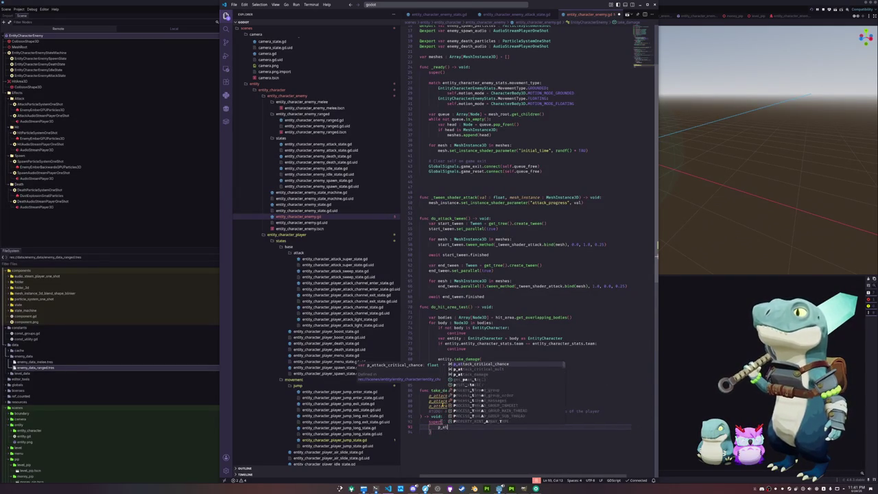
text(,)
key(Return)
text(p_attack)
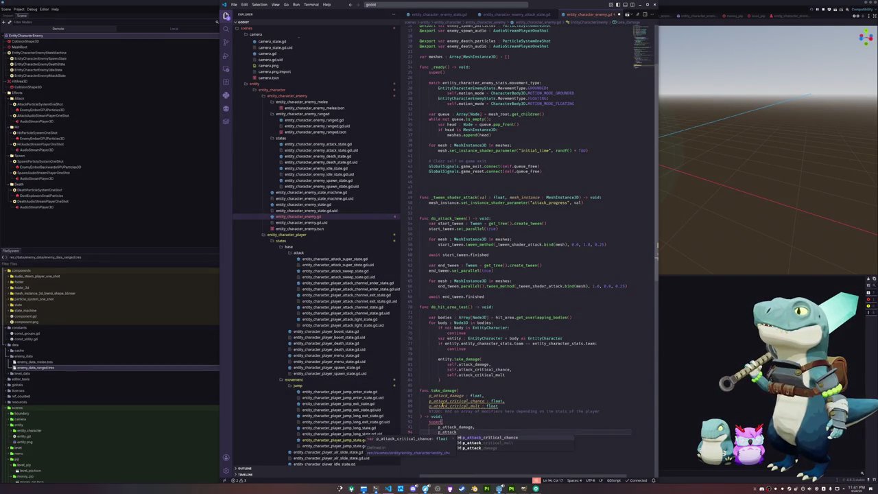
key(Return)
key(Return)
text(p_attack)
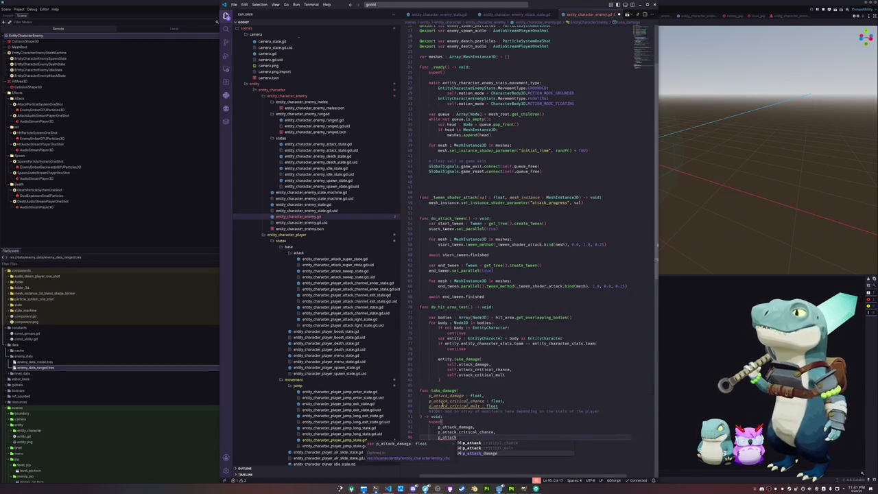
key(Up)
key(Return)
key(Return)
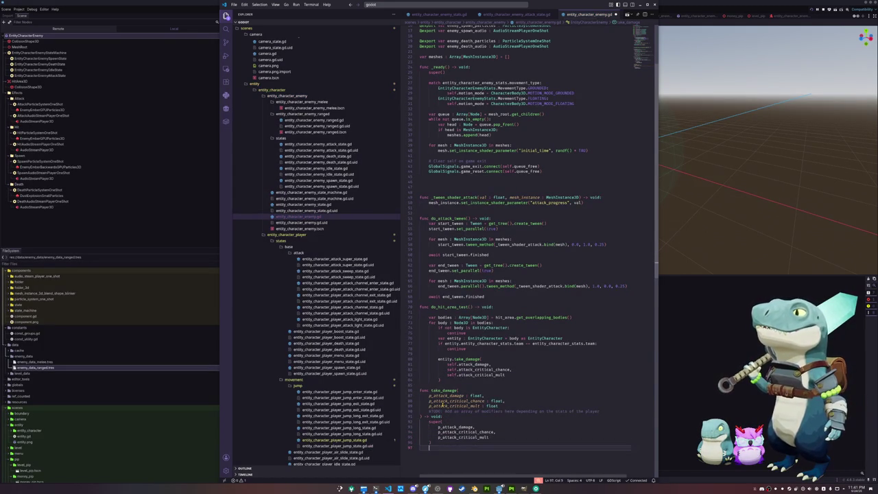
key(Return)
Make take_damage call enemy_hit_particles.spawn_oneshot_particles() and enemy_hit_audio.spawn_oneshot_audio().
text(it_rea)
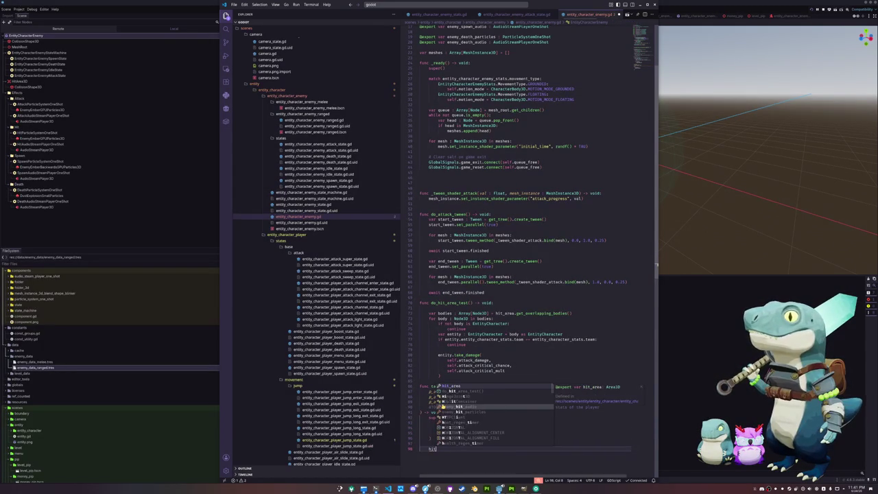
key(BackSpace)
key(BackSpace)
key(BackSpace)
text(pa)
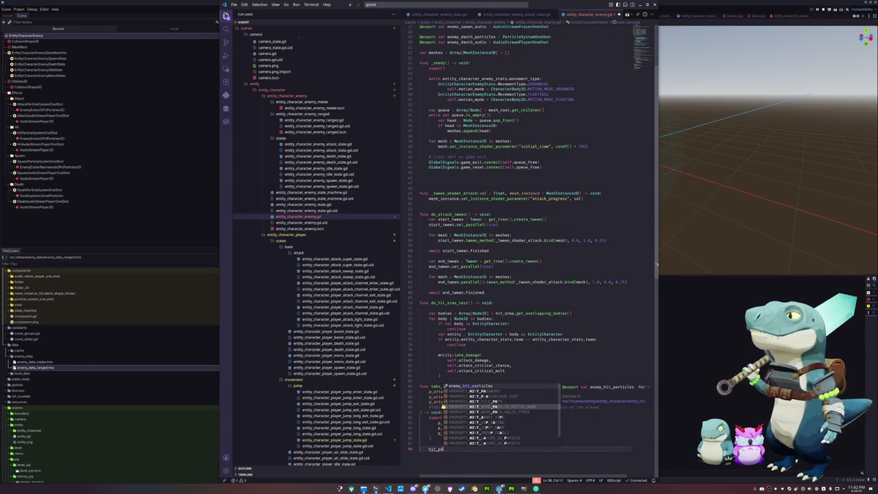
key(Tab)
text(.spawn_oneshot_particles()
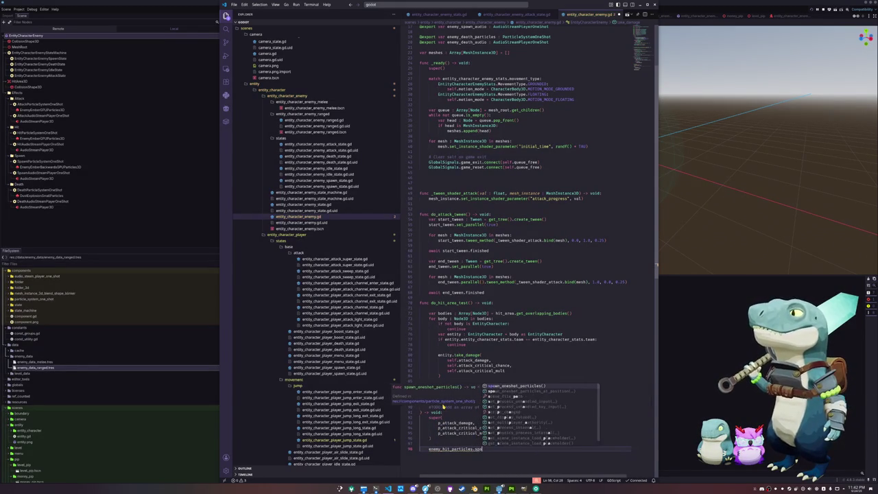
key(Return)
text(enemy_hit)
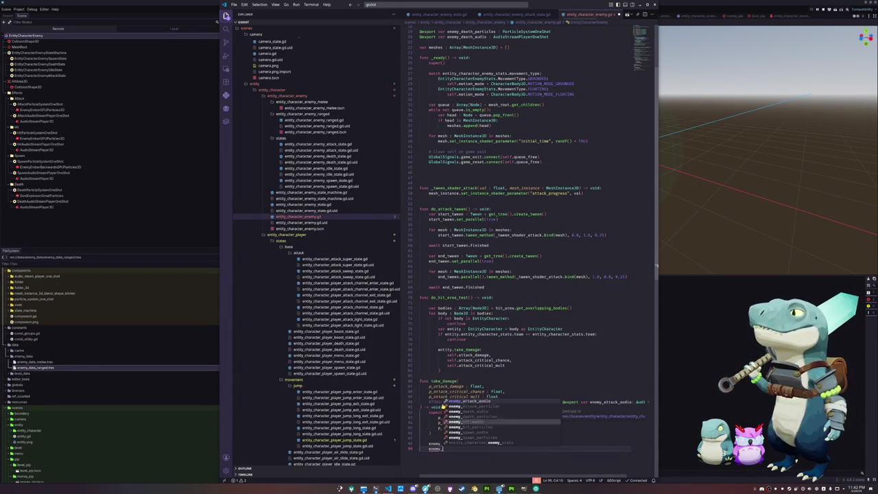
key(Tab)
text(.spawn_oneshot_audio()
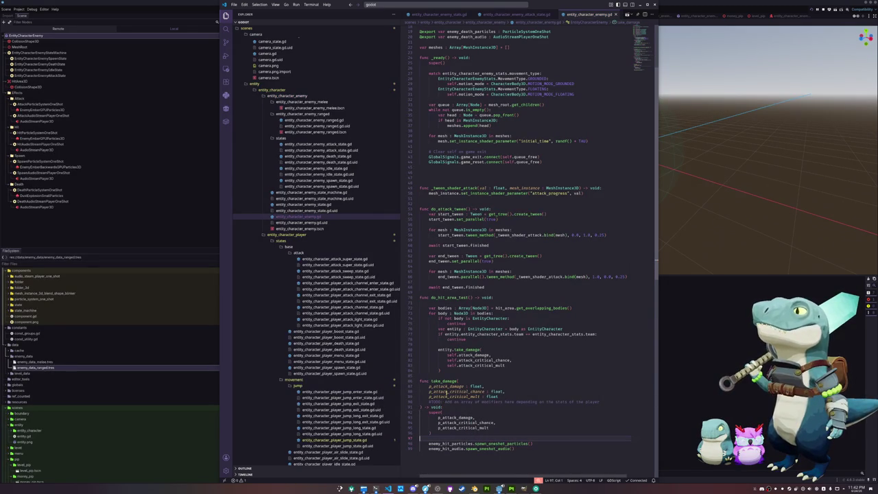
Delete the do_hit_area_test function, then select the HitArea3D node in Godot.
click(577, 396)
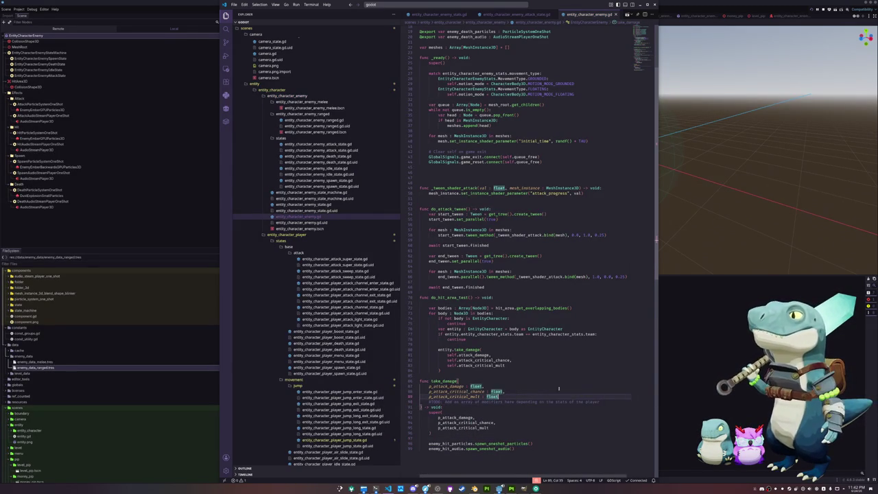
click(485, 376)
scroll(484, 375, up, 3)
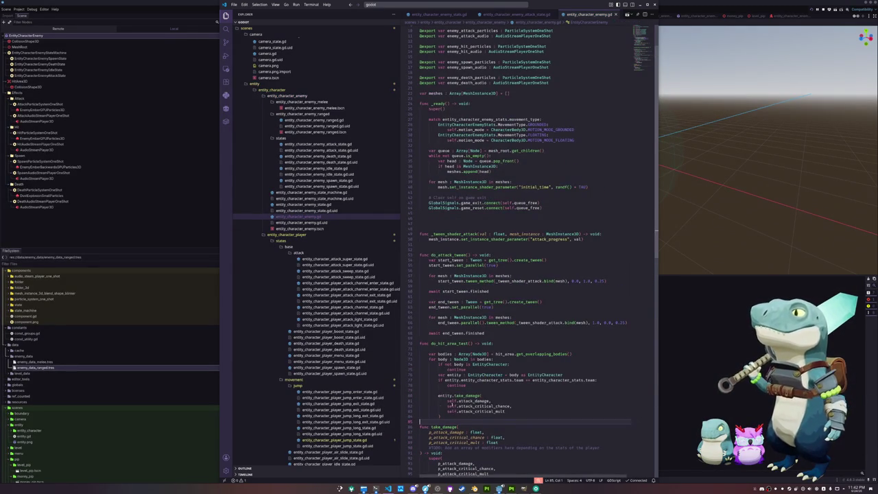
drag(440, 416, 418, 349)
key(Delete)
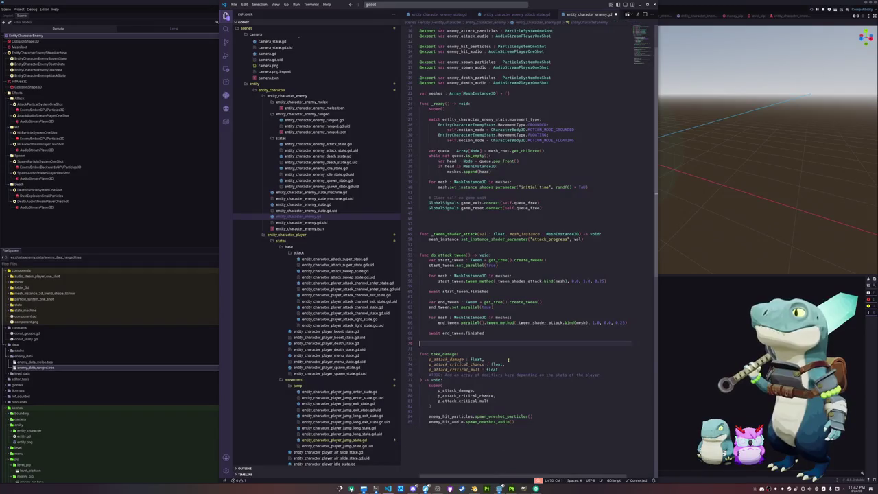
click(123, 232)
click(33, 81)
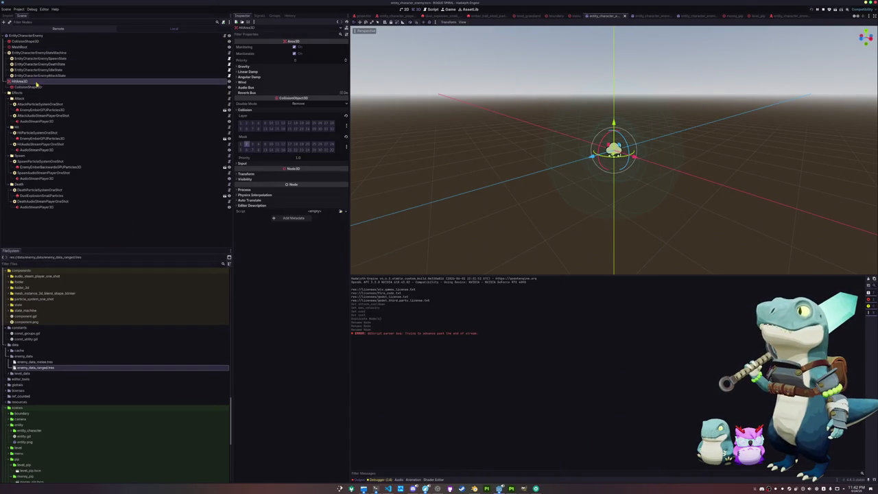
Delete the HitArea3D node and the unused hit_area export line from the enemy script.
key(Delete)
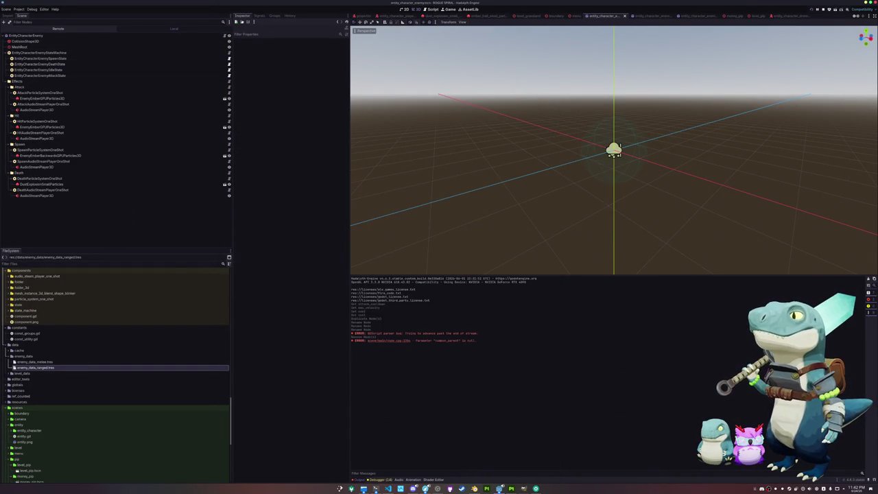
click(388, 489)
scroll(491, 85, up, 3)
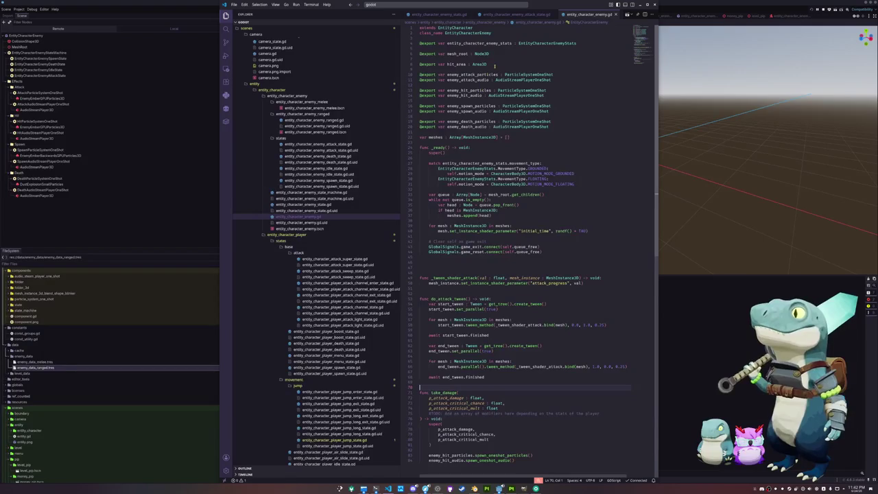
key(Delete)
key(Delete)
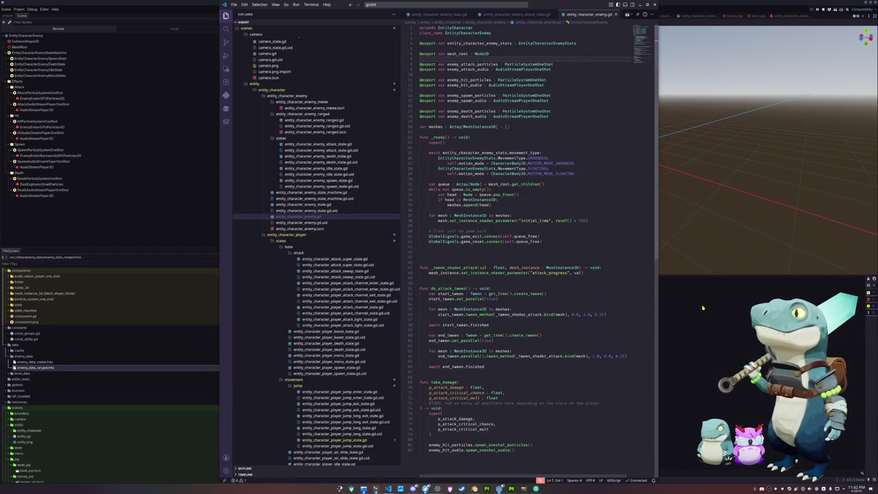
click(703, 303)
Playtest a new game until the nil spawn_oneshot_particles error, then select the enemy root node.
key(F6)
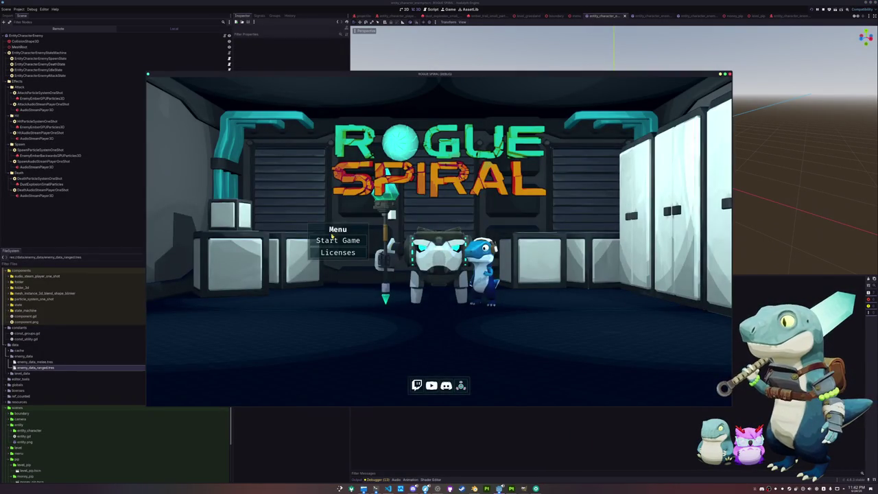
click(337, 241)
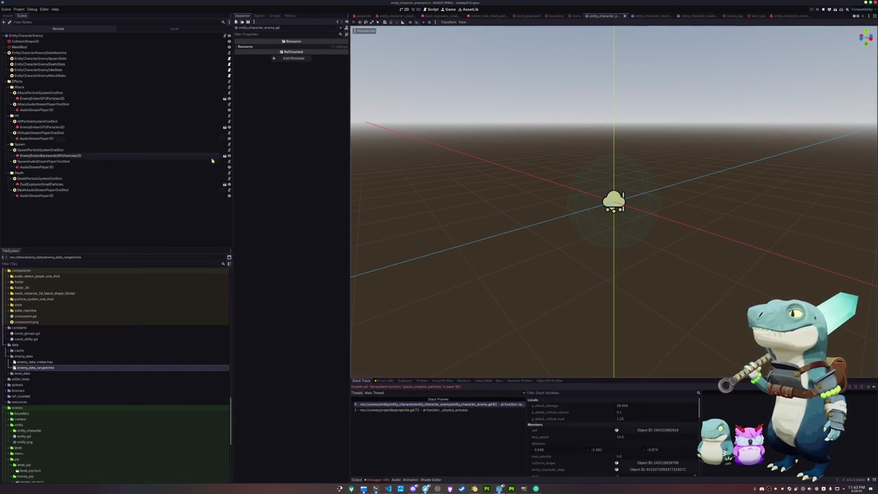
click(27, 35)
Assign HitParticleSystemOneShot to Enemy Hit Particles and HitAudioStreamPlayerOneShot to Enemy Hit Audio.
click(317, 74)
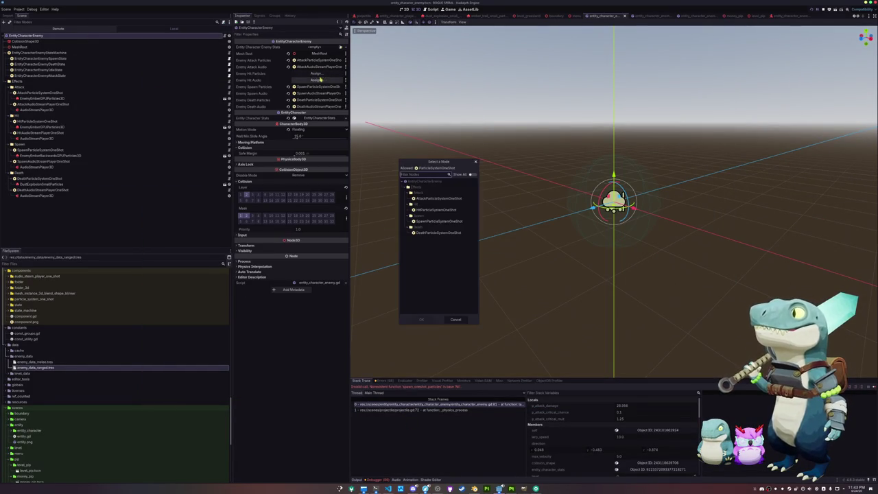
double_click(422, 210)
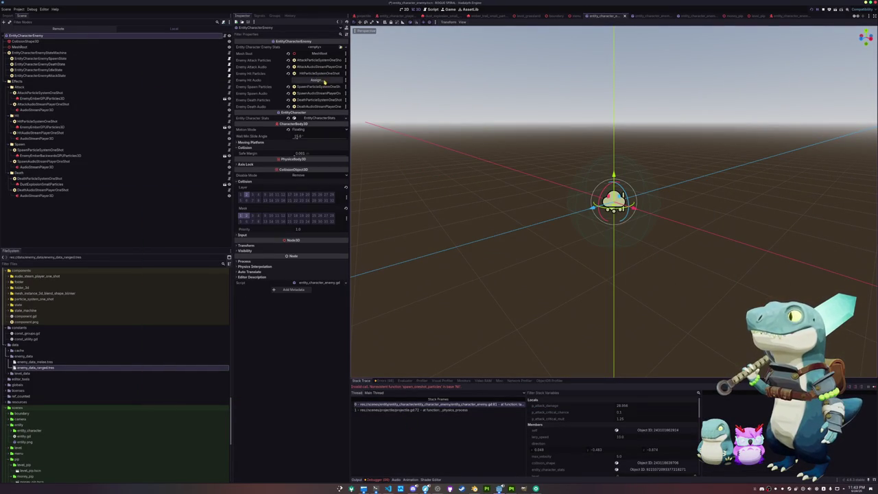
click(322, 81)
double_click(432, 210)
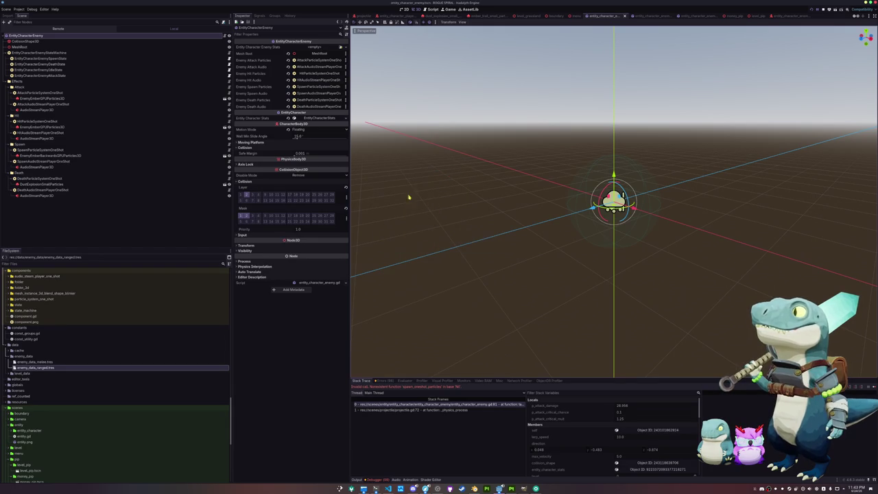
Check the ranged and melee enemy scenes, then bring up entity_character_enemy.gd in VS Code.
click(657, 15)
click(691, 15)
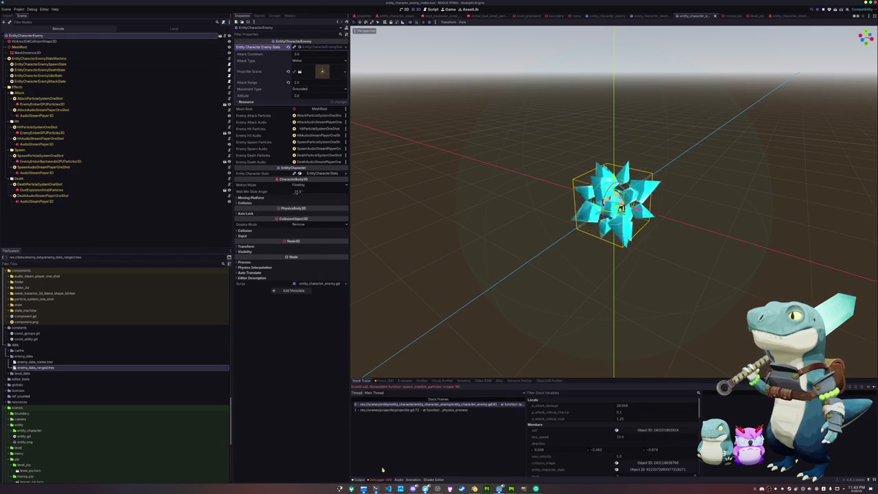
click(388, 488)
click(444, 256)
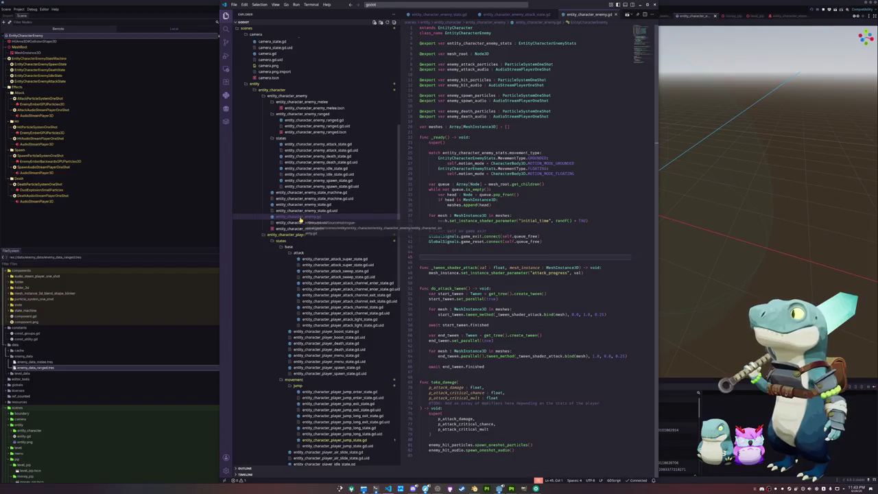
Review entity_character_enemy_idle_state.gd in VS Code, then return to Godot and save the scene.
click(321, 168)
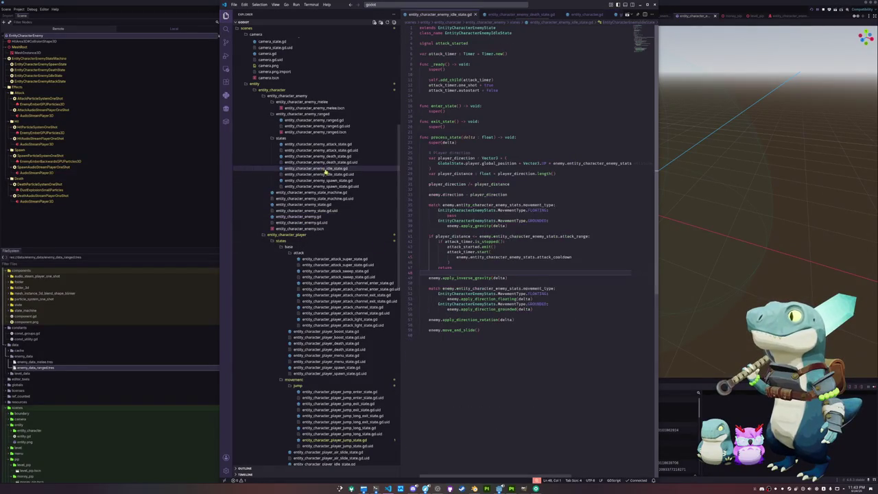
click(495, 230)
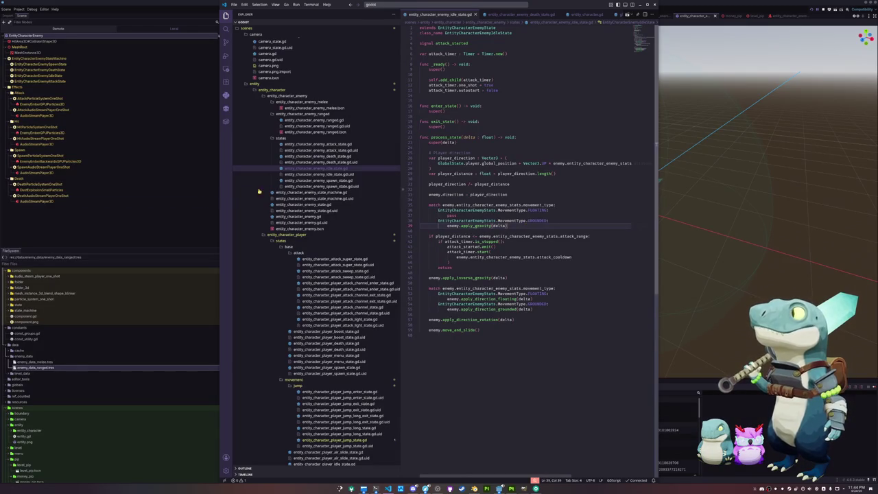
click(127, 59)
key(ctrl+s)
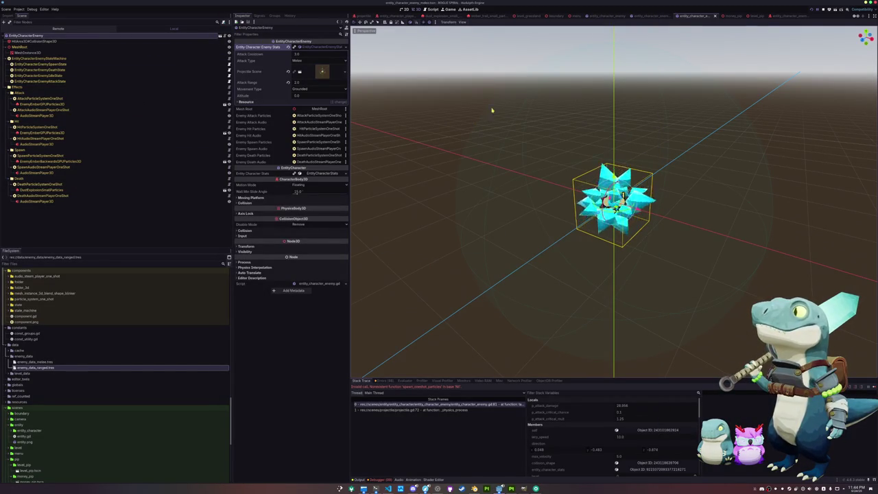
Change the melee enemy's Motion Mode from Floating to Grounded and save the scene.
click(302, 184)
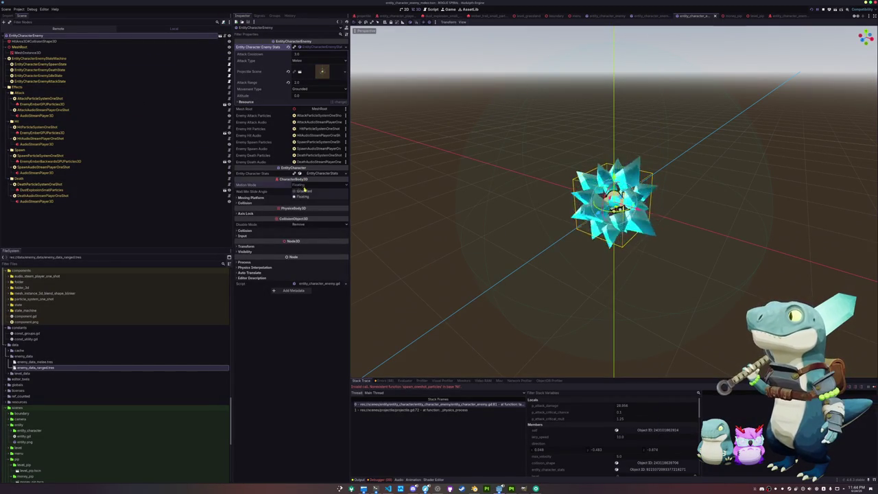
click(307, 193)
key(ctrl+s)
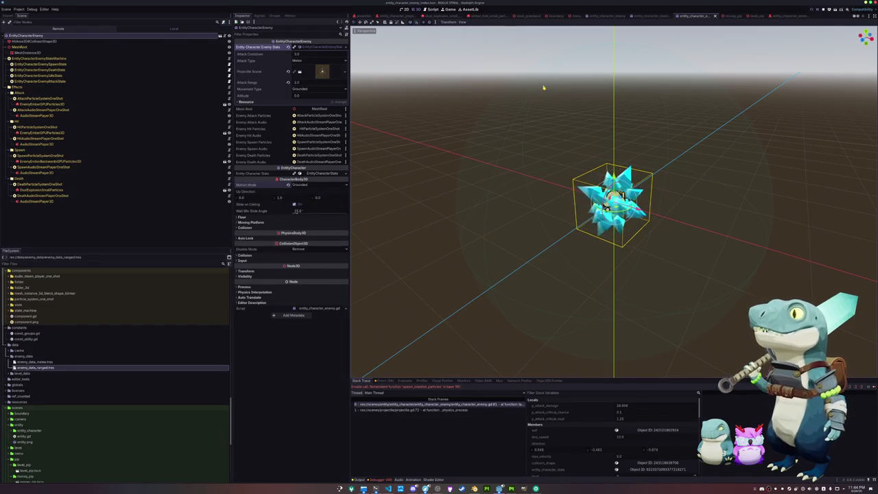
Run the game with F5, start a new game from the title menu, then stop it with F8.
key(F5)
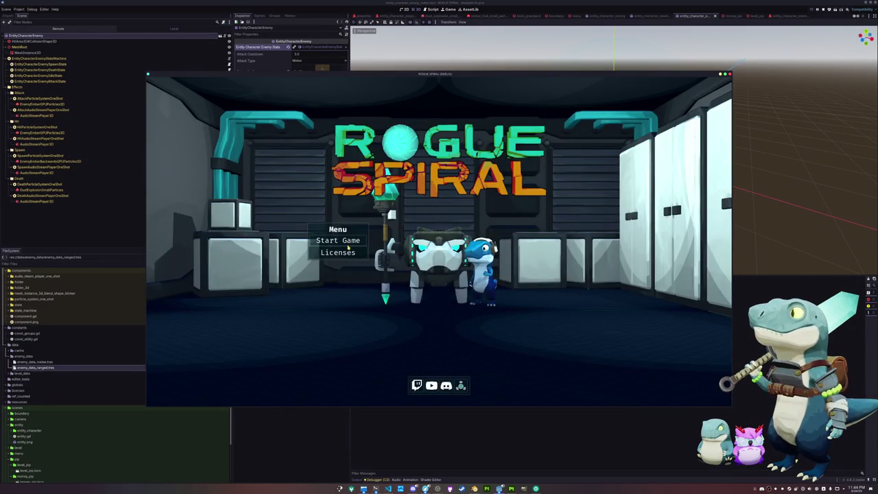
click(348, 244)
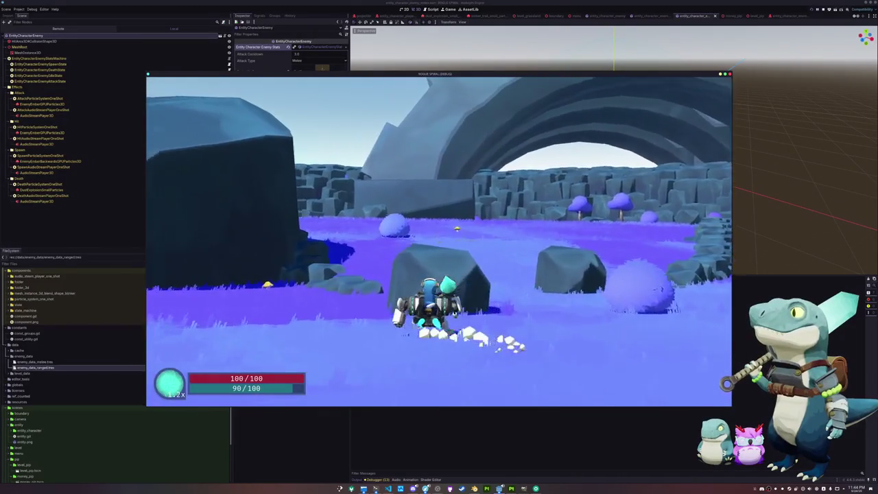
key(F8)
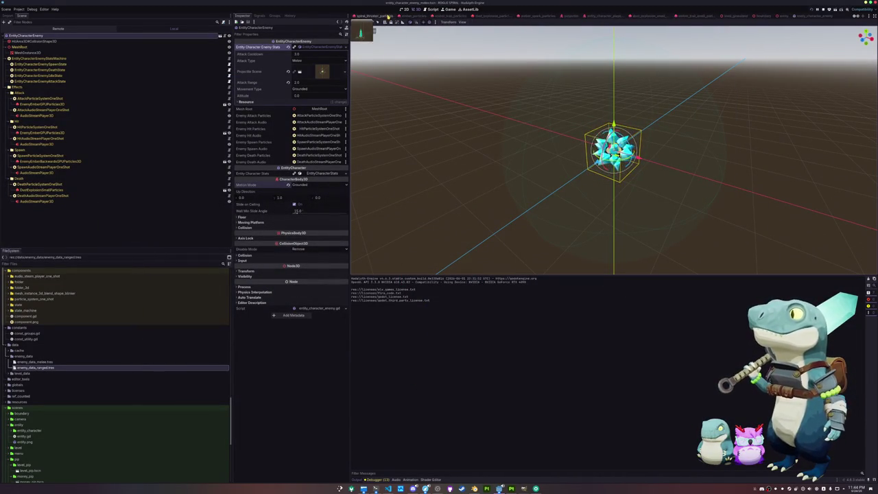
Show the user_interface scene with its MenuRoot, LicensesRoot and StartRoot branches collapsed.
click(444, 15)
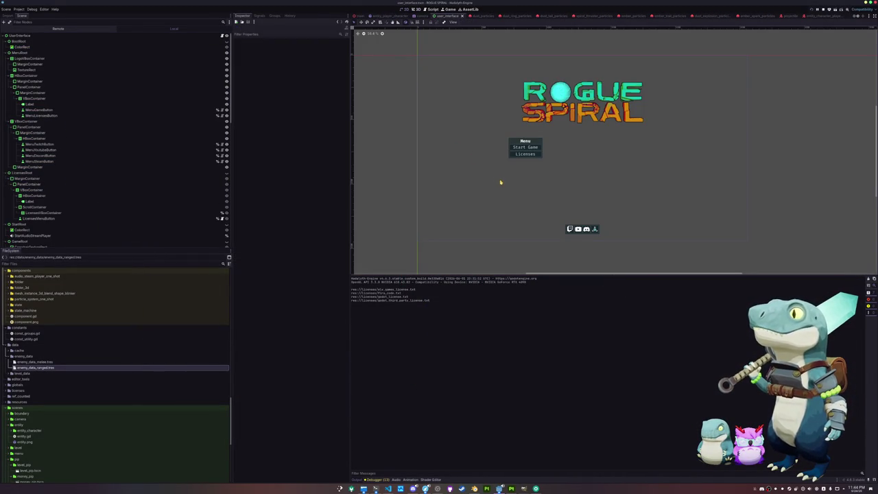
click(6, 53)
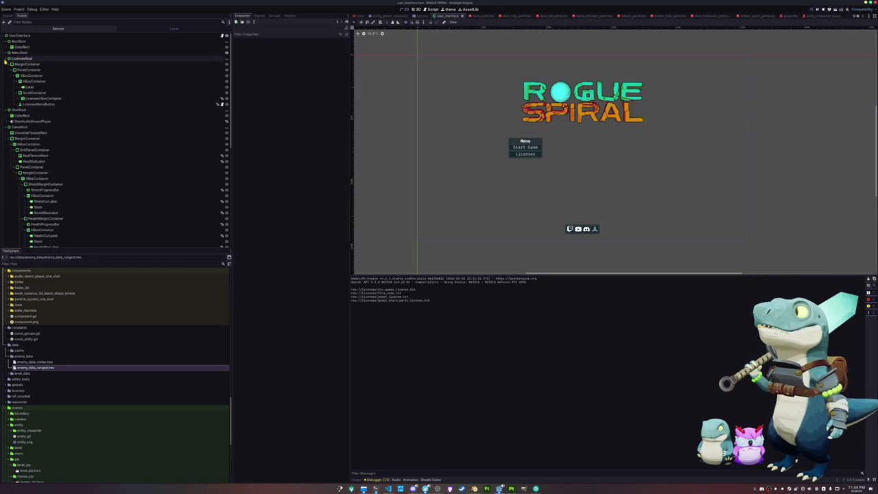
click(5, 58)
click(6, 64)
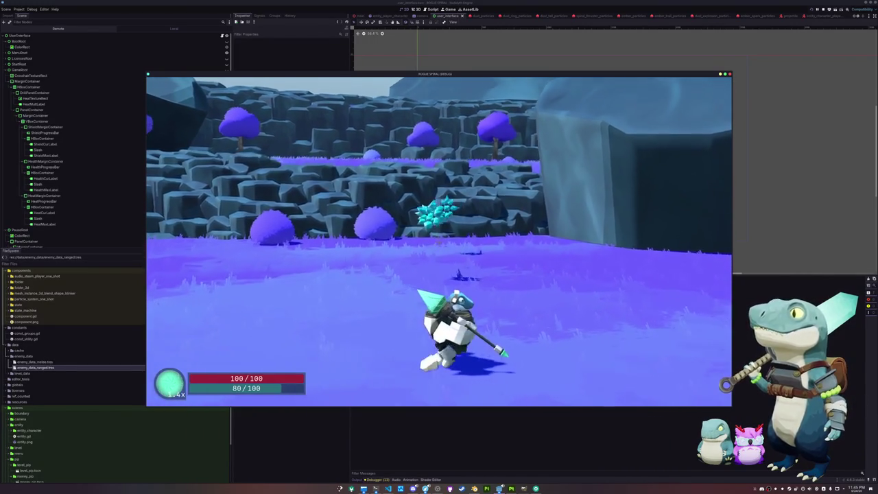
Dash around among the crystal enemies, stop the game, and view the remote scene tree.
key(shift)
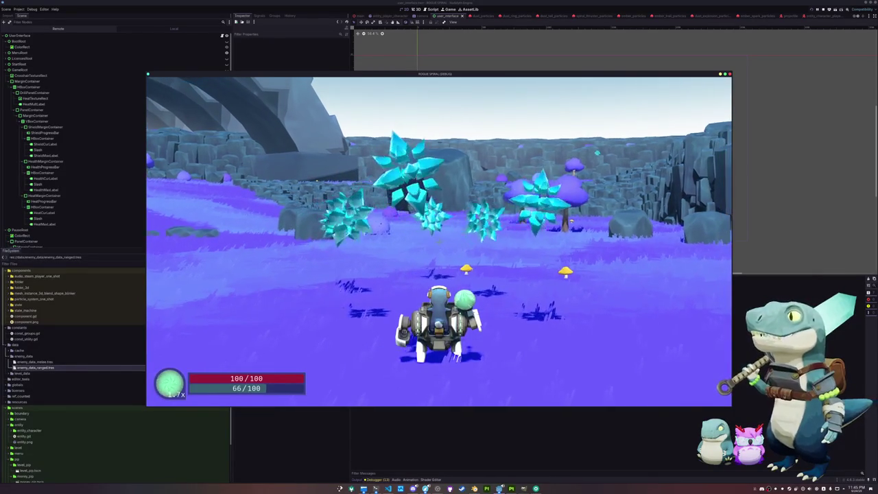
key(F8)
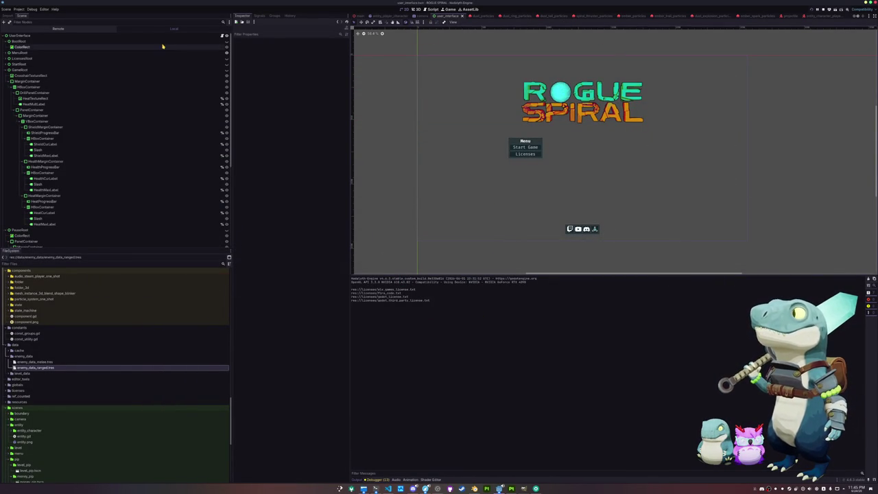
click(64, 29)
click(30, 122)
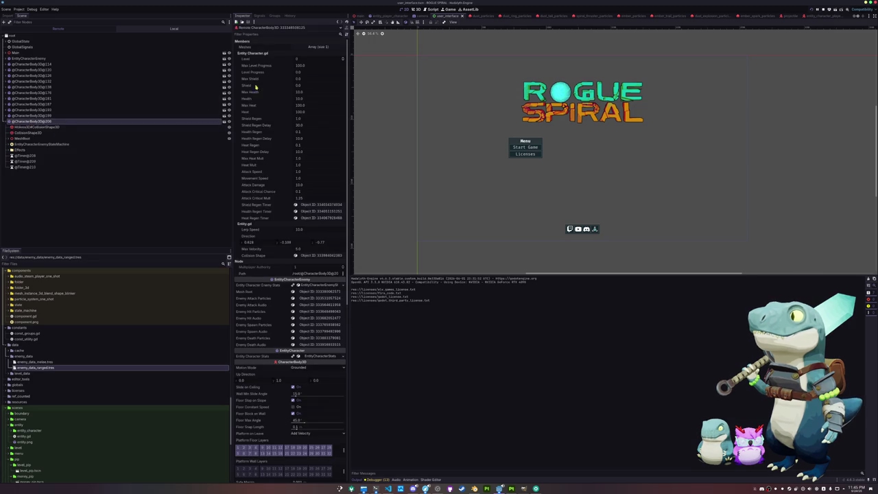
scroll(273, 278, down, 3)
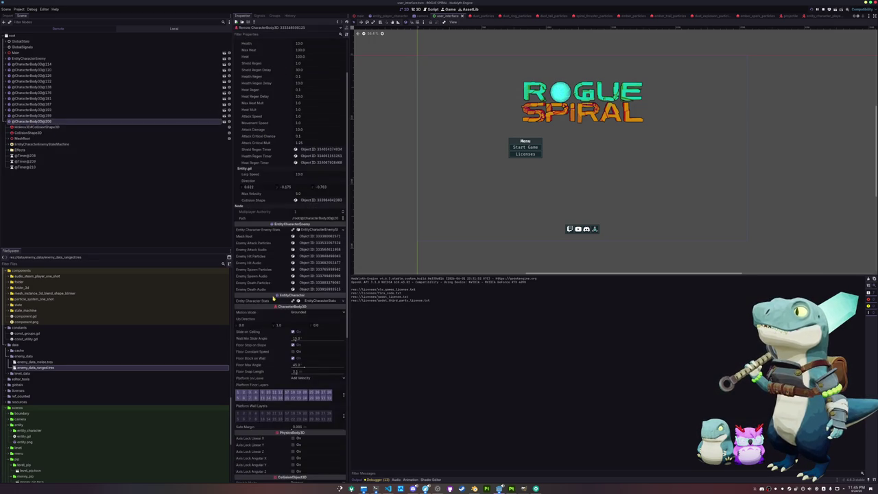
mouse_move(274, 314)
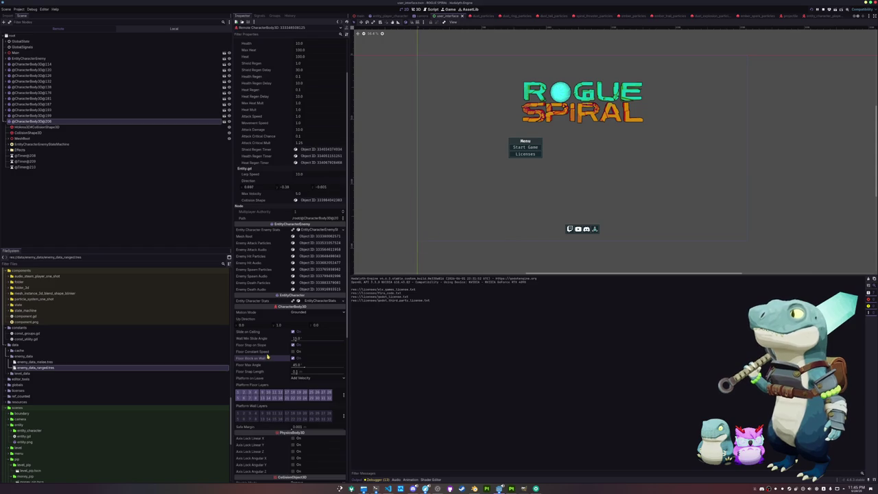
scroll(268, 357, down, 5)
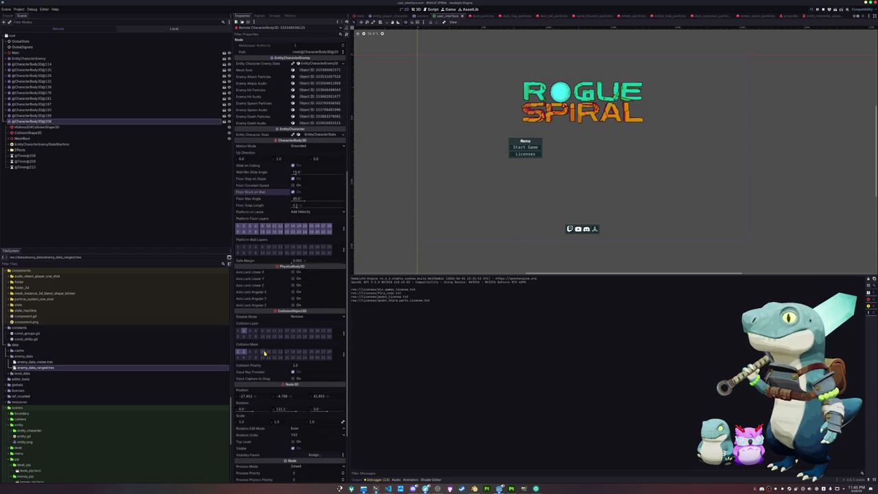
scroll(264, 352, up, 5)
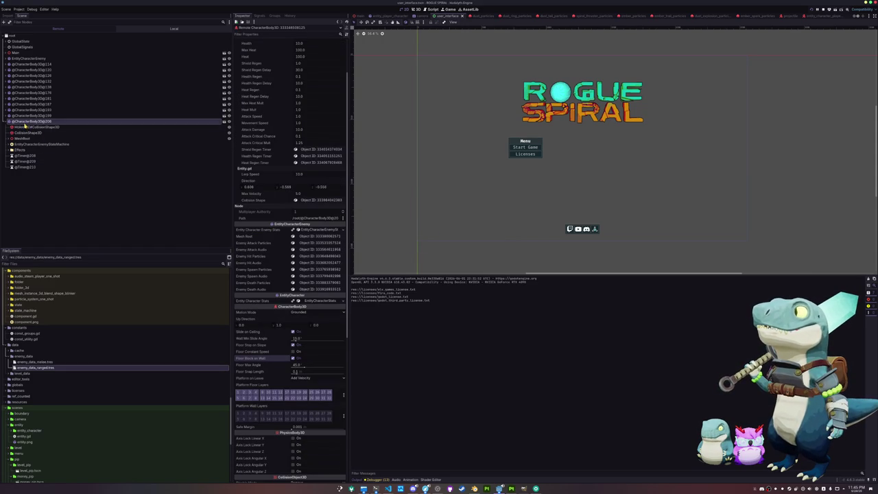
click(137, 239)
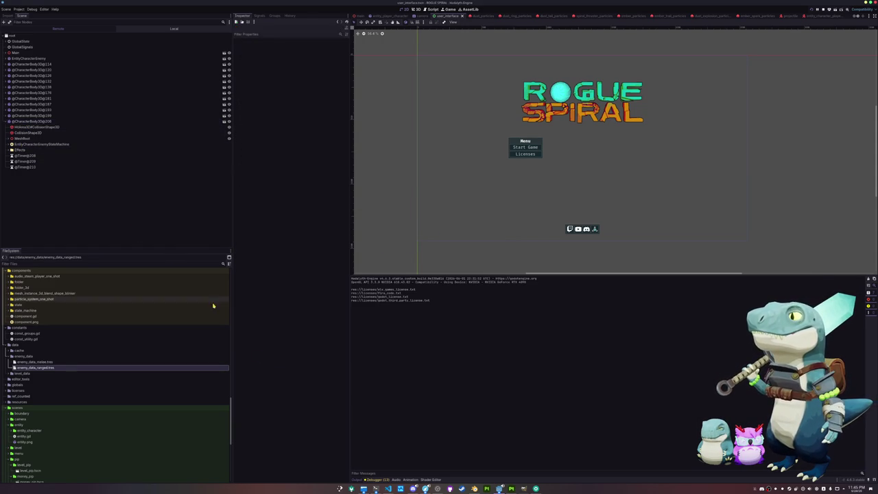
click(389, 488)
click(497, 325)
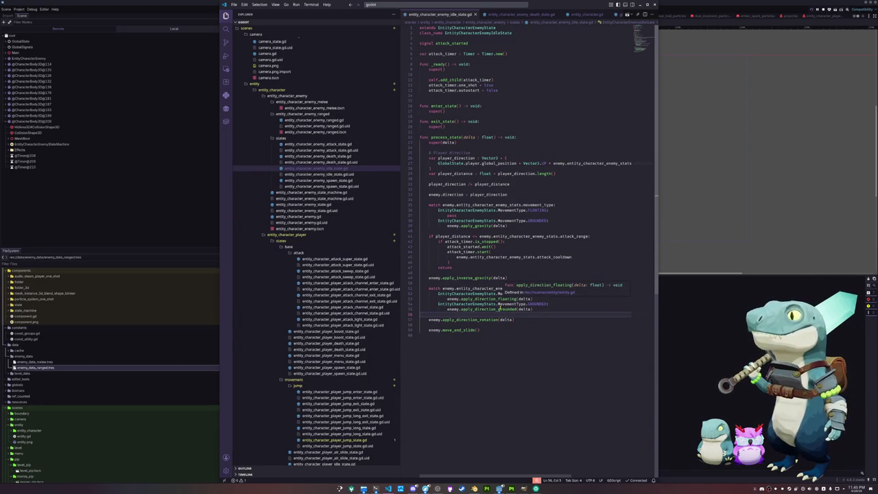
click(500, 308)
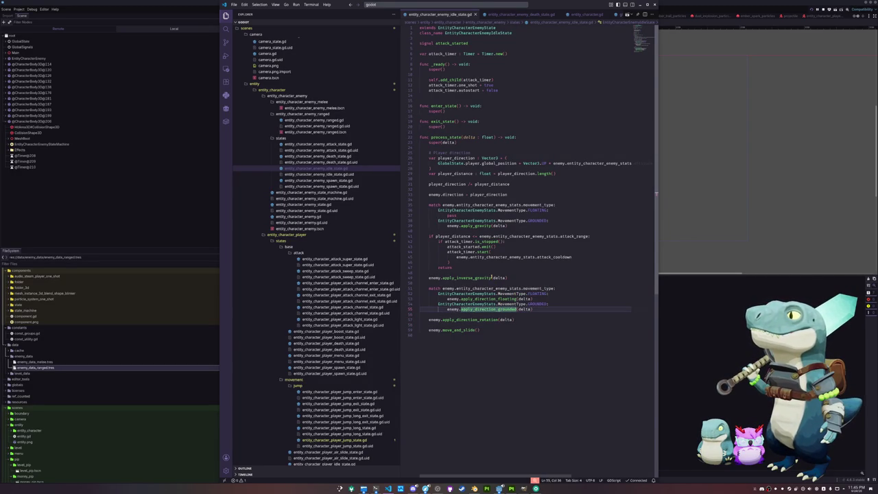
click(493, 230)
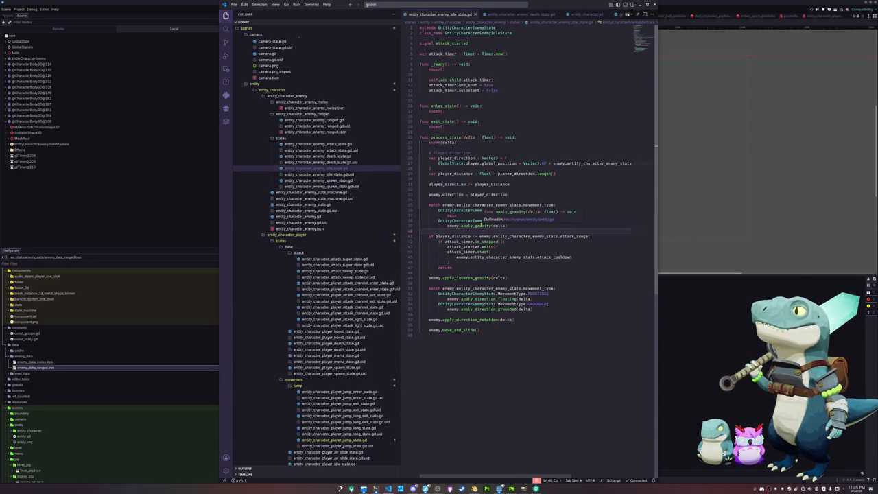
click(481, 226)
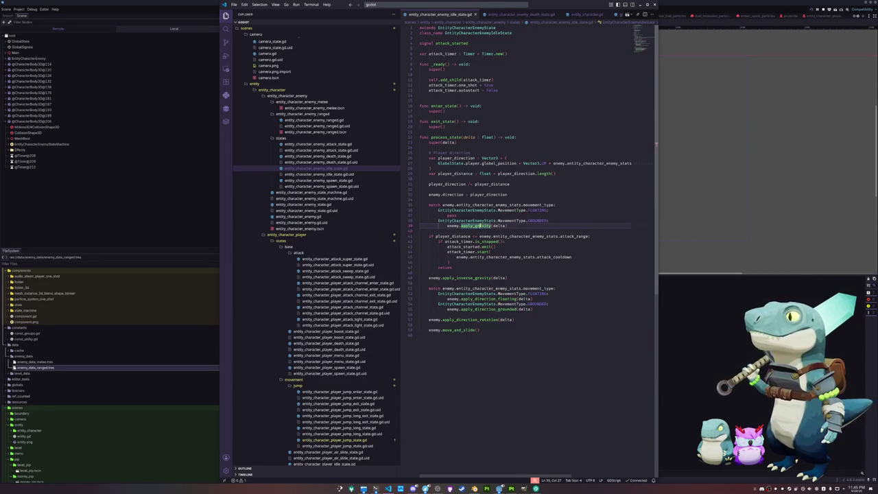
Back in Godot, look through the dust particles and player projectile scenes, then open enemy_melee.
click(760, 226)
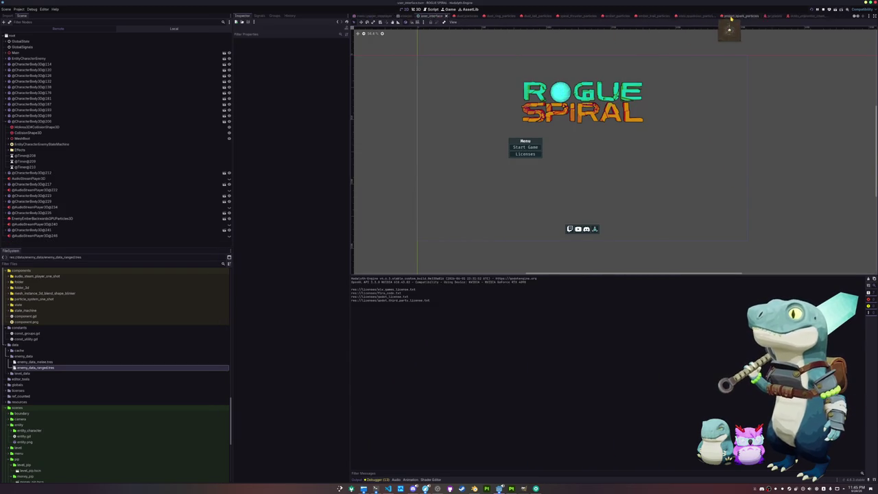
click(723, 17)
click(679, 16)
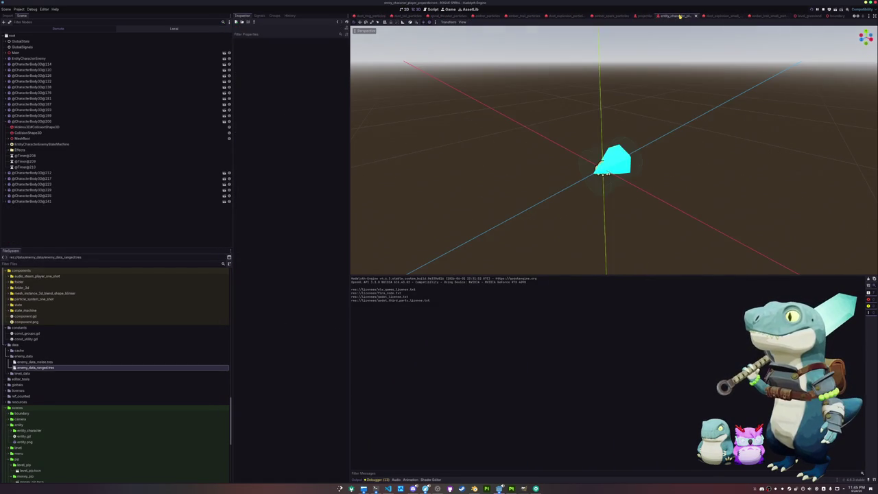
scroll(618, 15, up, 3)
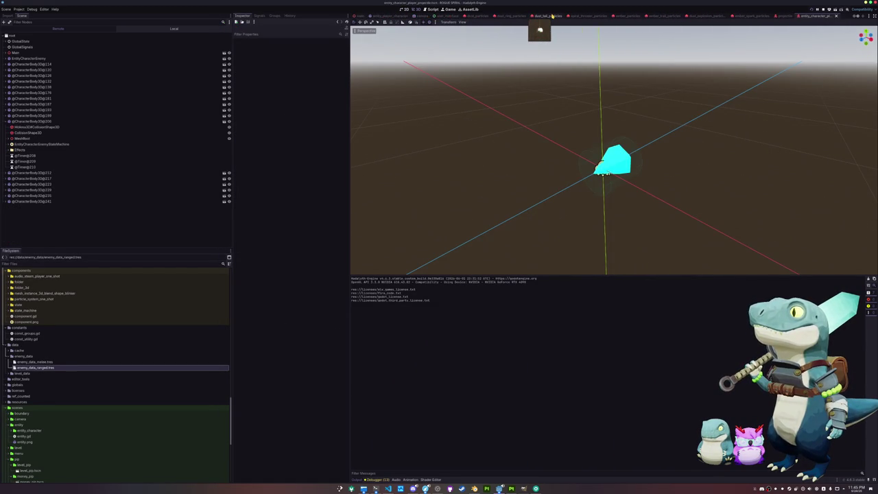
scroll(556, 16, down, 2)
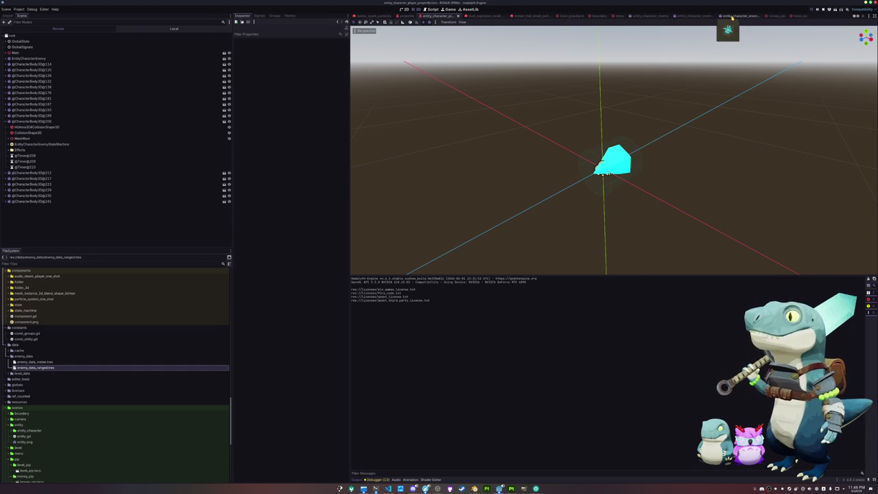
click(734, 16)
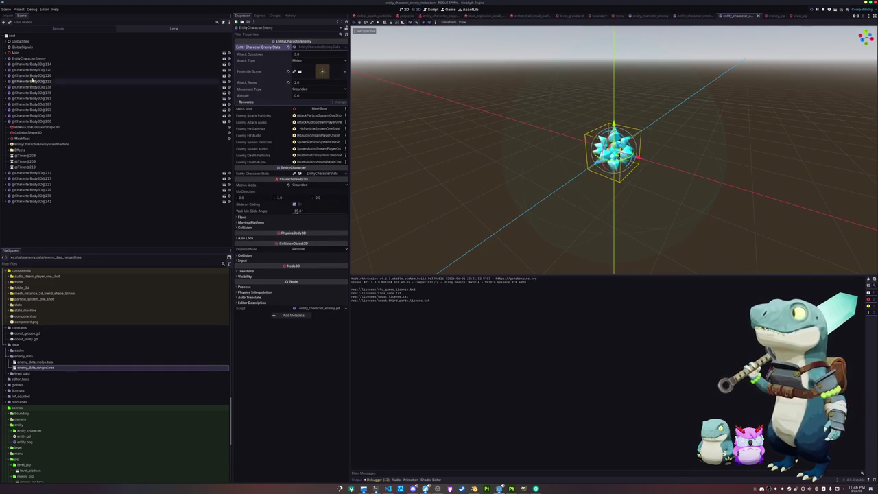
Delete the HitArea3D CollisionShape3D, after briefly undoing to check its SphereShape3D radius.
click(125, 29)
click(103, 41)
click(82, 36)
click(81, 42)
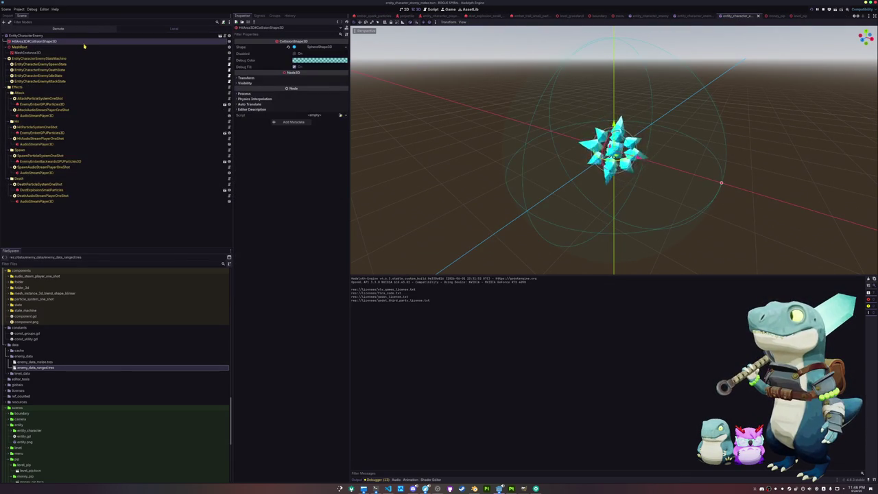
key(Delete)
key(Return)
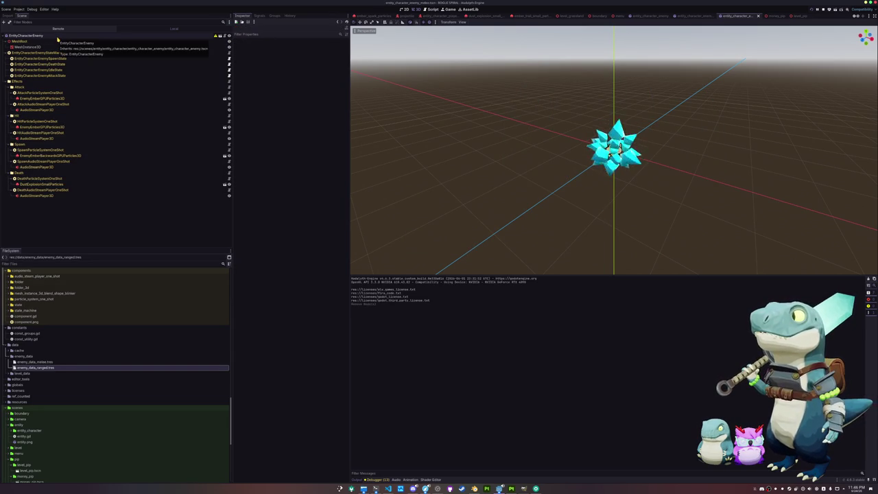
key(ctrl+z)
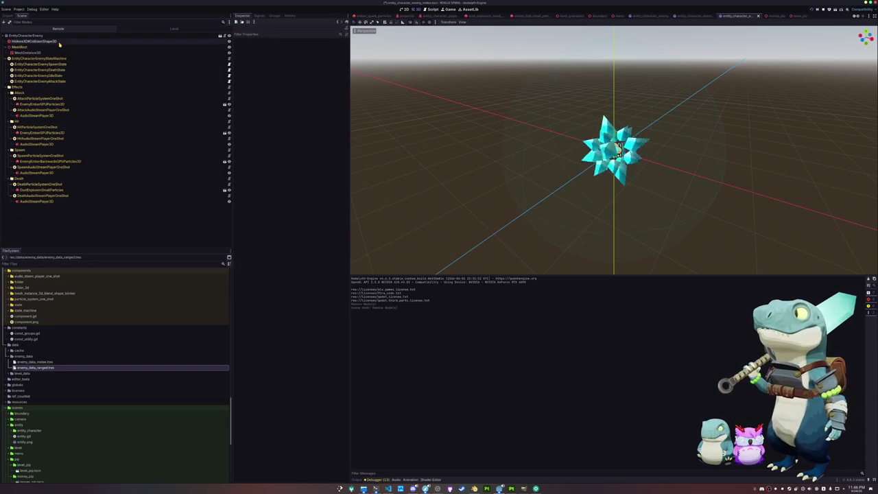
click(325, 47)
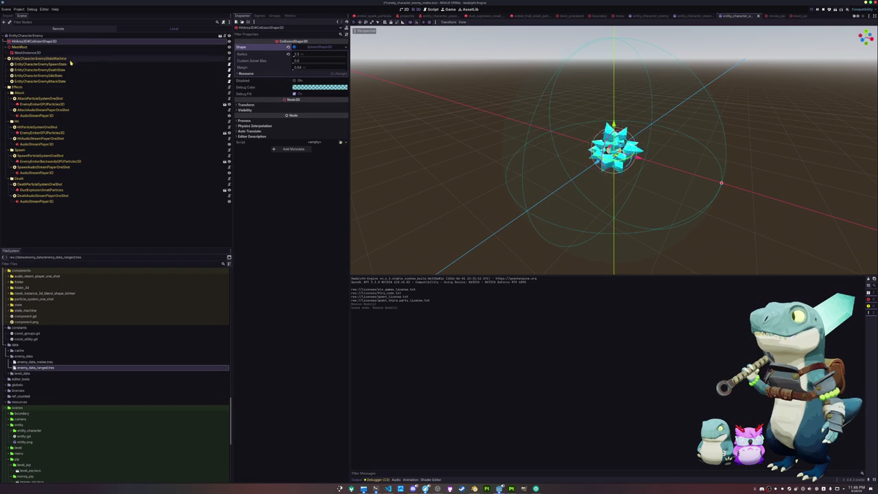
key(Delete)
key(Return)
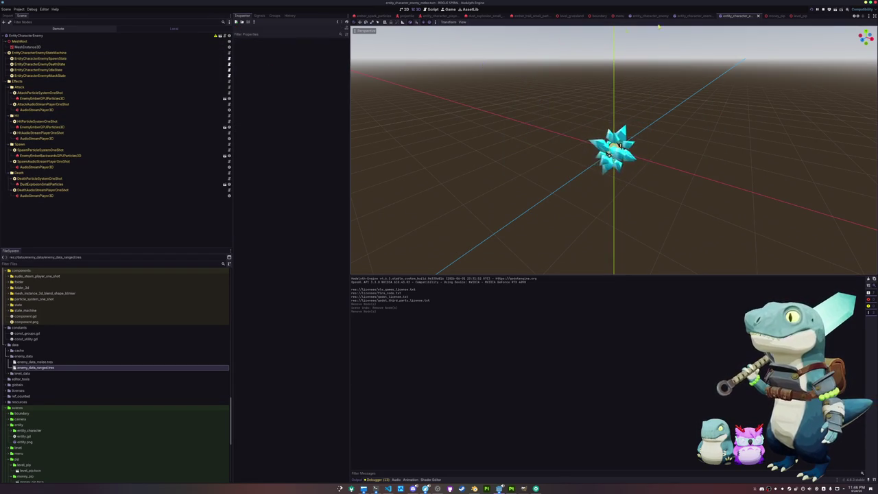
Look over the ranged and base enemy scenes, then switch to the code editor.
click(693, 15)
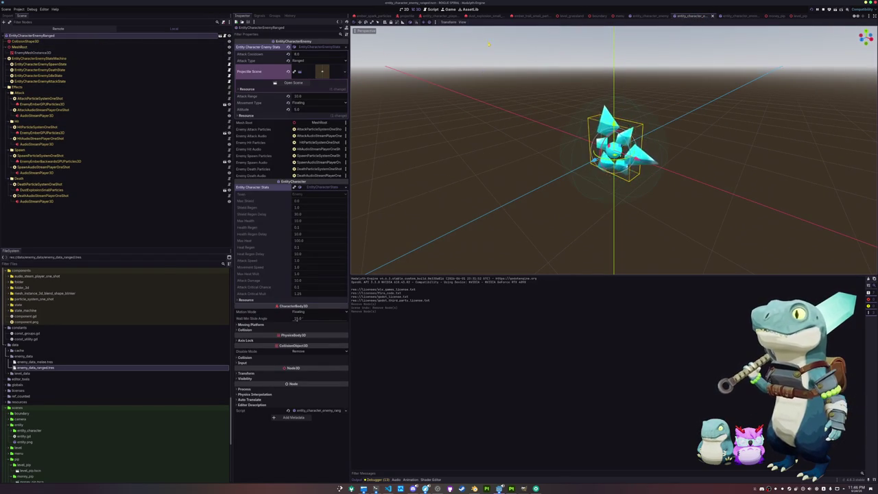
click(647, 18)
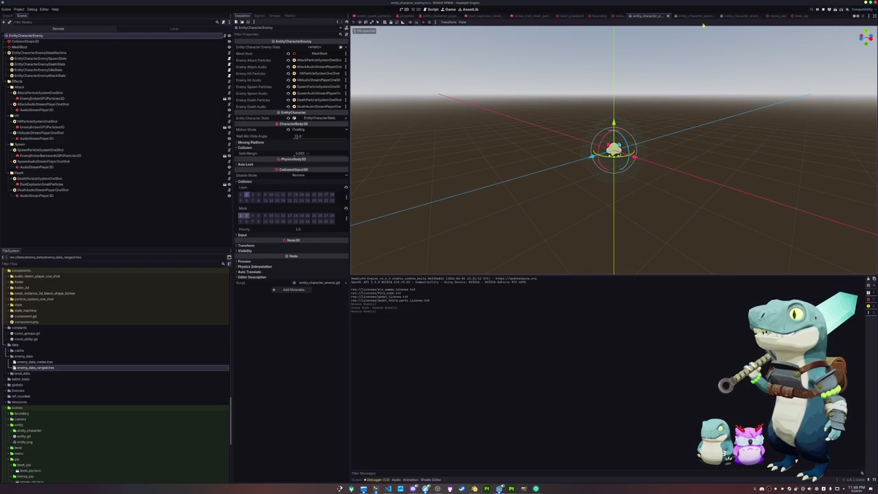
click(735, 16)
key(alt+Tab)
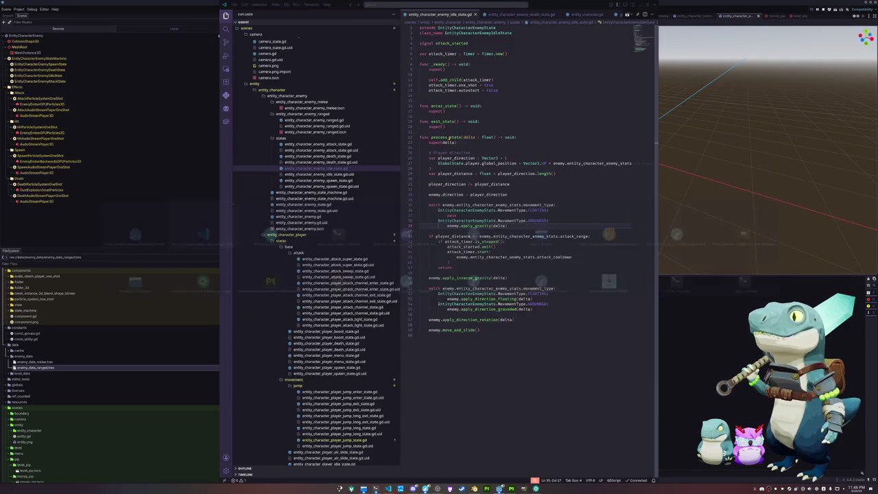
Bring up the running game, leave the game over screen, and start a new game.
mouse_move(499, 488)
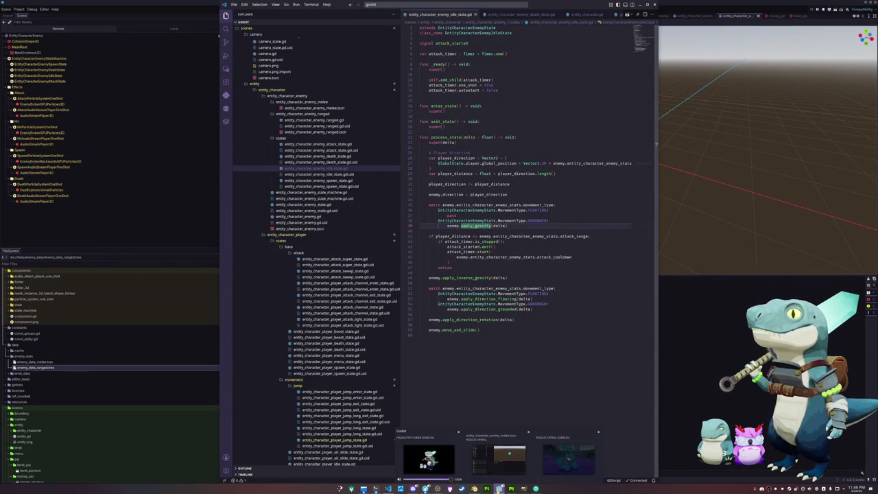
click(570, 459)
click(434, 247)
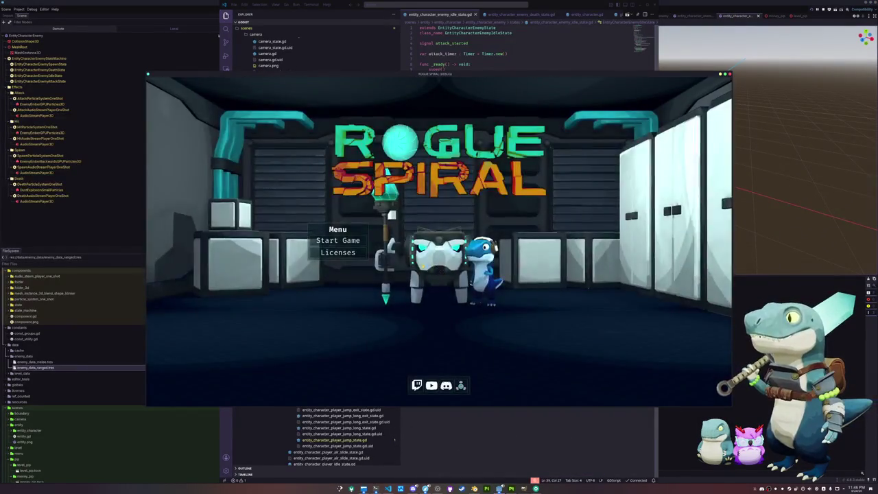
click(333, 242)
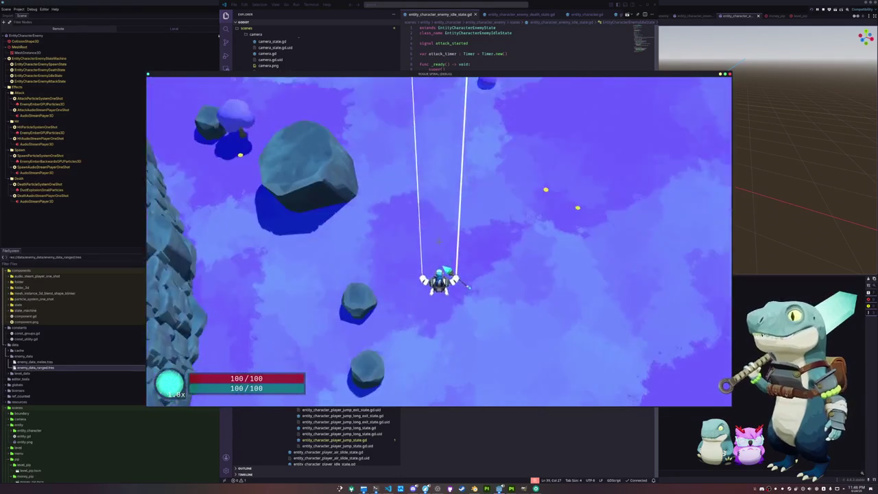
Run and dash the character toward the trees, pause and resume, then close the game.
key(w)
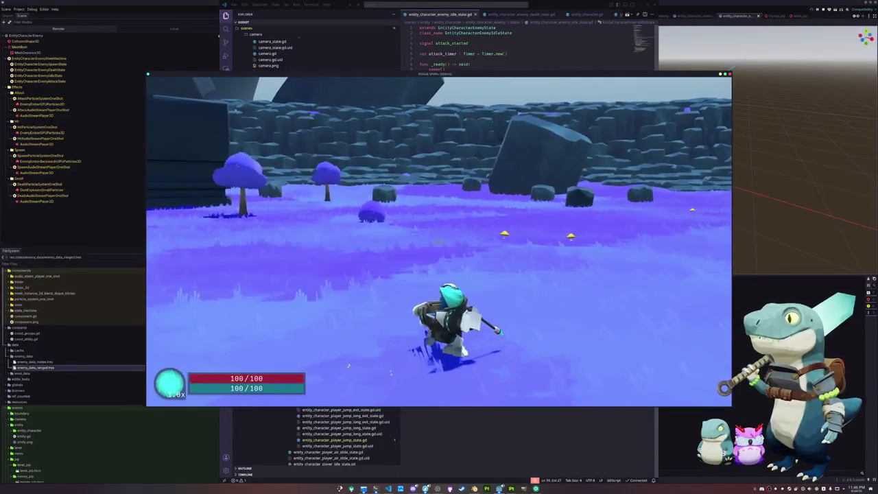
key(shift)
key(w)
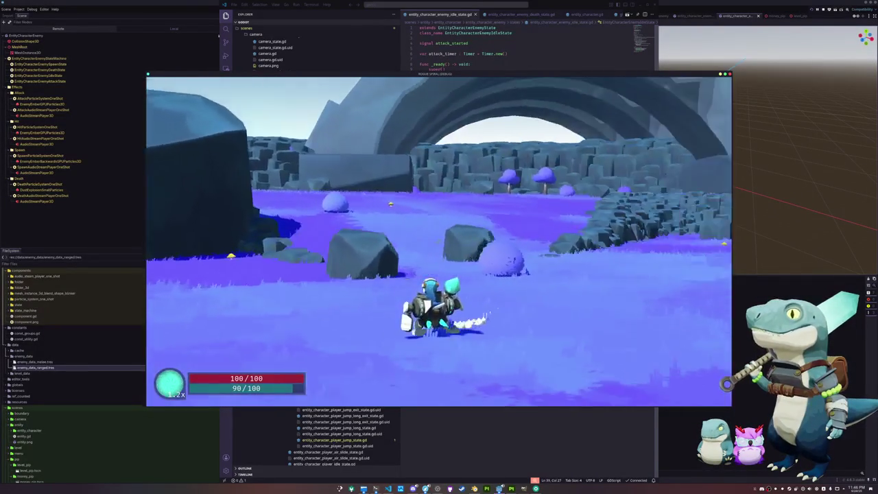
key(w)
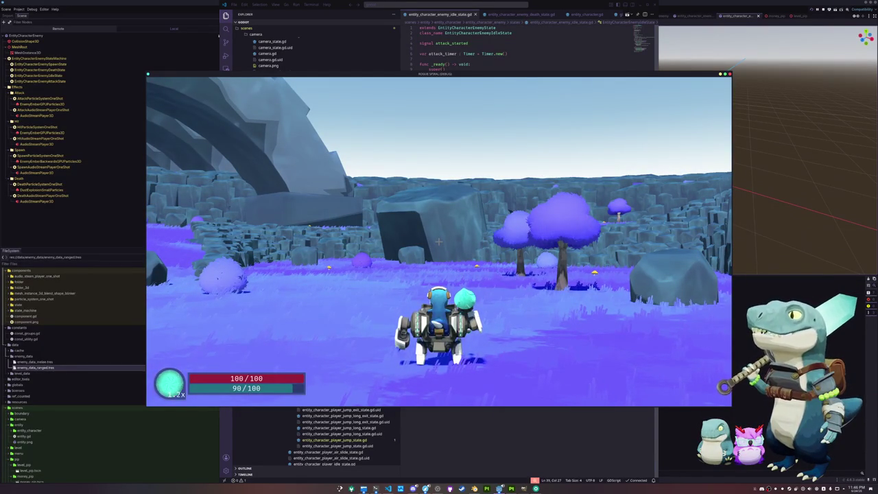
key(Escape)
click(442, 241)
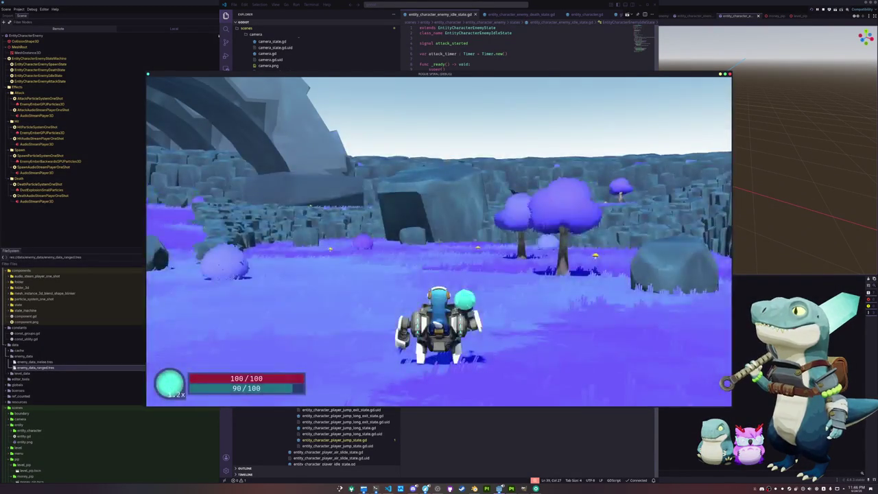
key(alt+F4)
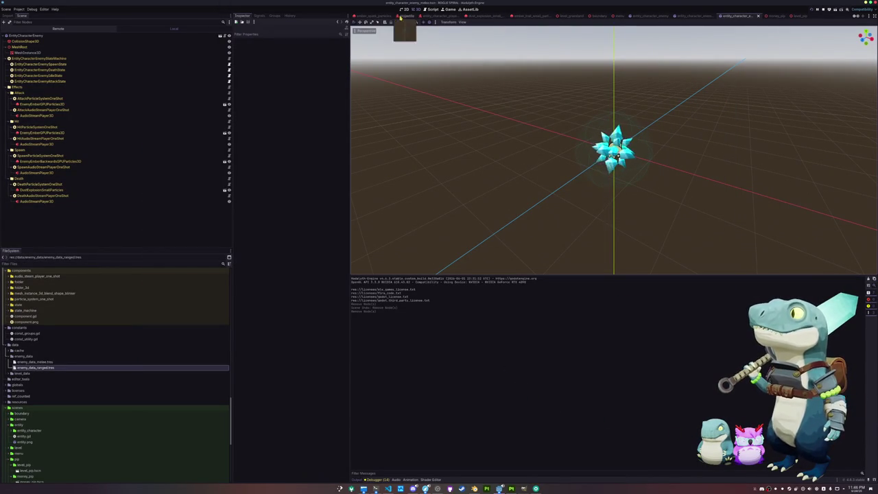
In entity_player_character, inspect ProjectileOffset, the animation funcs' particle and audio slots, and the root node.
scroll(391, 16, up, 5)
click(389, 16)
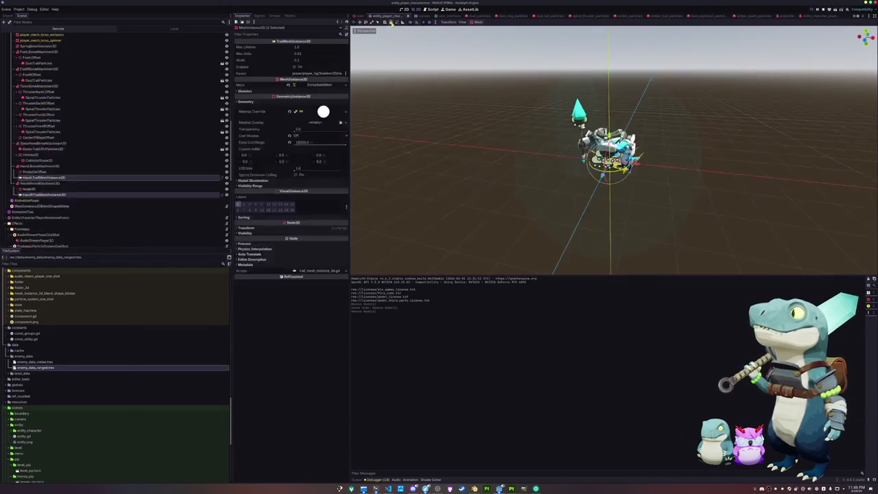
click(59, 173)
scroll(49, 195, down, 3)
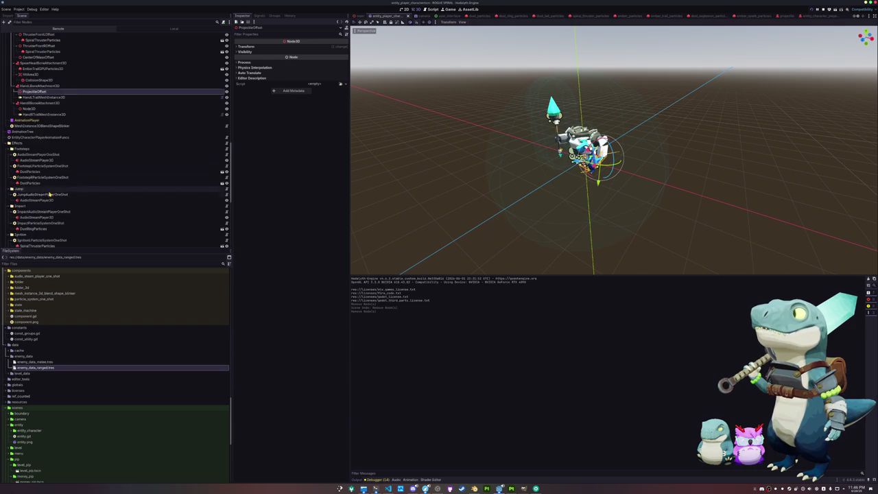
click(40, 137)
click(40, 142)
click(39, 138)
scroll(39, 135, up, 10)
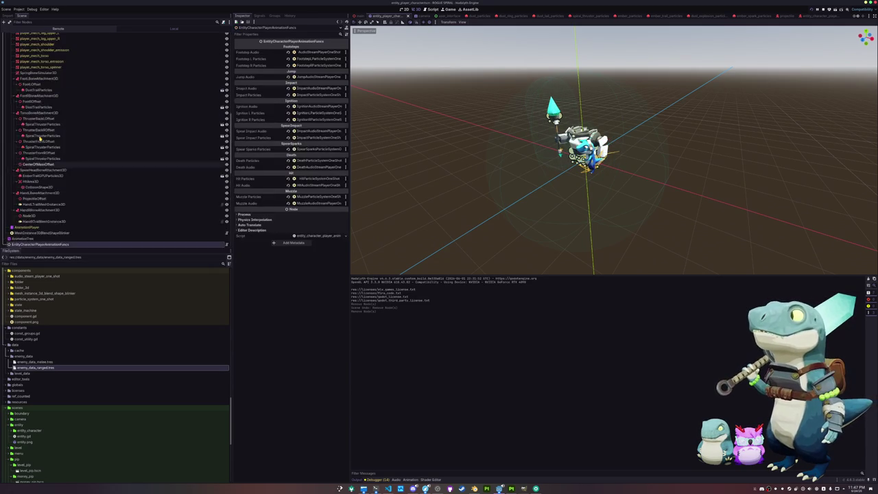
click(25, 35)
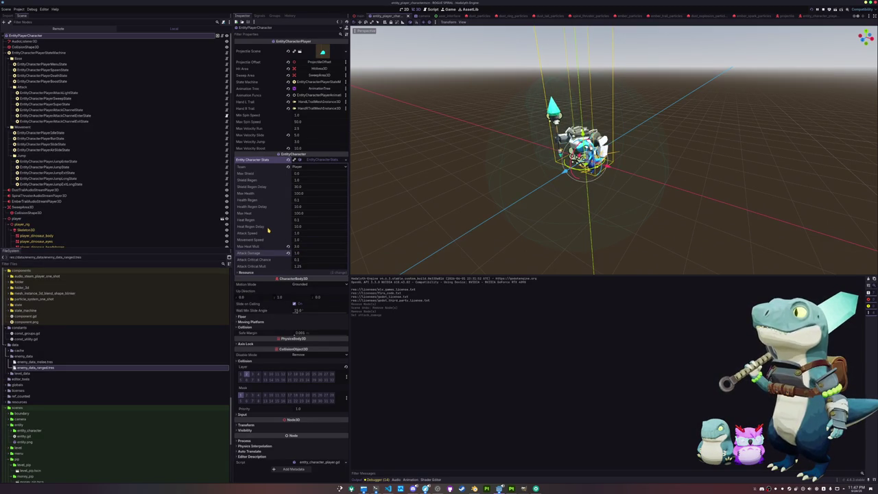
key(alt+Tab)
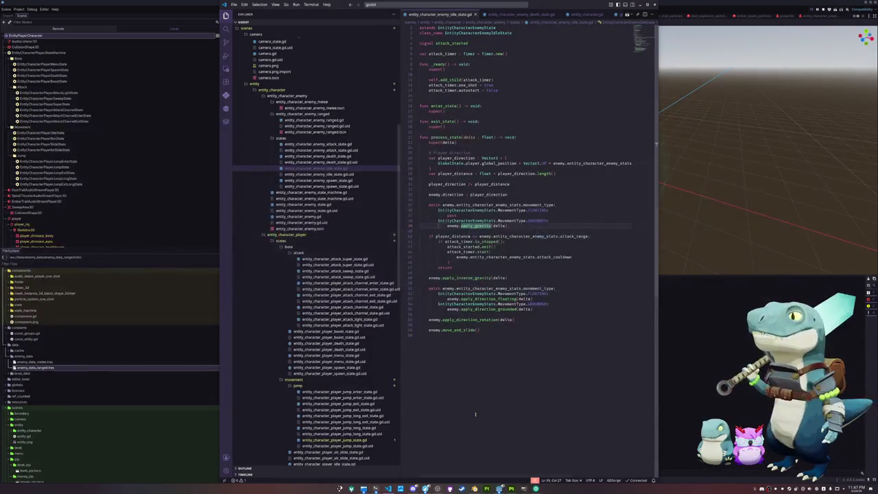
Bring up the running game, pause and exit to the main menu, then close it with F8.
mouse_move(498, 488)
click(570, 458)
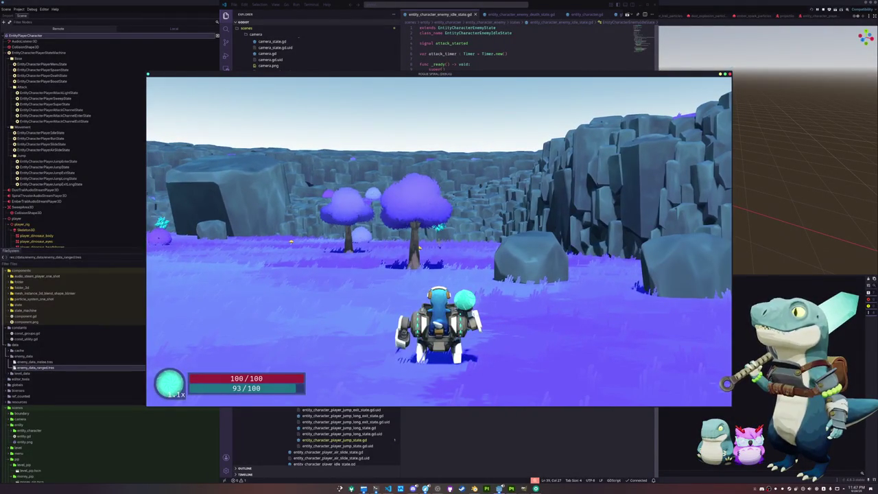
key(Escape)
key(Down)
key(Return)
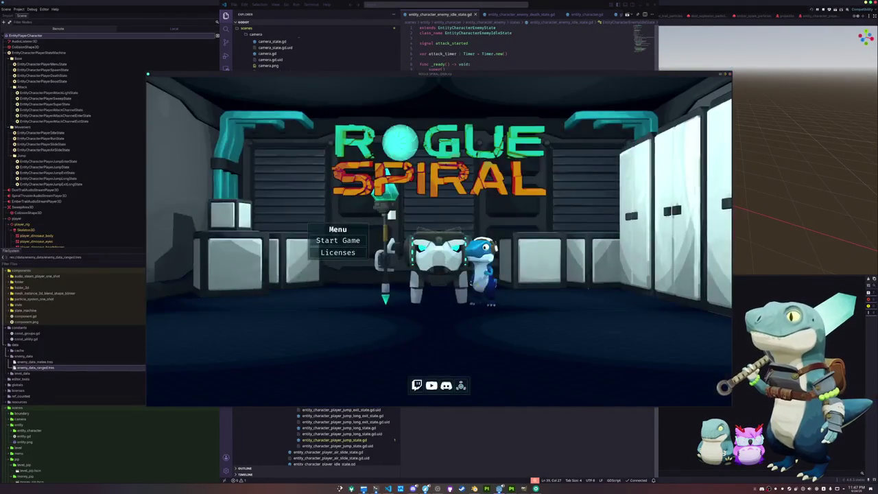
key(F8)
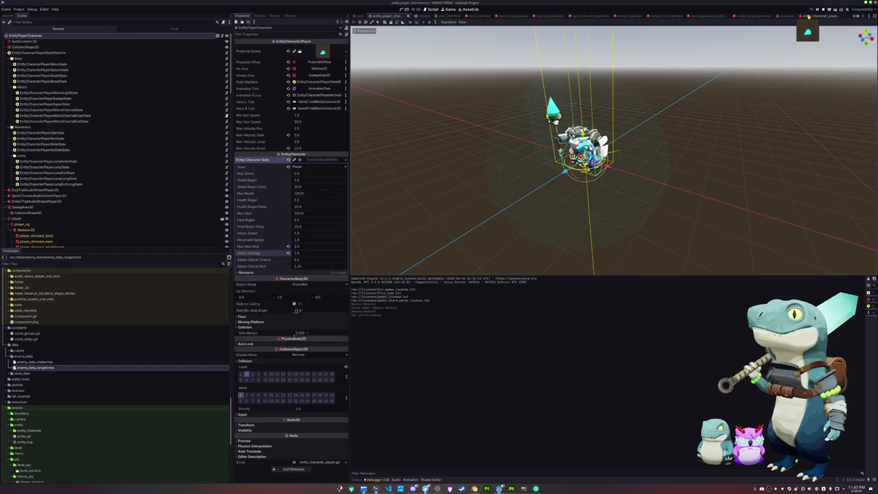
Look through the projectile, enemy, enemy projectile and ember particle scene tabs.
click(809, 15)
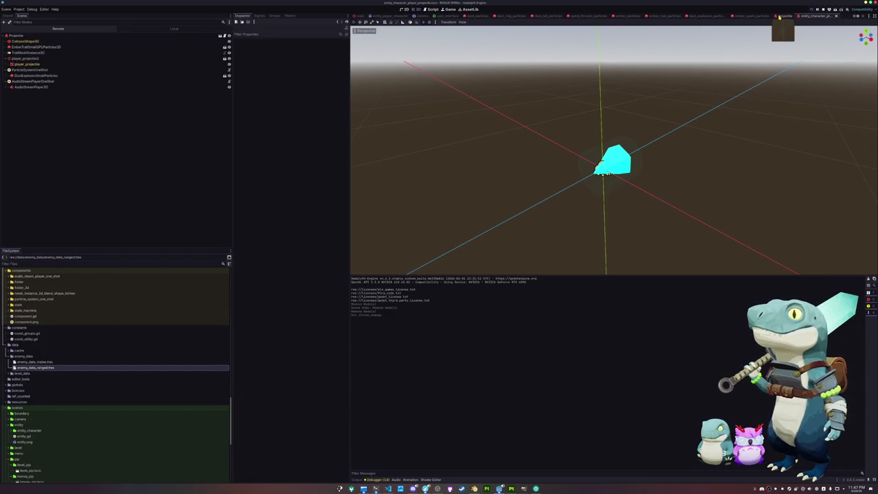
click(780, 16)
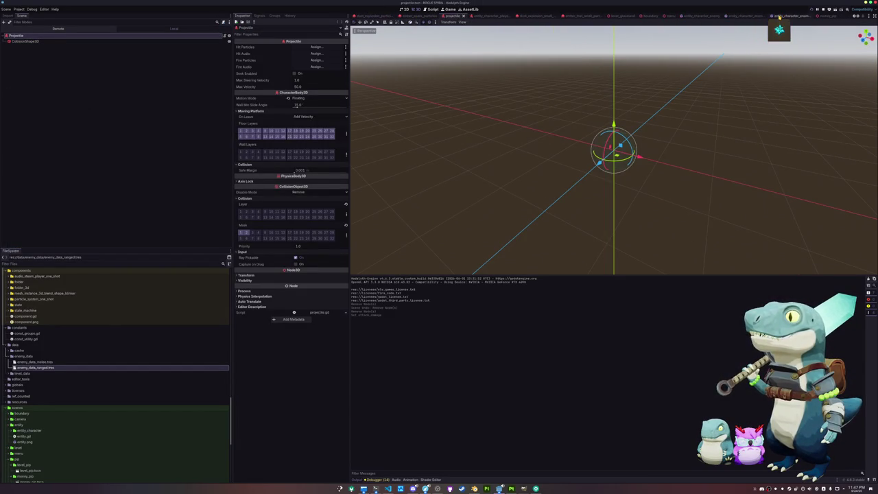
click(669, 16)
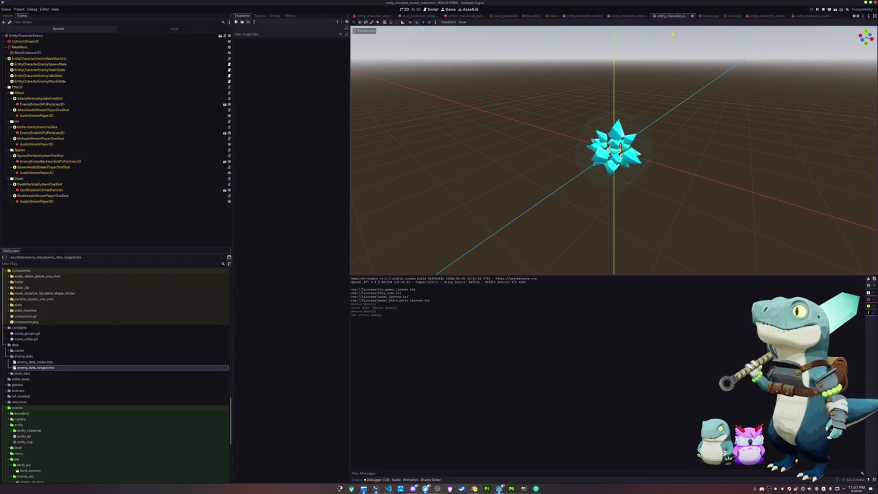
click(630, 17)
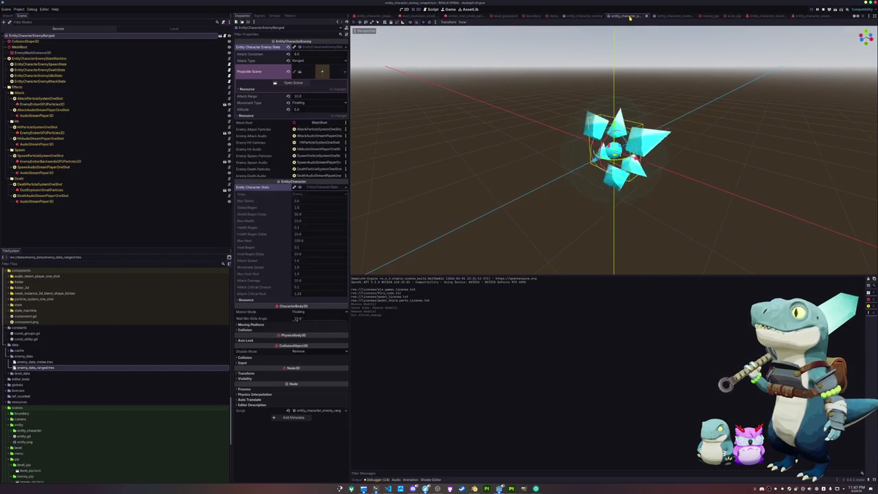
click(669, 16)
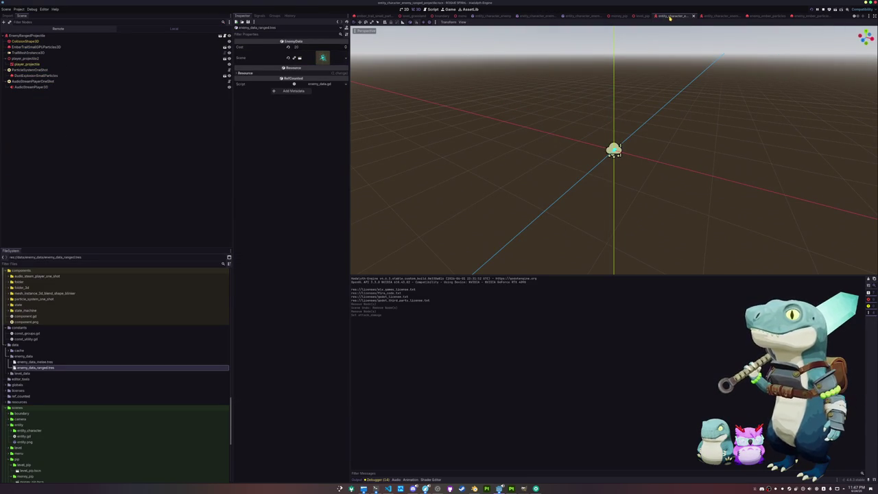
click(716, 16)
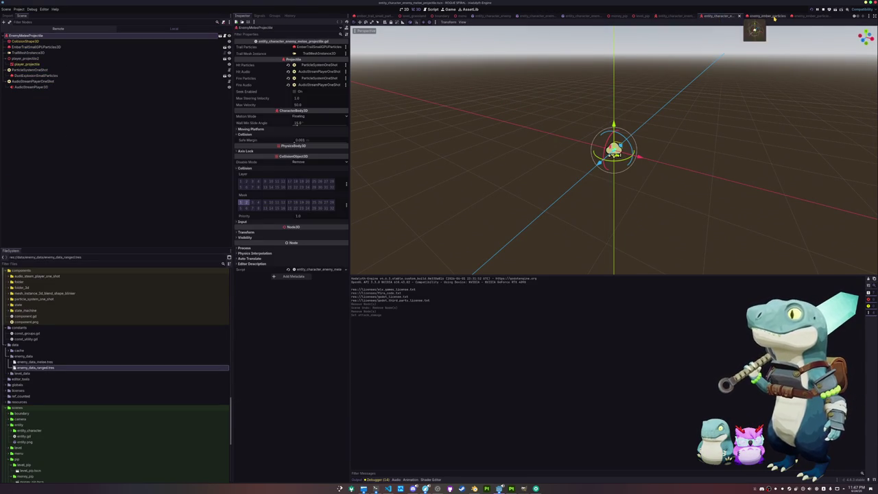
click(774, 16)
click(813, 15)
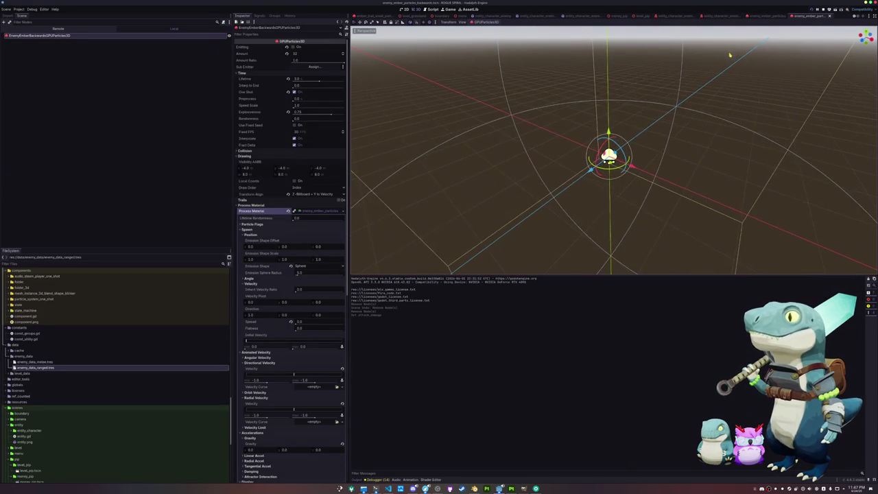
Review the level and money pip scenes, the enemy's star mesh, and the ranged enemy scene.
click(643, 16)
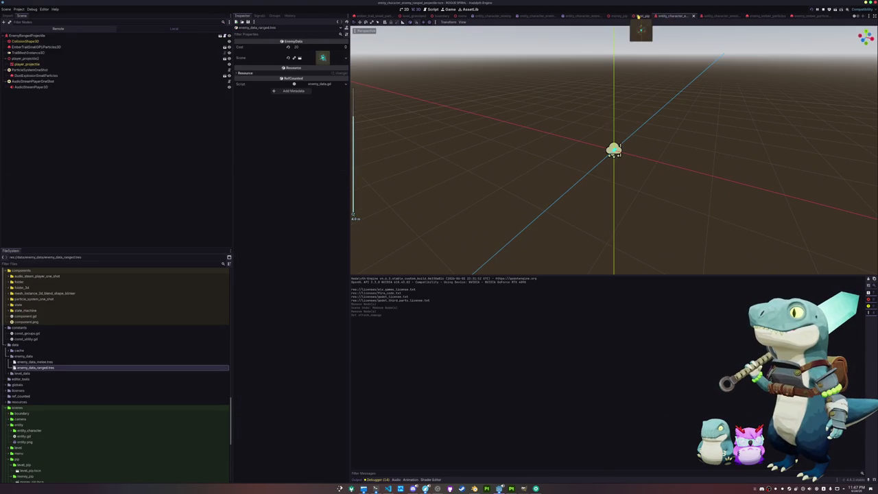
click(618, 16)
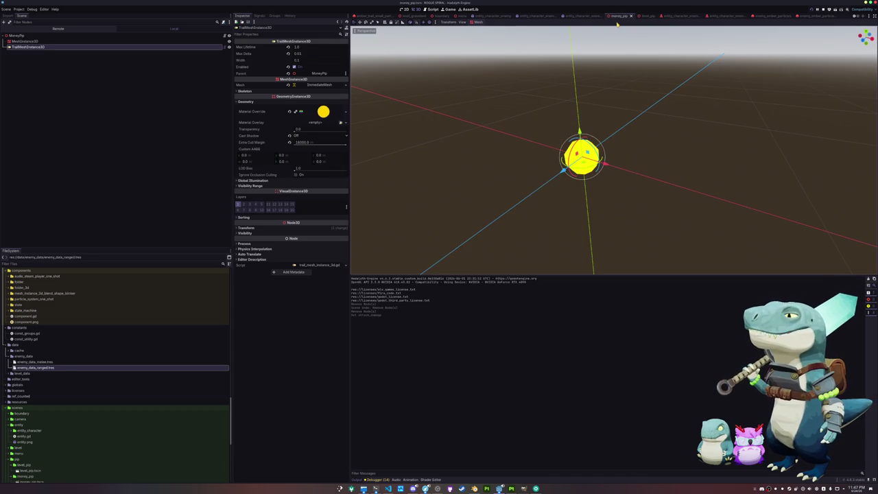
click(529, 16)
click(578, 15)
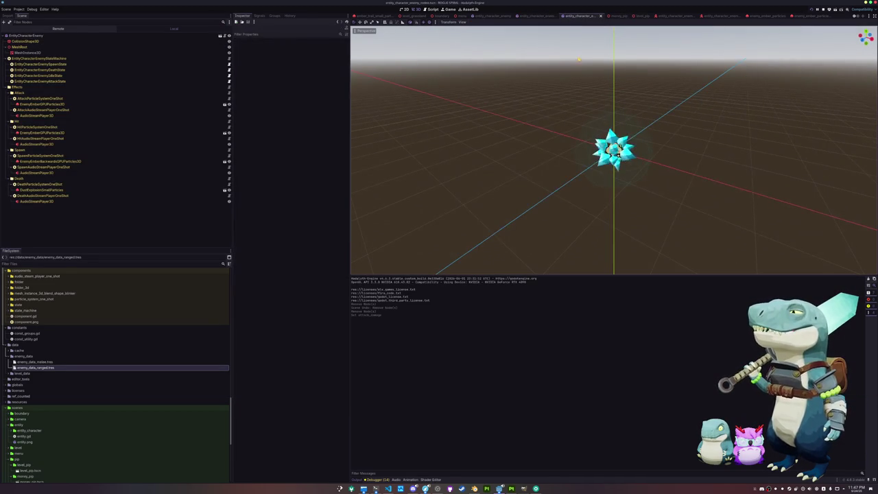
scroll(571, 74, up, 5)
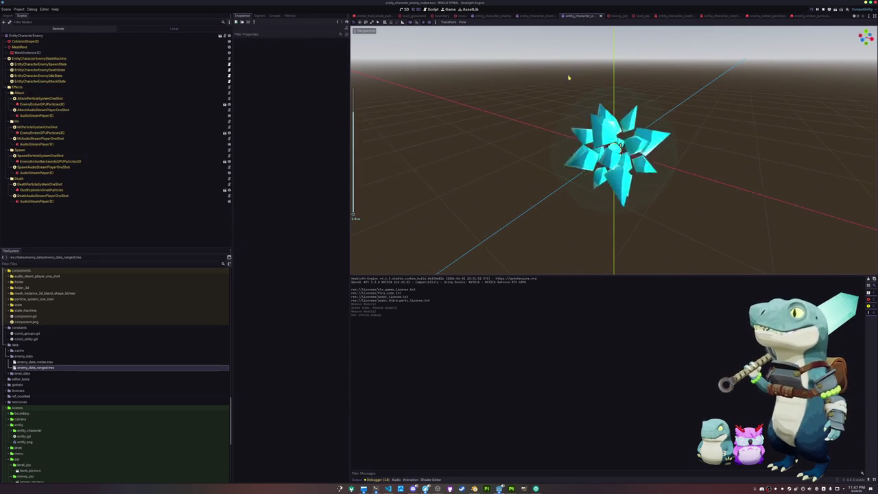
click(619, 146)
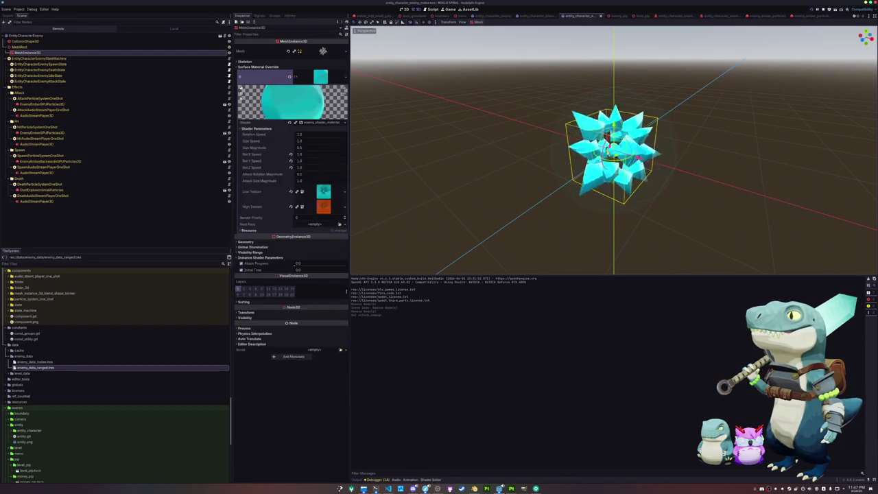
click(542, 16)
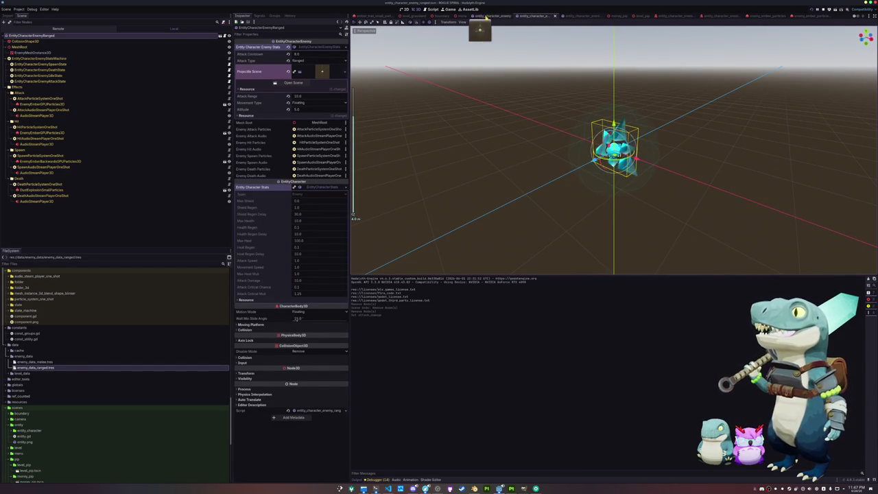
scroll(485, 17, up, 1)
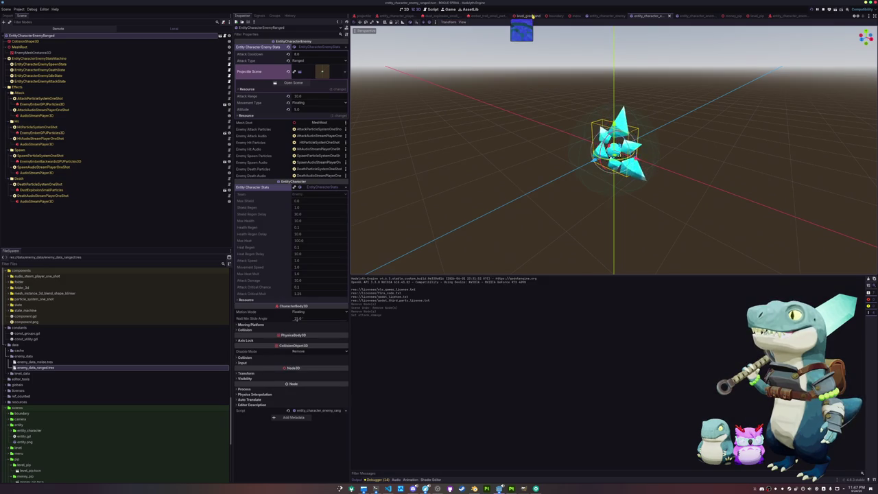
scroll(525, 16, up, 1)
scroll(554, 16, up, 4)
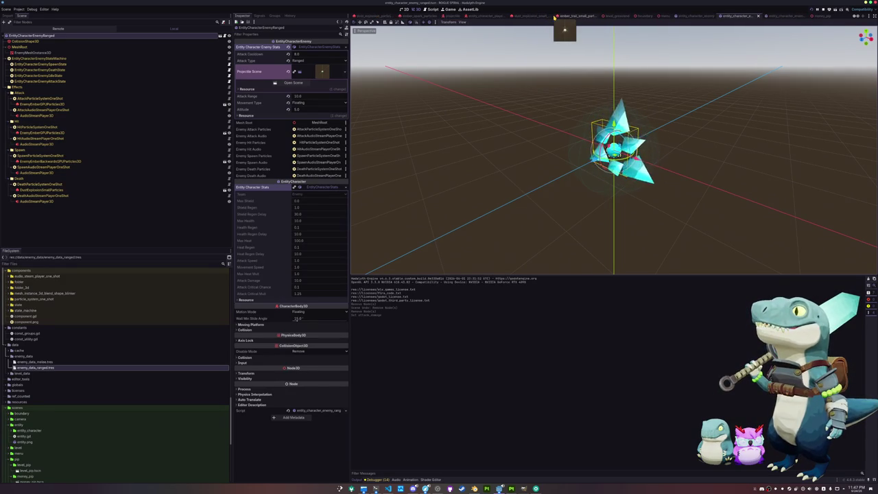
scroll(554, 16, up, 4)
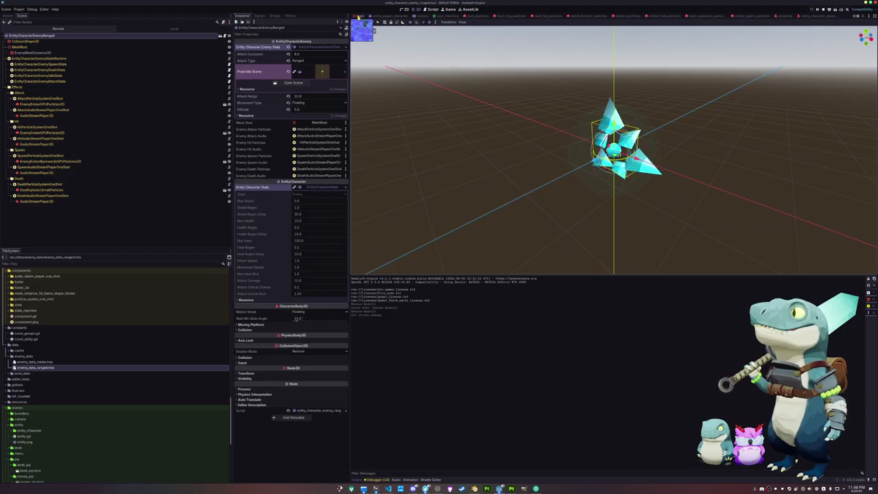
Switch to main.tscn and run the project with F5.
click(362, 15)
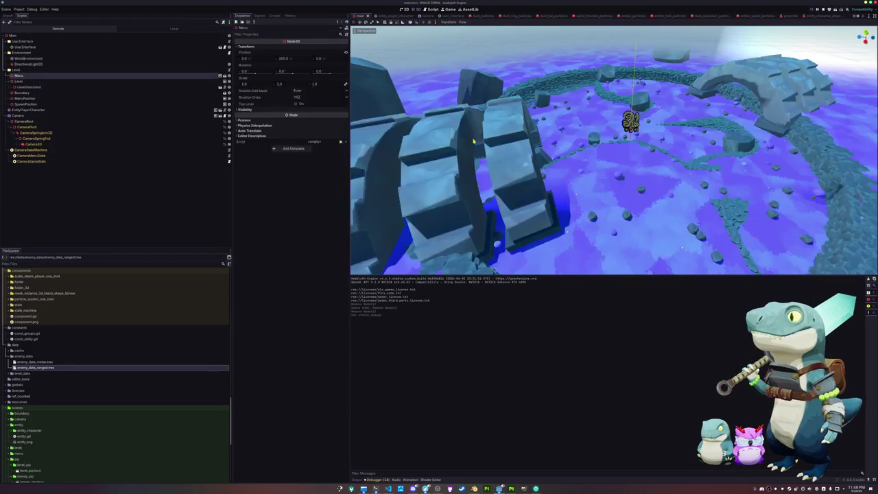
scroll(503, 137, up, 3)
key(F5)
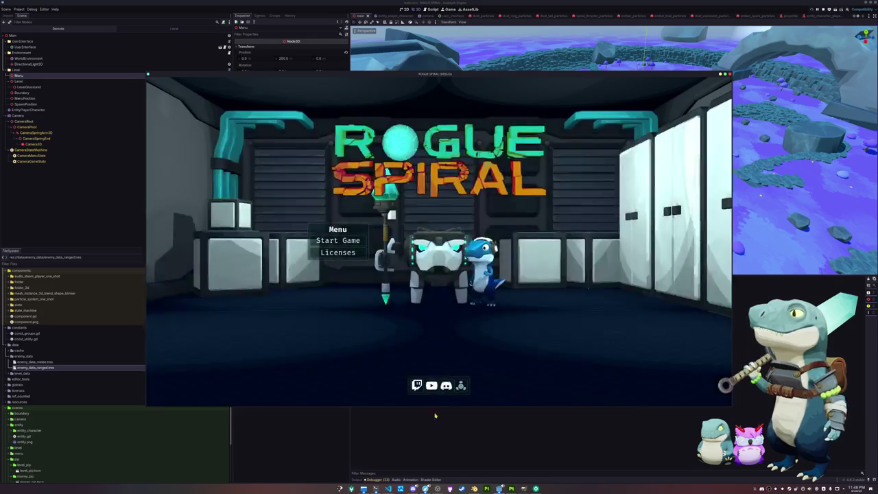
Stop the test run and open entity_character_player.gd from the player character scene's root node.
key(F8)
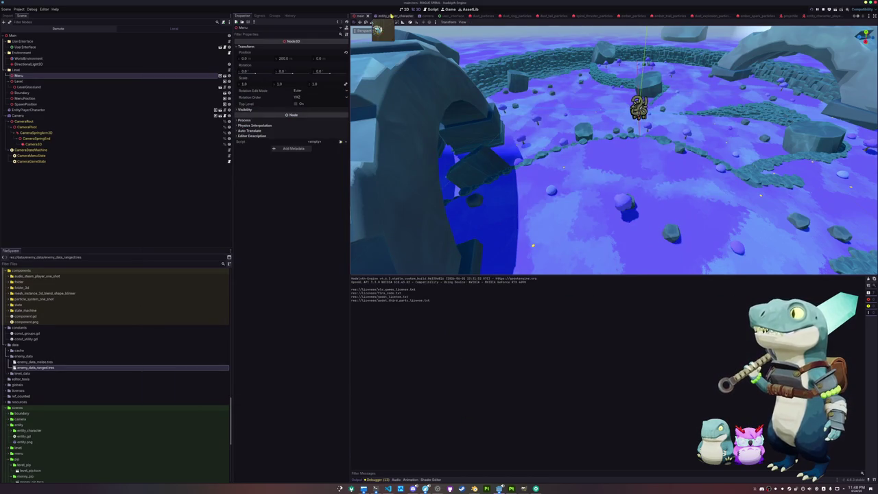
click(383, 16)
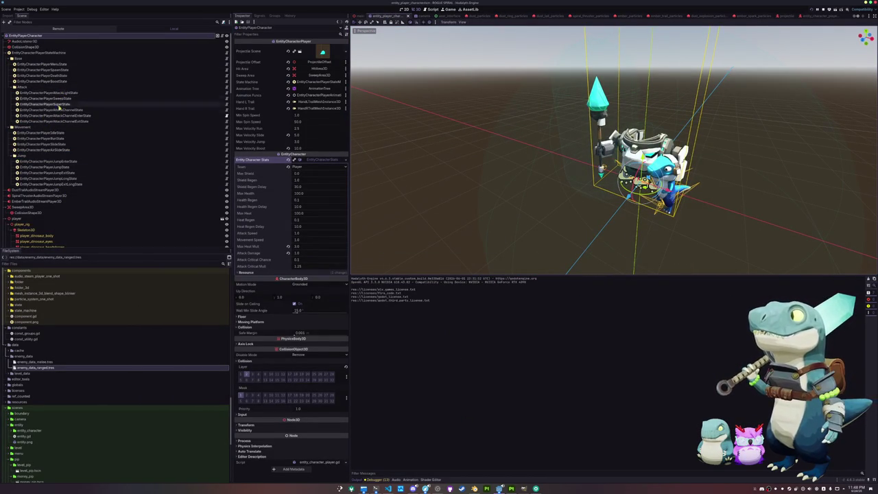
click(223, 38)
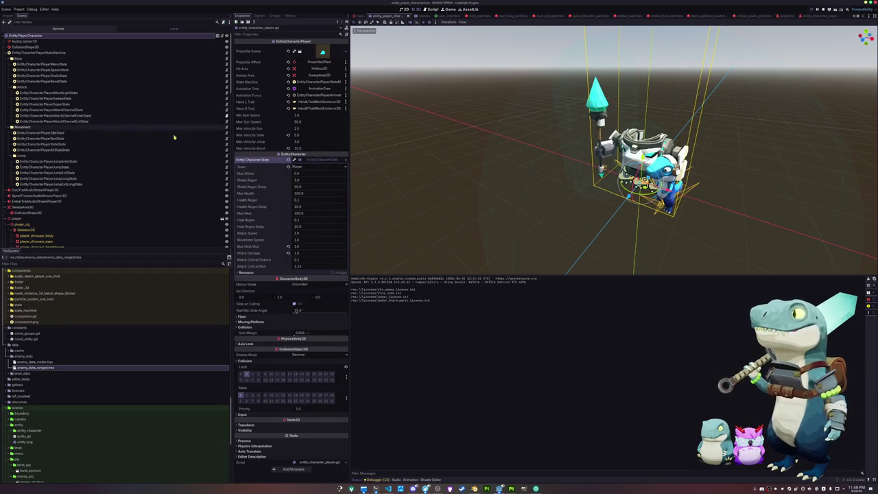
scroll(429, 211, down, 10)
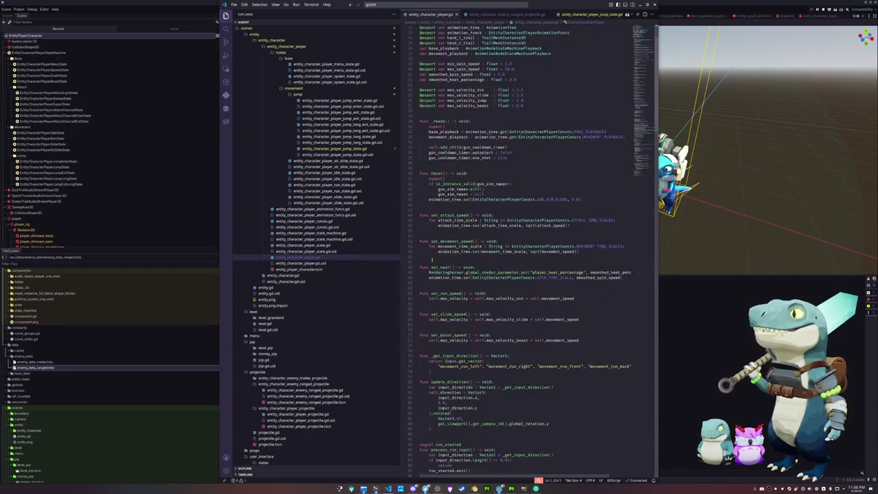
Scroll through entity_character_player.gd and put the caret at the end of do_hit_area_test.
scroll(425, 263, down, 15)
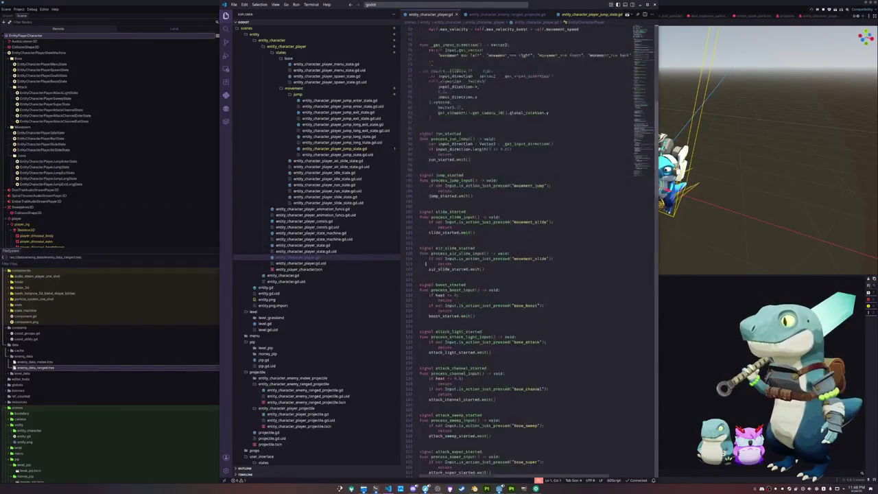
scroll(431, 370, down, 10)
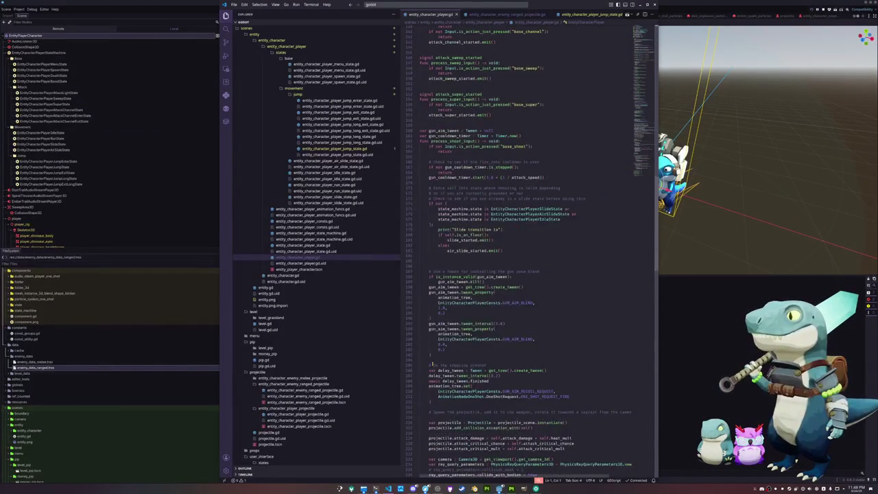
scroll(434, 364, down, 4)
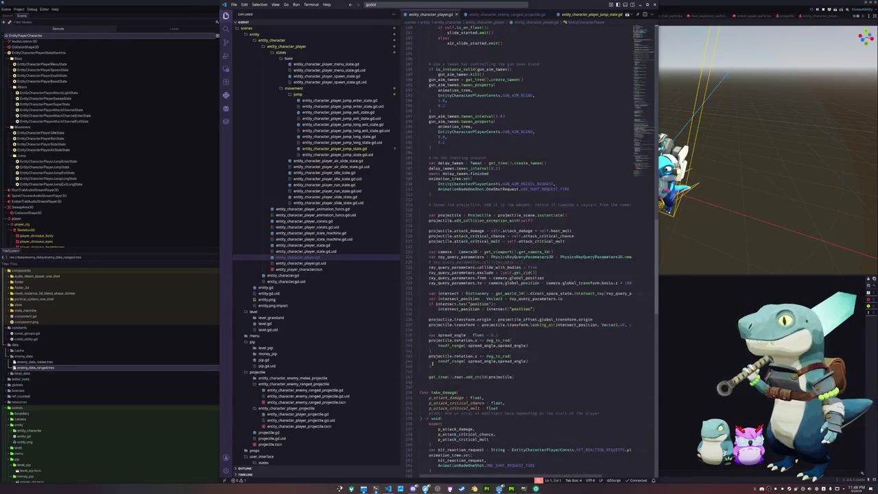
click(435, 336)
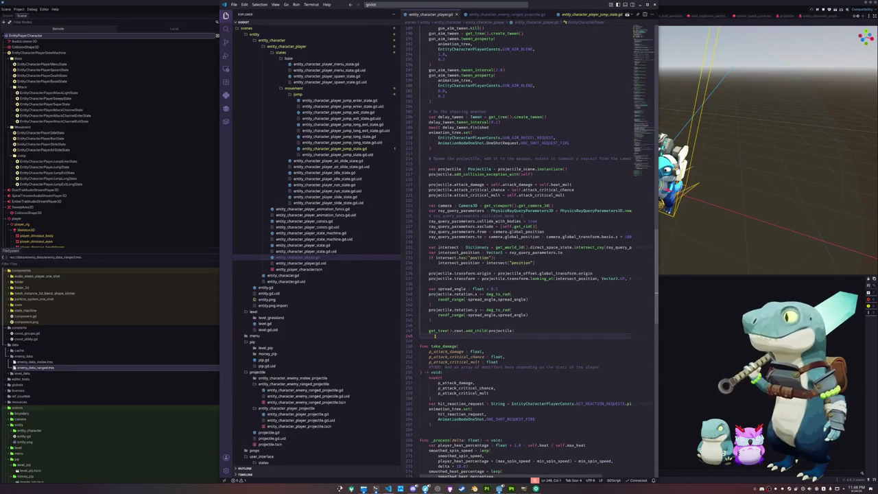
scroll(439, 329, up, 1)
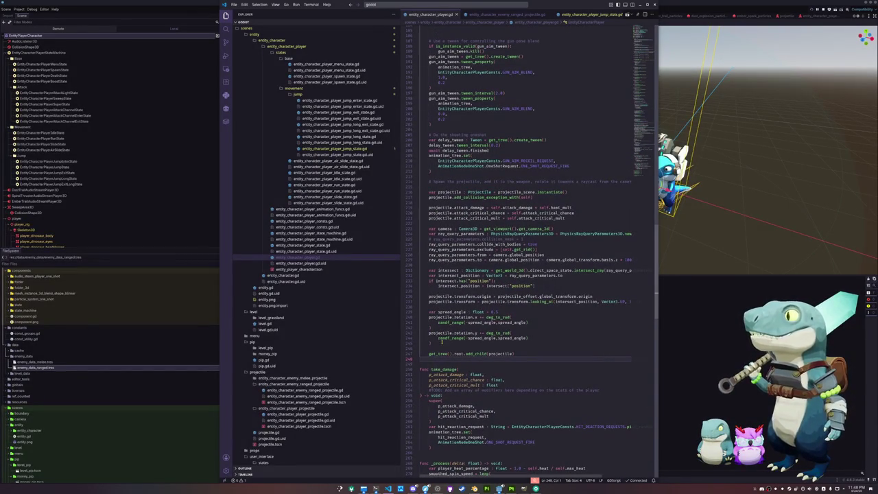
scroll(442, 341, down, 15)
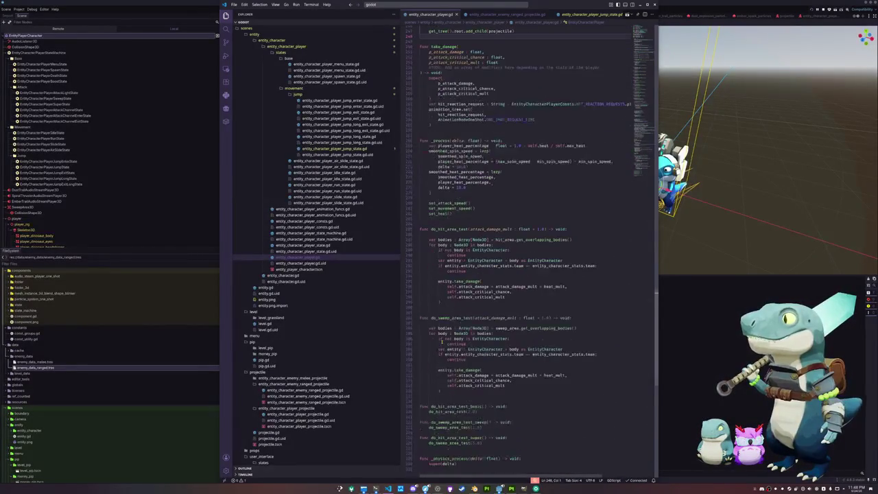
scroll(443, 319, up, 2)
click(446, 258)
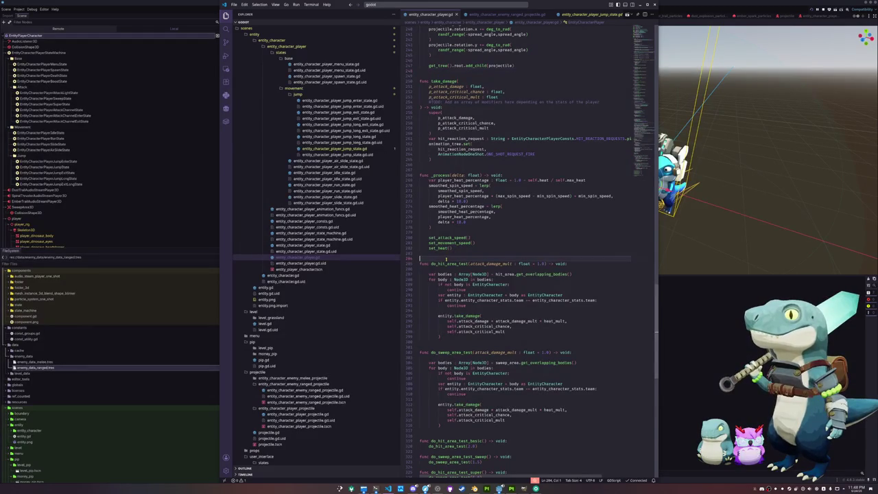
scroll(442, 288, down, 3)
scroll(431, 312, down, 1)
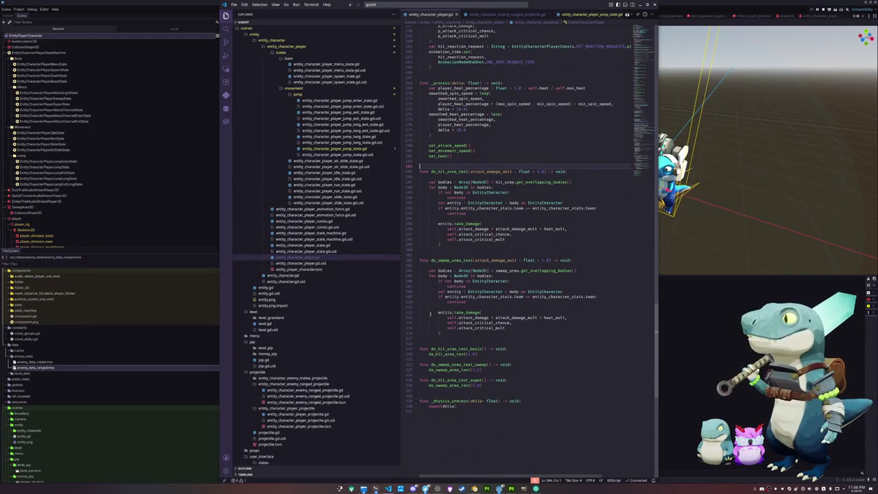
click(429, 336)
scroll(429, 333, up, 5)
click(428, 330)
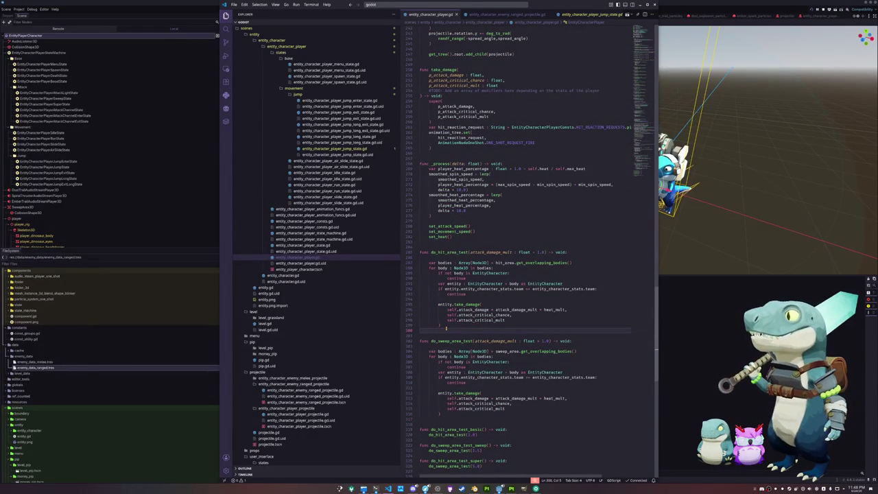
Add a 'Play sound effect here' comment after the hit damage call and paste it into the sweep function.
key(Return)
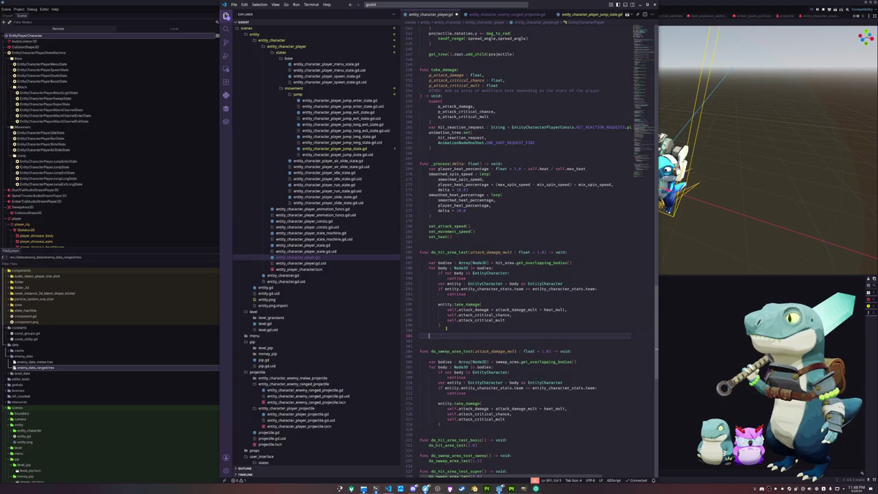
text(sePlay sound effe)
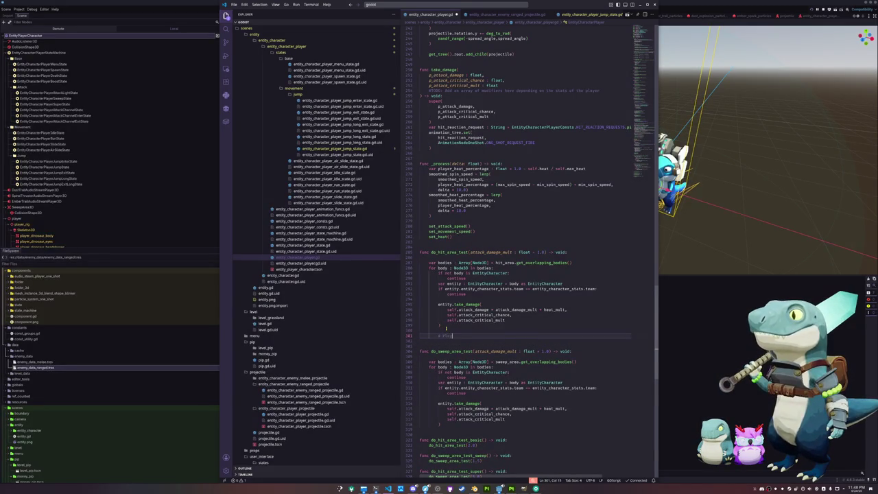
text(ct here)
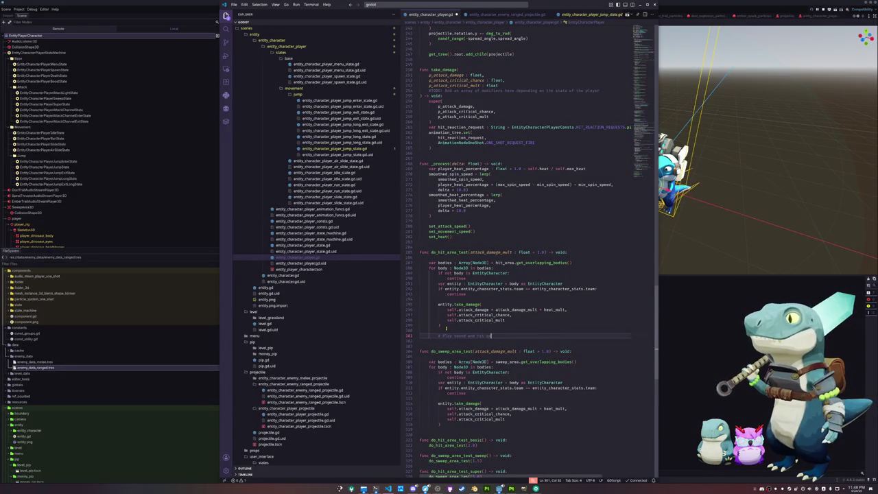
key(shift+Up)
key(Down)
key(Down)
key(Down)
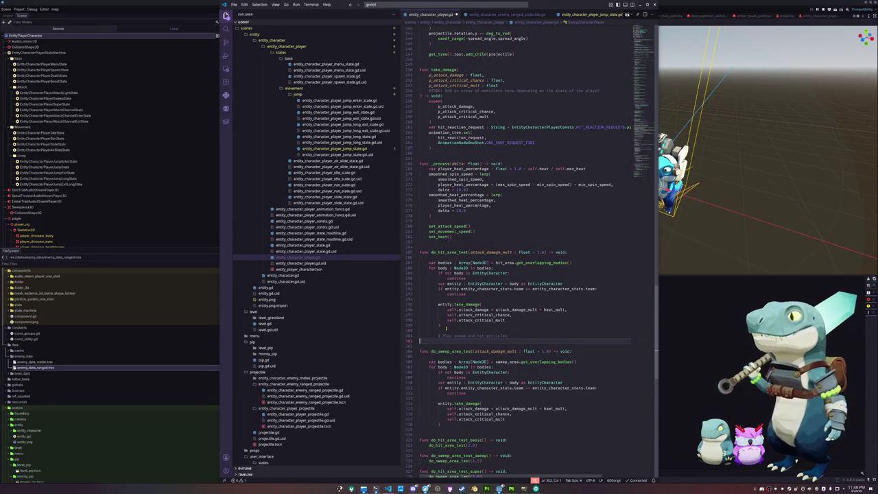
key(Return)
text(# Play sound and hit particles)
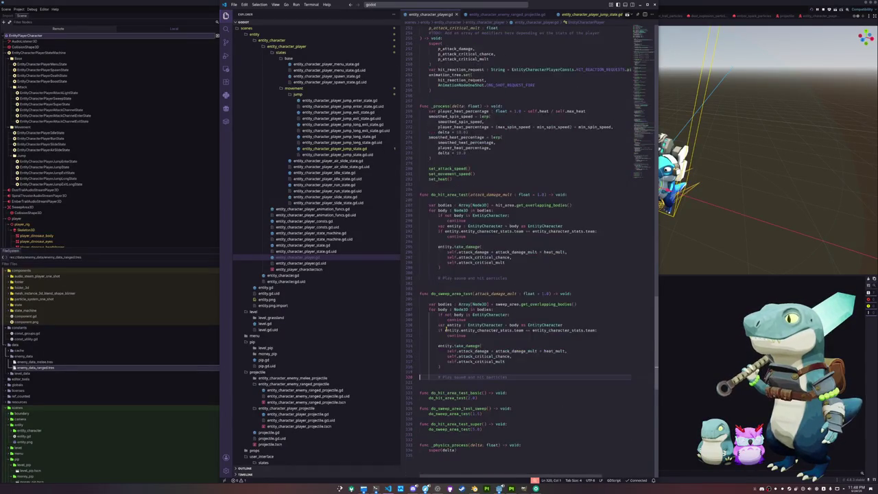
Tidy the blank lines between the test functions and open a line under the sweep comment.
scroll(446, 328, down, 5)
click(436, 384)
key(Return)
key(Up)
key(Up)
key(Up)
key(Return)
key(Up)
key(Up)
key(Up)
key(Return)
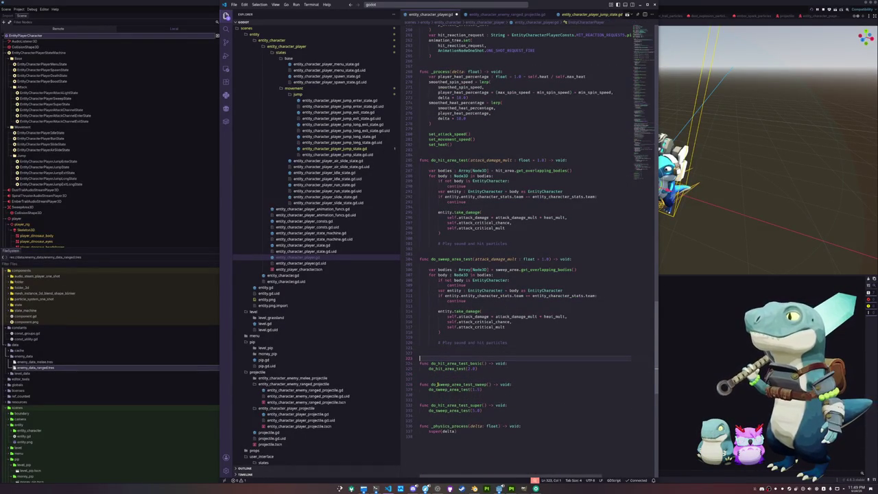
key(Delete)
key(Down)
key(Home)
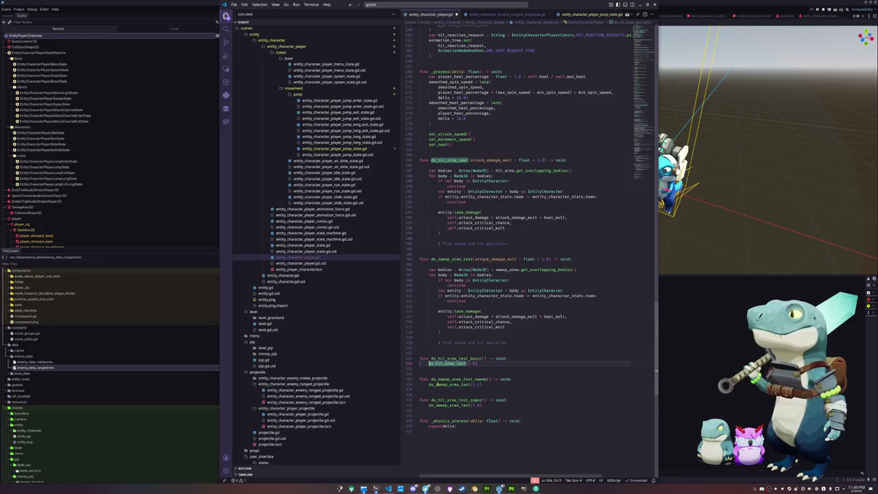
key(Down)
key(Down)
key(Down)
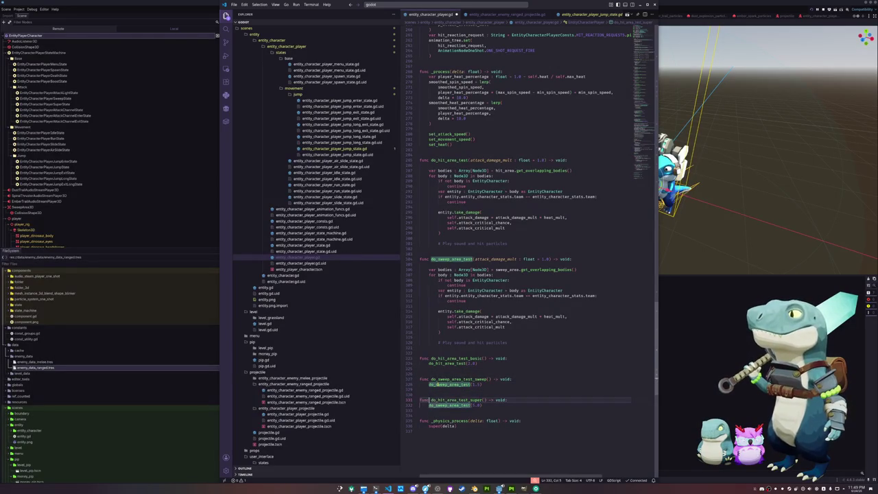
key(ctrl+Right)
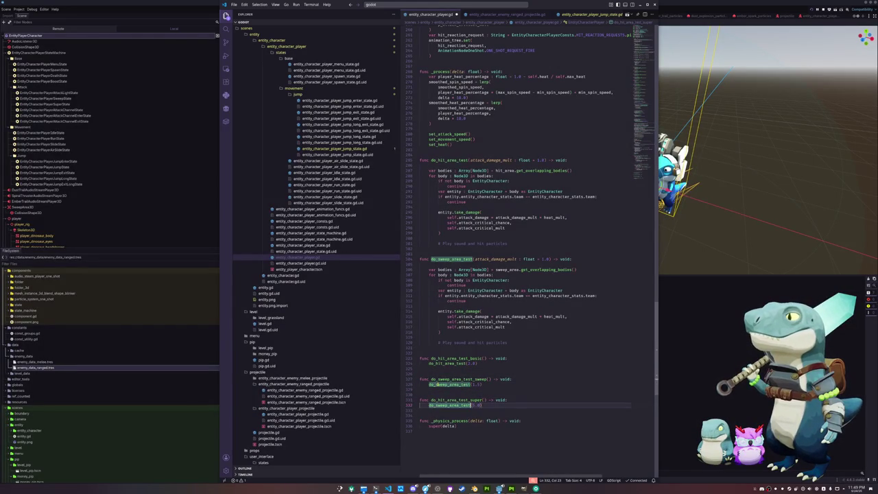
key(Up)
key(Up)
key(Up)
key(Up)
key(Up)
key(Return)
key(Up)
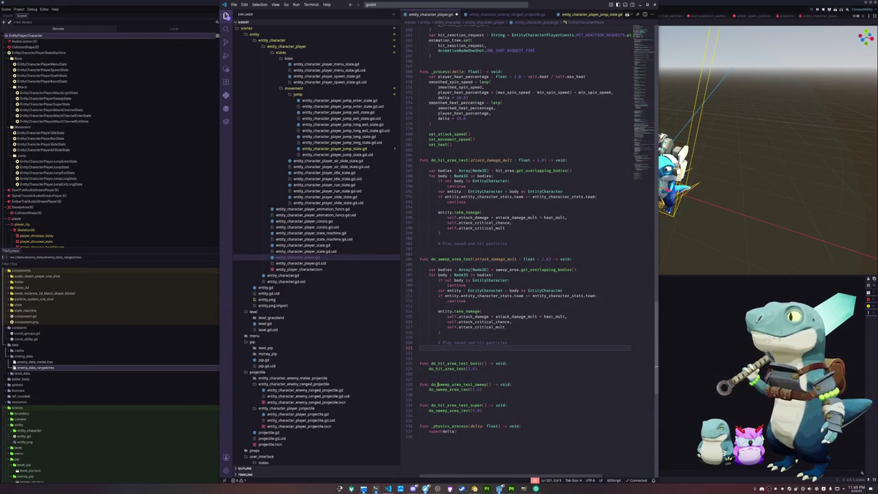
Write spear_hit_particles and spear_hit_audio lines under the sweep function's comment.
text(hit)
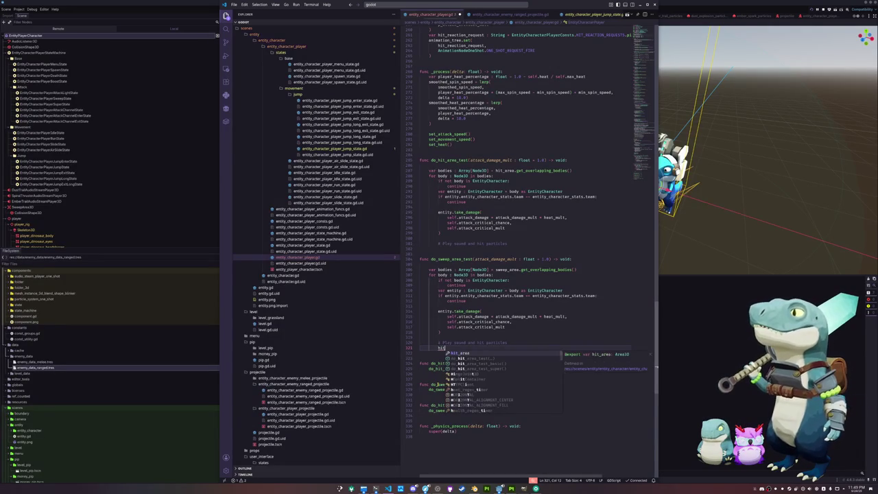
text(_particles)
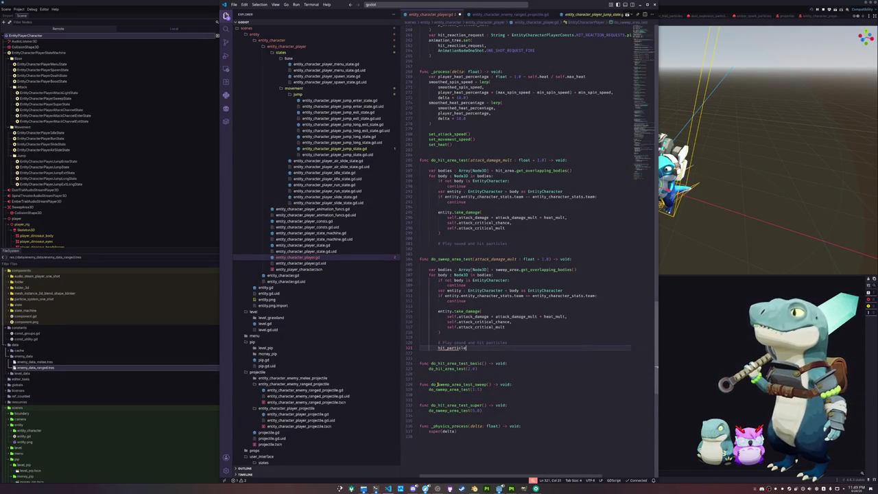
key(ctrl+BackSpace)
text(hit)
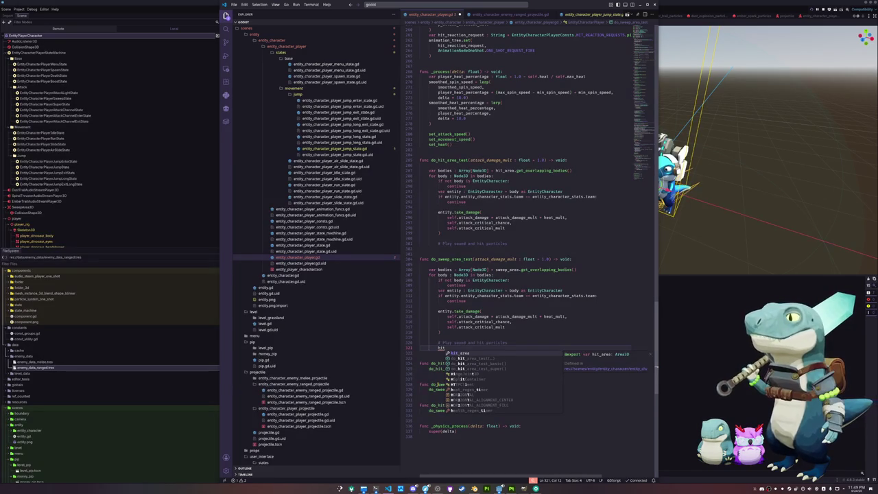
text(_area_)
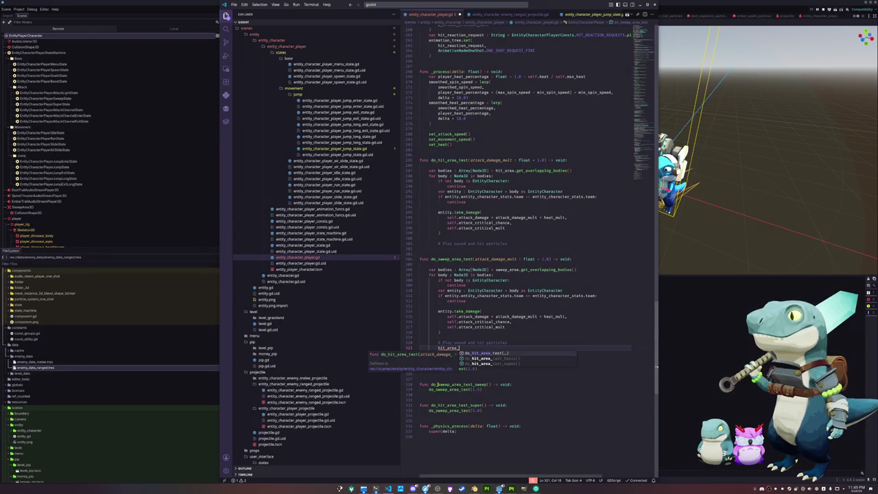
key(BackSpace)
key(BackSpace)
key(BackSpace)
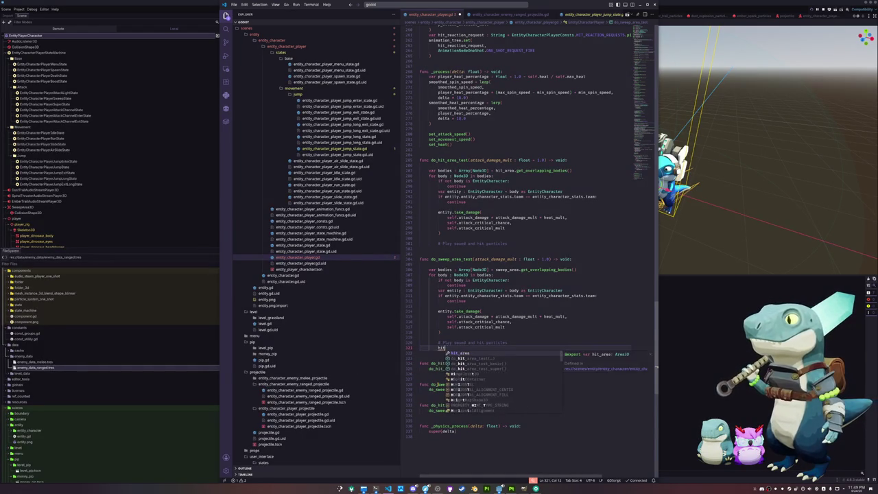
text(separ_hit_part)
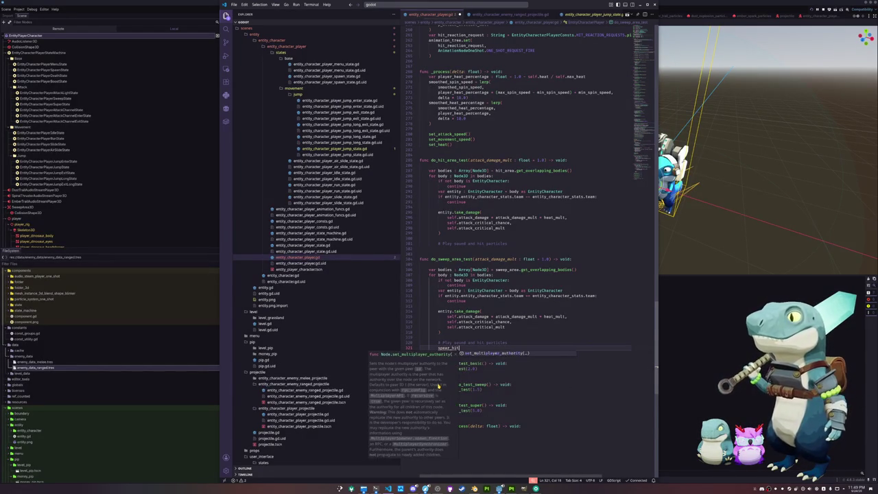
text(icle.)
key(BackSpace)
key(BackSpace)
key(BackSpace)
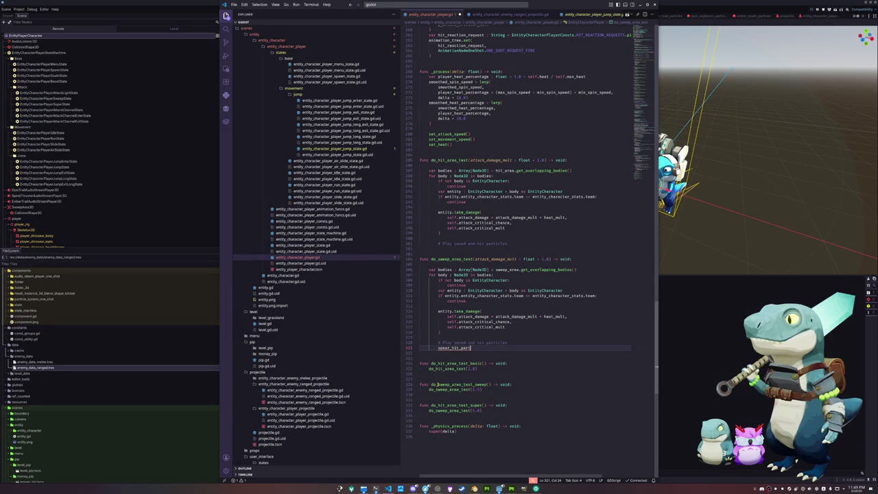
text(p)
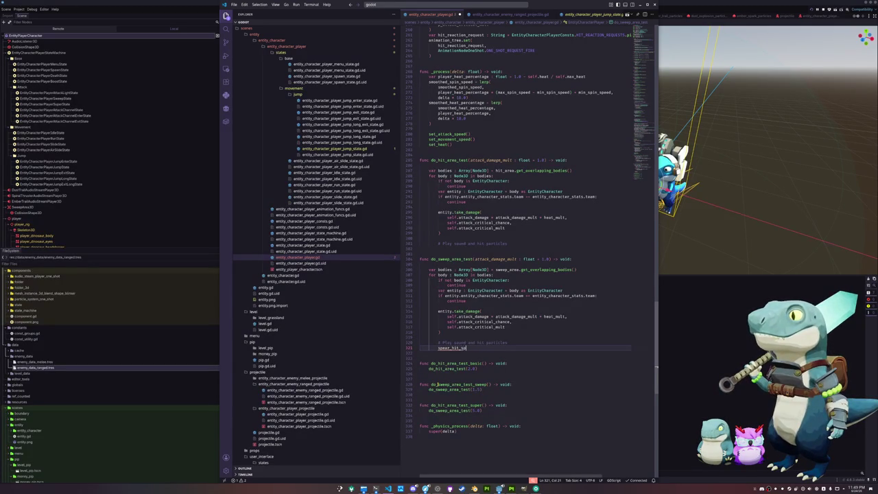
text(articles.spawn_at)
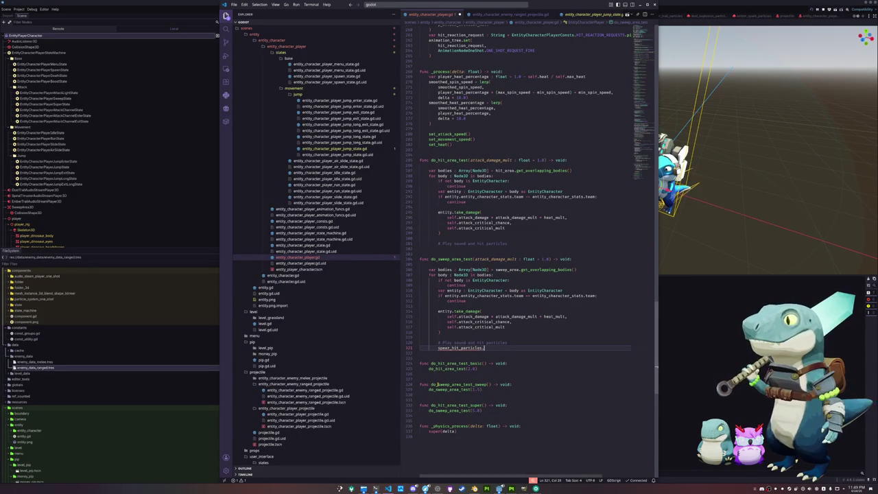
key(BackSpace)
key(BackSpace)
key(BackSpace)
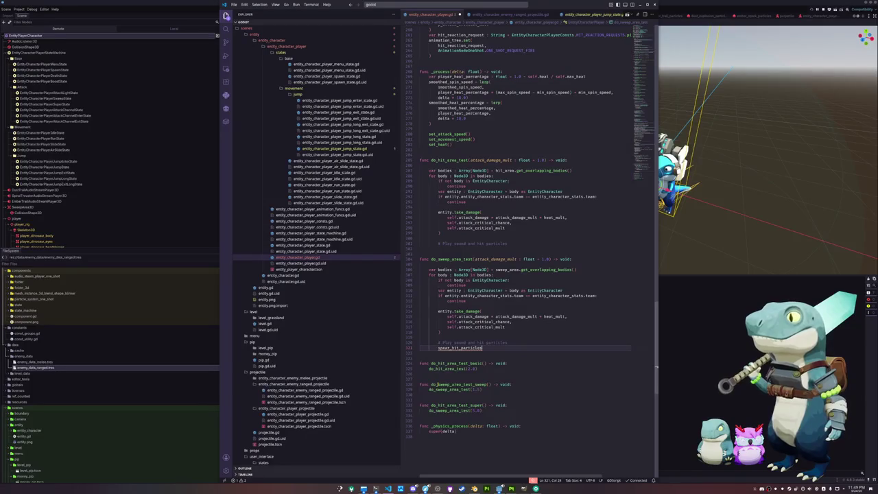
key(Return)
text(spear_hit_audio)
Copy the comment and both spear hit lines into do_hit_area_test.
key(shift+Up)
key(shift+Up)
key(shift+End)
key(ctrl+c)
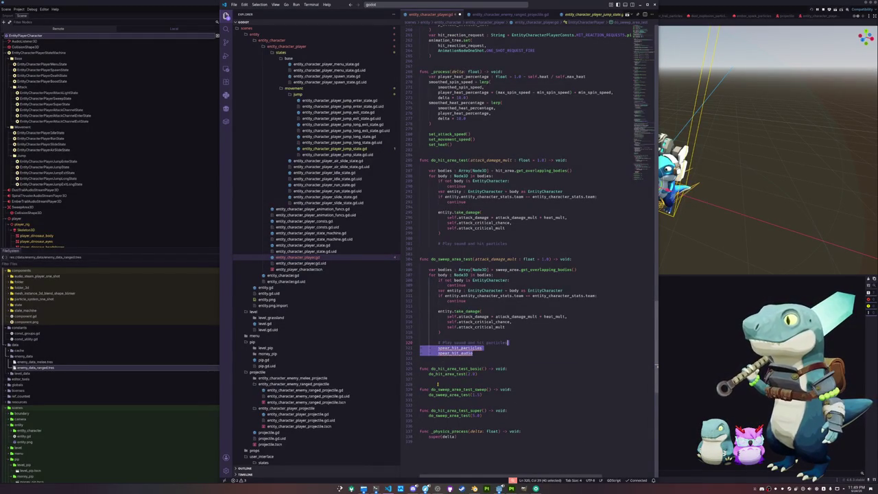
key(Up)
key(Up)
key(Up)
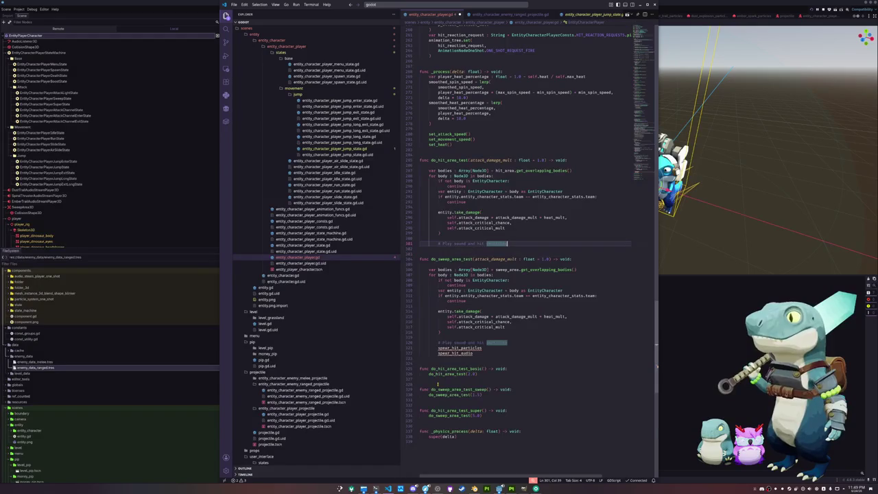
key(ctrl+v)
scroll(631, 118, up, 20)
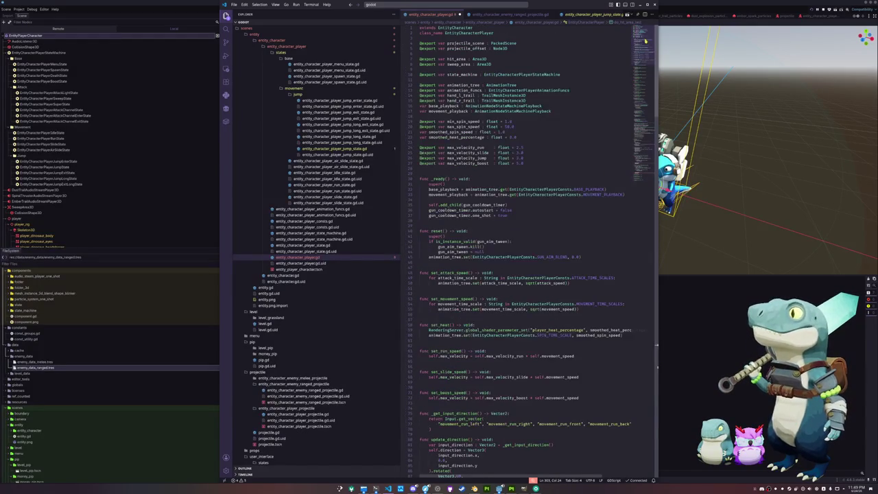
click(471, 80)
double_click(548, 100)
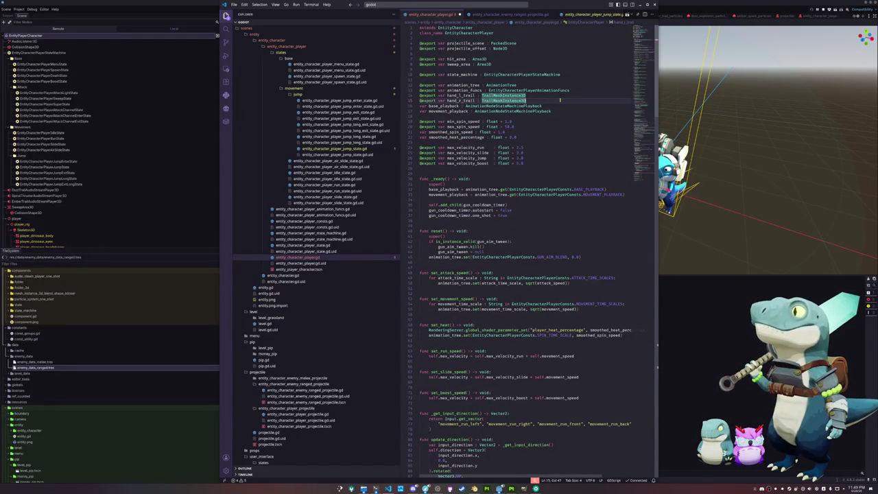
click(560, 100)
key(Return)
text(@export )
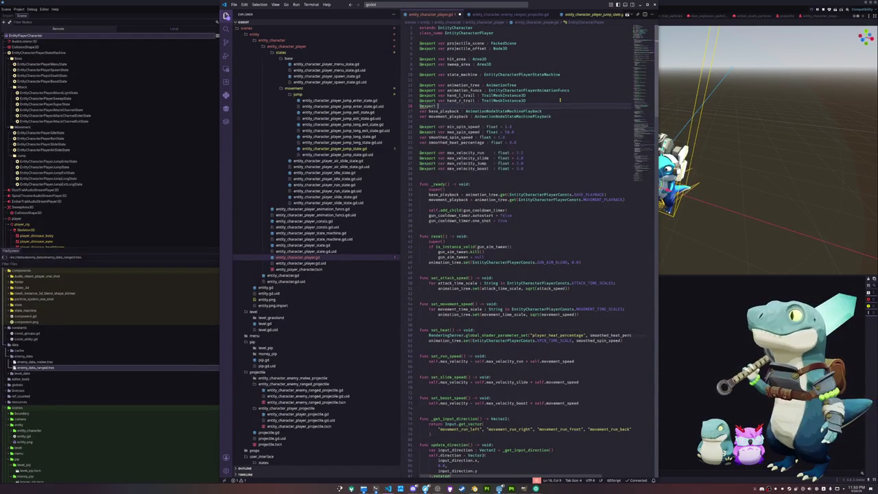
text(var spear_h)
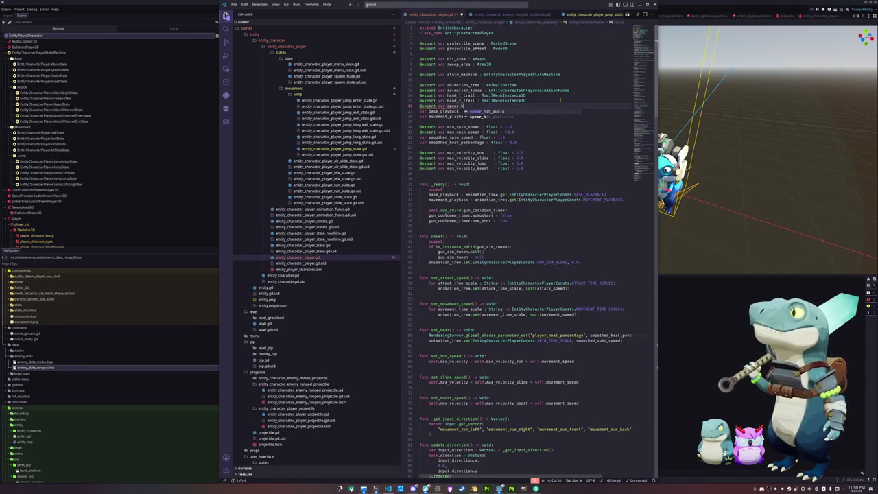
text(it_particles :)
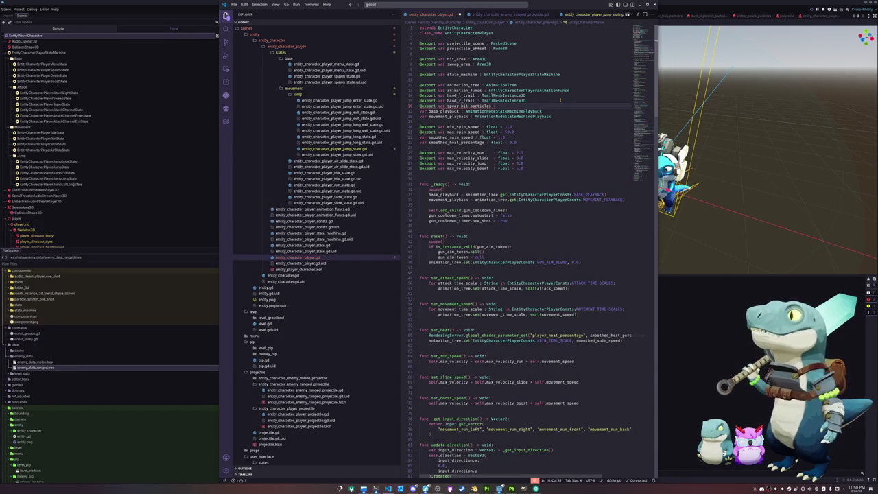
key(ctrl+space)
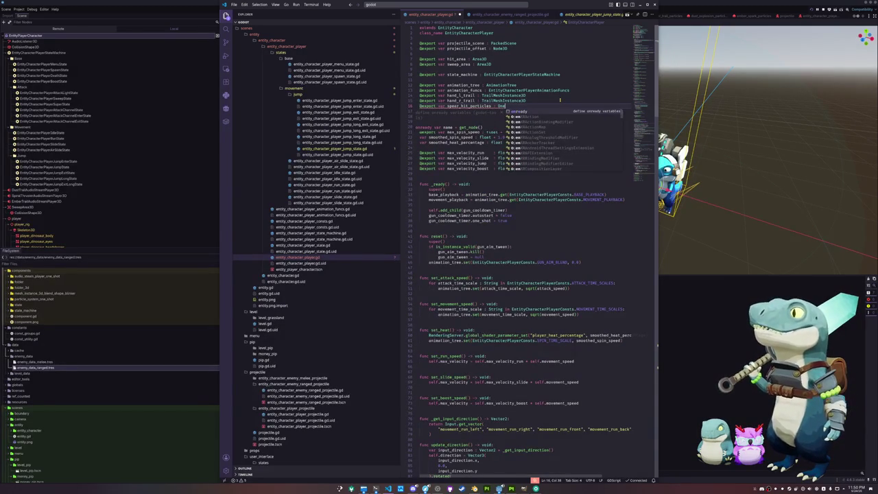
key(Escape)
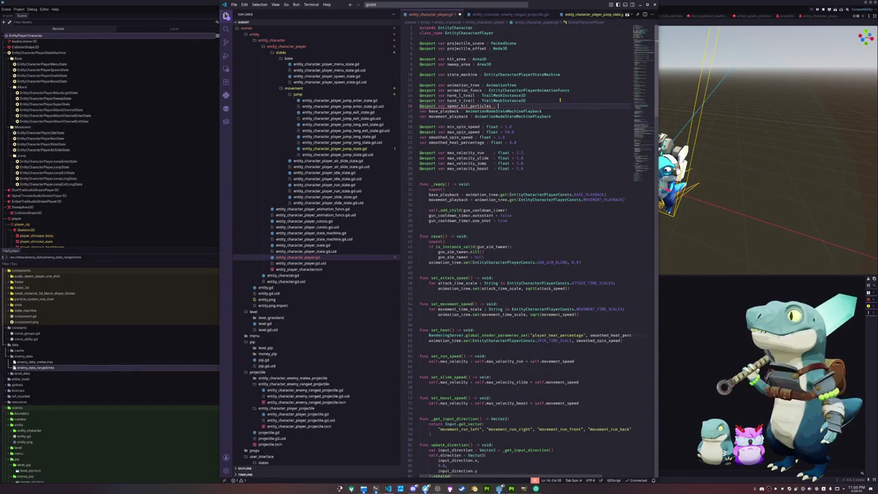
text(Particles)
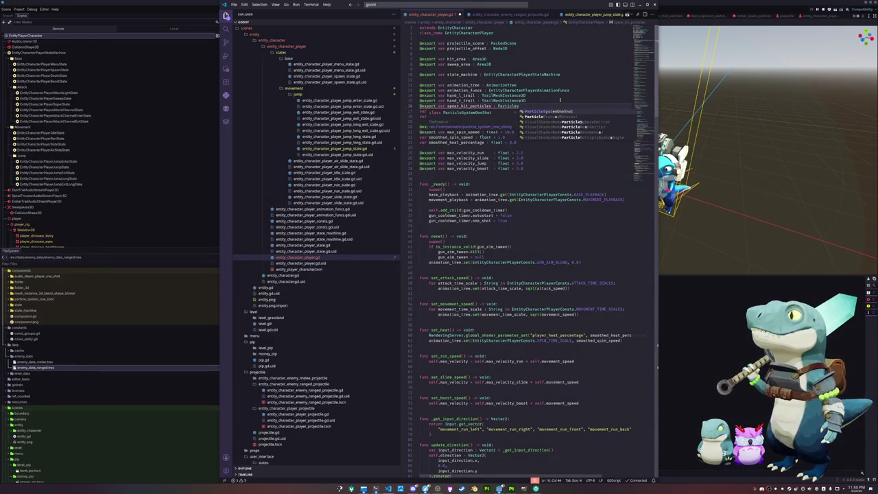
key(Return)
key(Return)
text(@export)
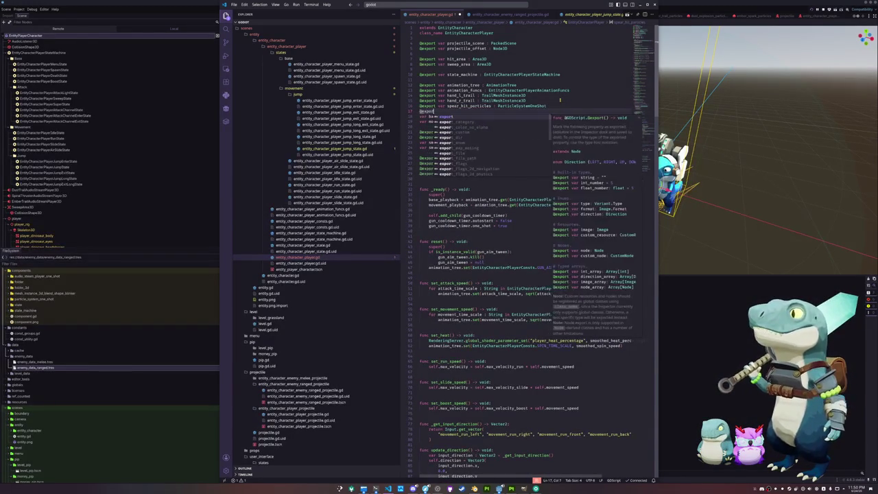
text( var spear_audio)
key(Escape)
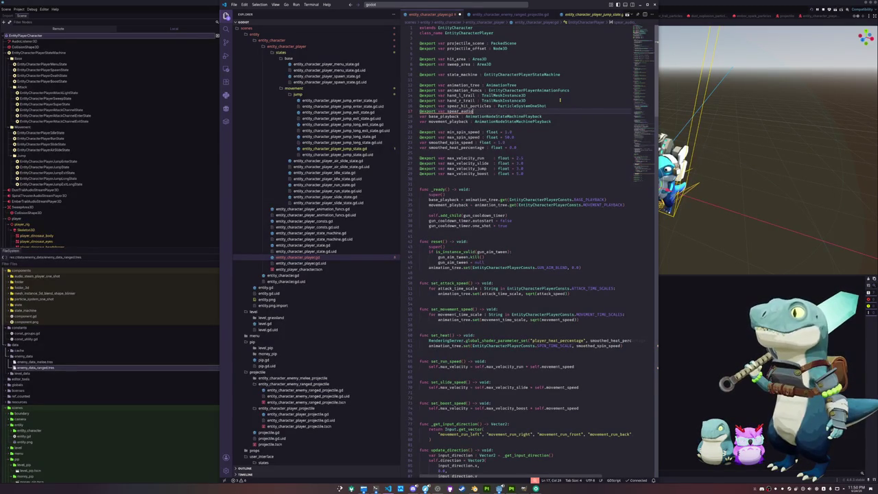
key(Left)
text(hit_)
key(End)
text(: AudioStr)
key(Escape)
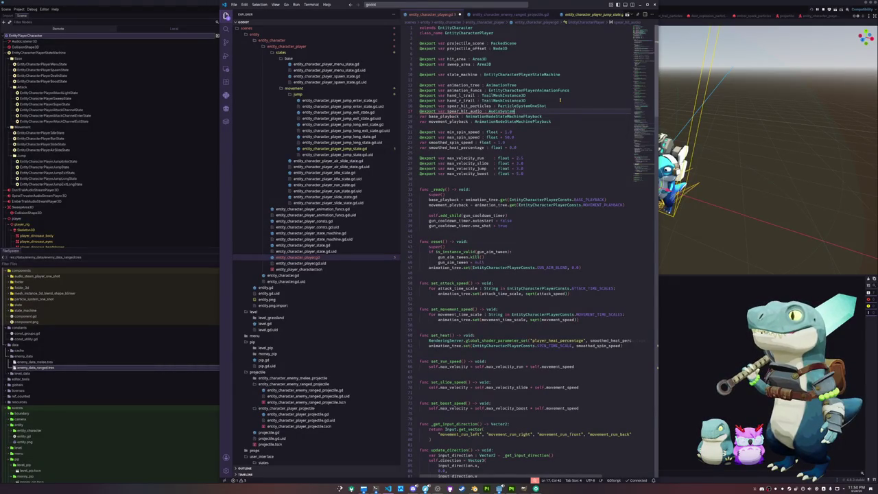
key(ctrl+shift+Left)
text(AudioStreamOne)
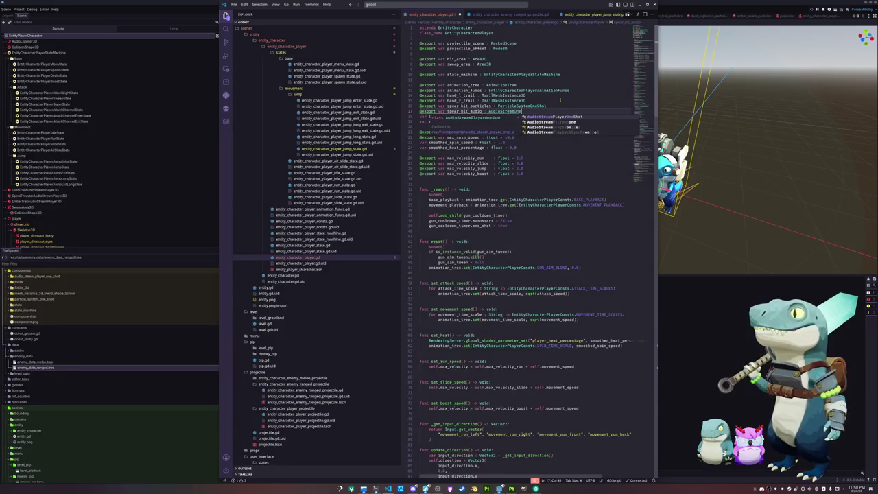
key(Return)
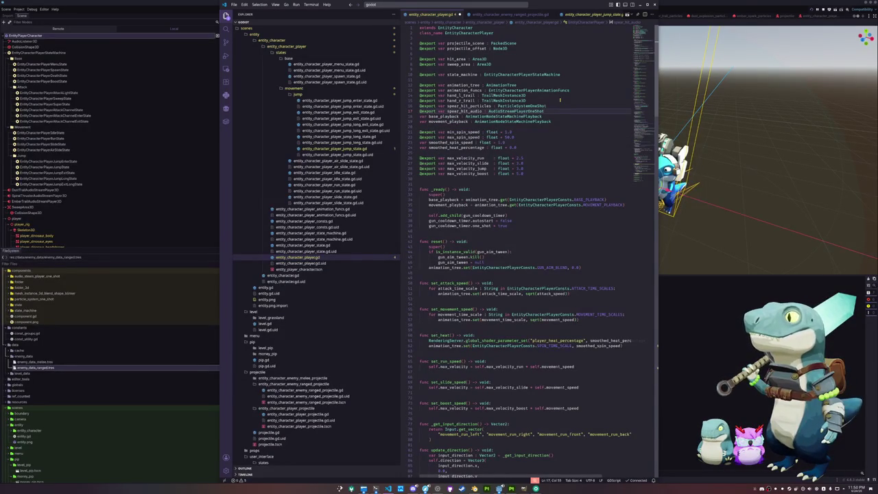
drag(482, 111, 447, 111)
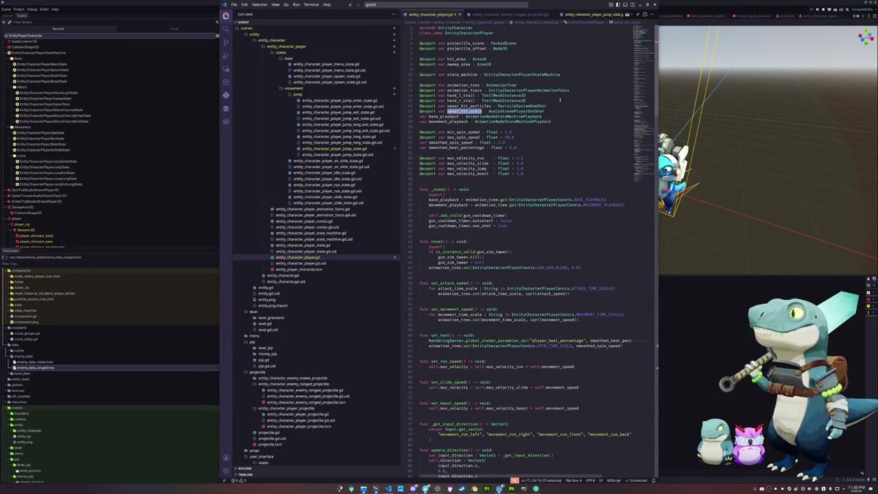
key(Up)
key(ctrl+shift+Right)
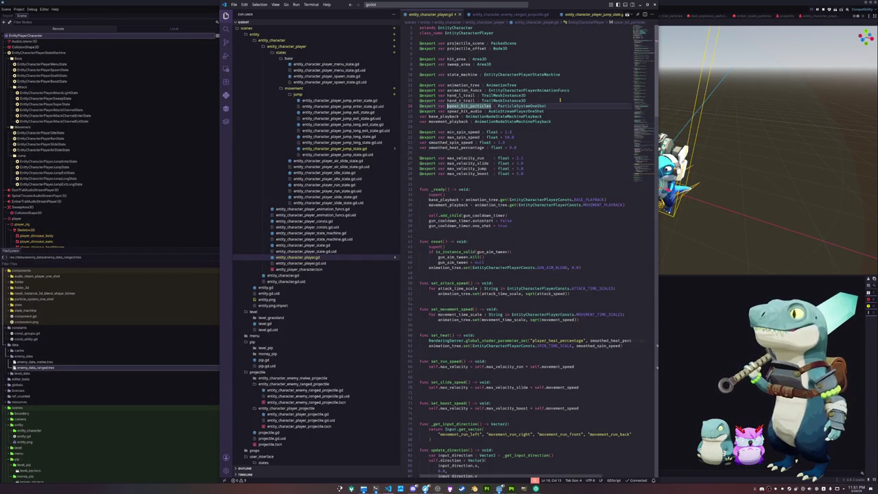
double_click(451, 112)
Complete the calls: spear_hit_particles.spawn_oneshot_particles_at_position(entity.global_position) and spear_hit_audio.spawn_oneshot_audio().
key(ctrl+z)
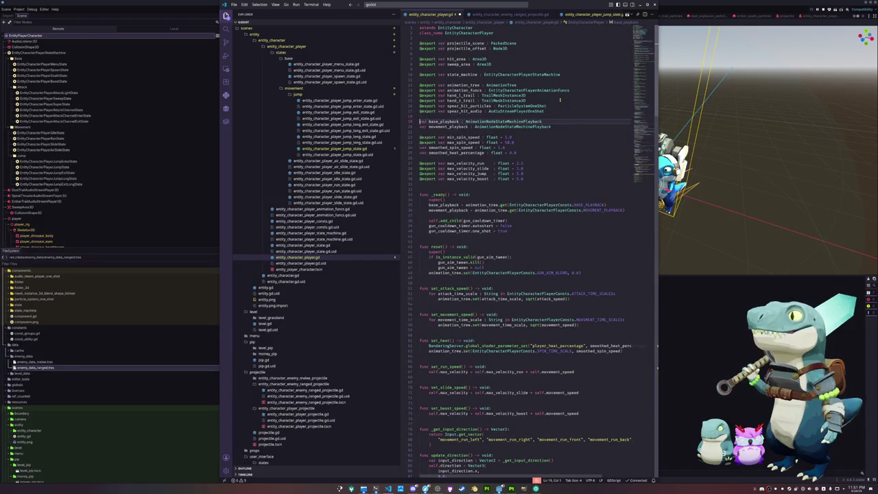
key(ctrl+z)
scroll(559, 99, down, 20)
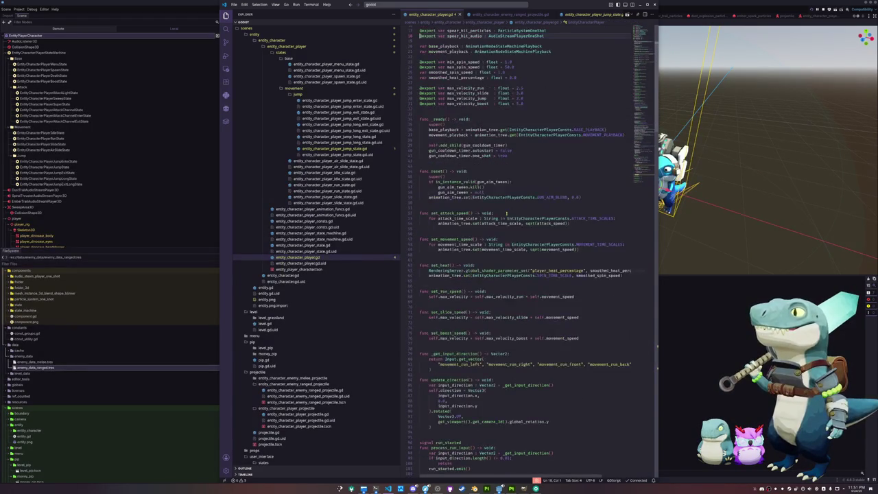
scroll(487, 261, down, 12)
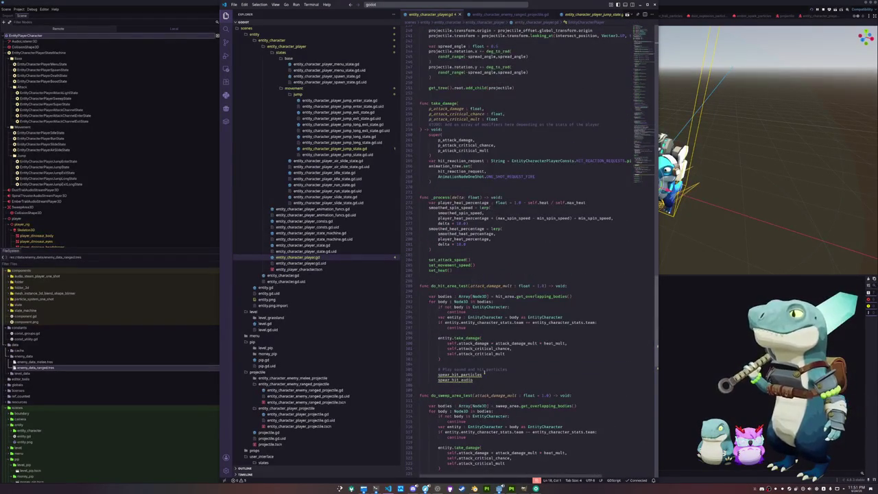
click(486, 375)
text(.spawn)
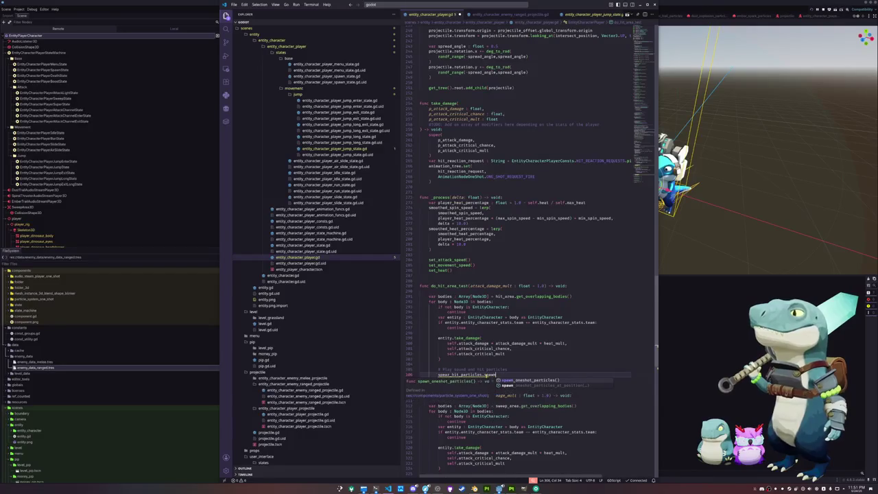
text(_oneshot_particles_at)
key(Tab)
mouse_move(541, 374)
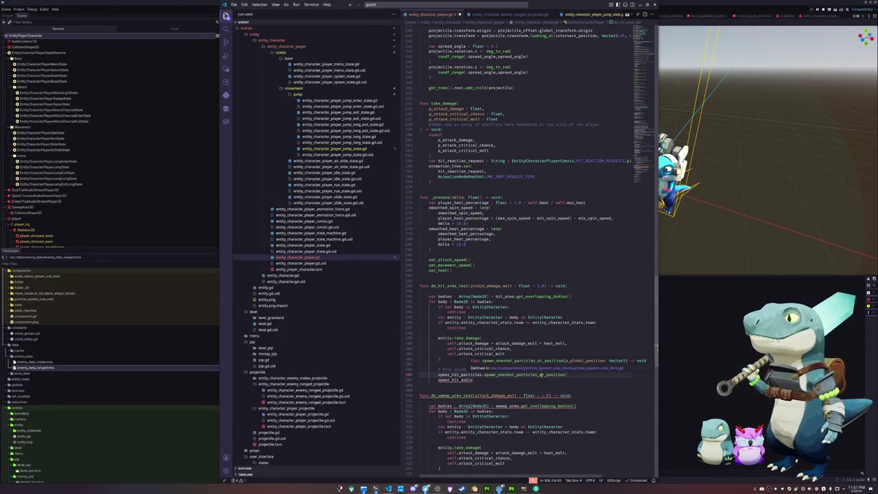
text(entity)
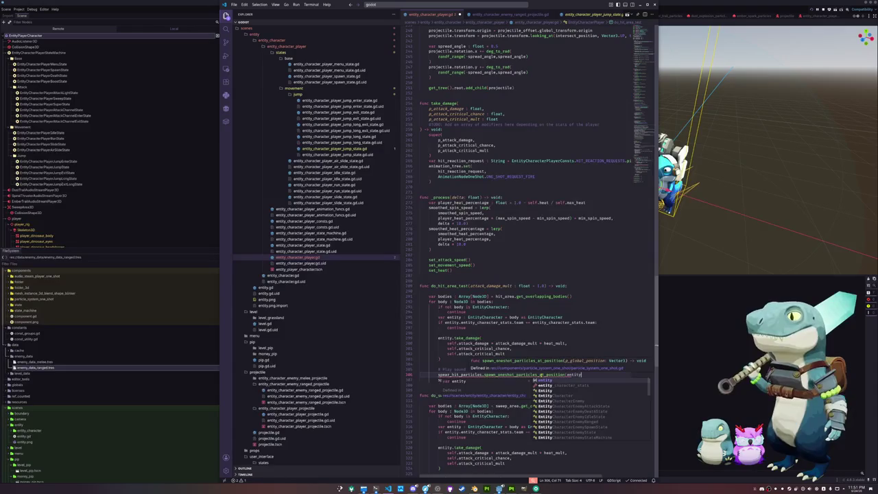
text(.global_po)
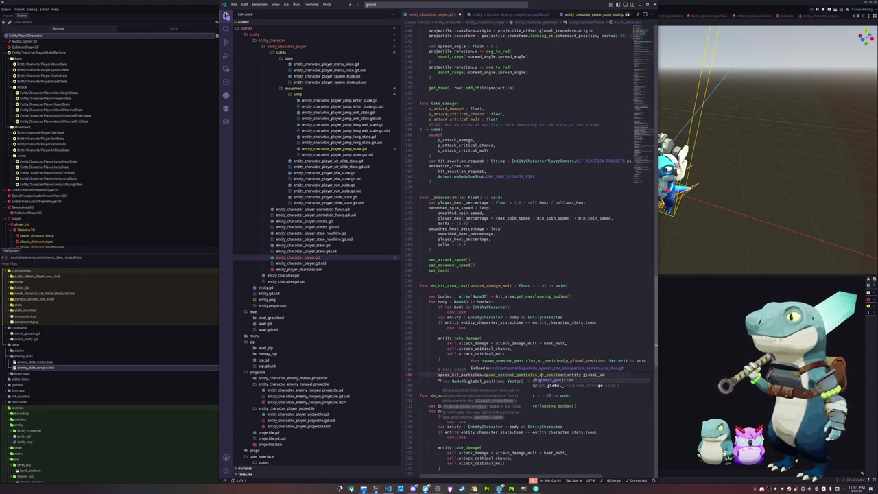
text(sition))
key(Down)
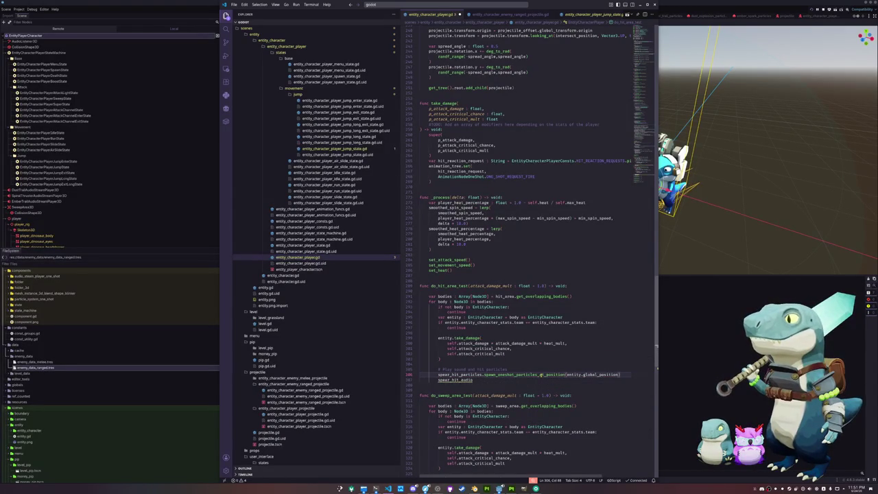
text(.spawn_oneshot_audio())
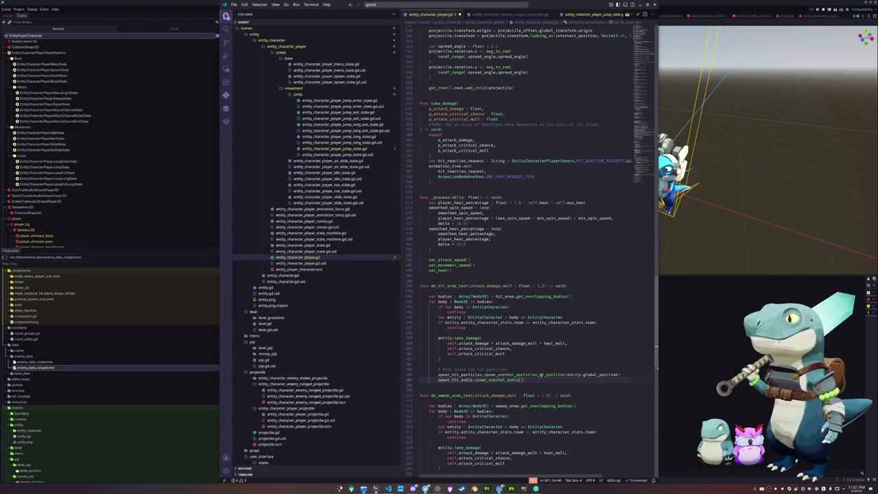
Copy both spear hit lines into do_sweep_area_test and return to the Godot editor.
key(Down)
key(shift+Up)
key(shift+Up)
mouse_move(542, 376)
mouse_down()
mouse_move(463, 407)
mouse_move(482, 407)
mouse_up()
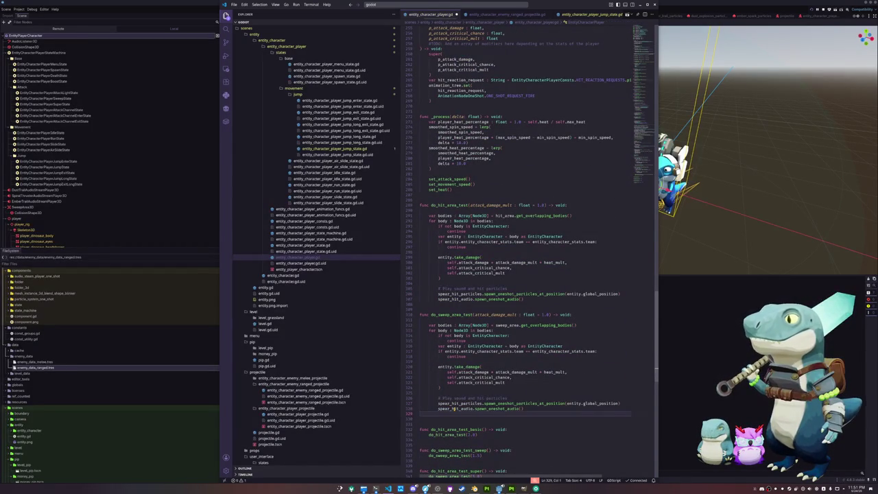
click(111, 215)
click(41, 53)
Scroll the Scene dock past the state machine nodes and select the Effects node.
scroll(22, 93, down, 2)
scroll(22, 94, down, 15)
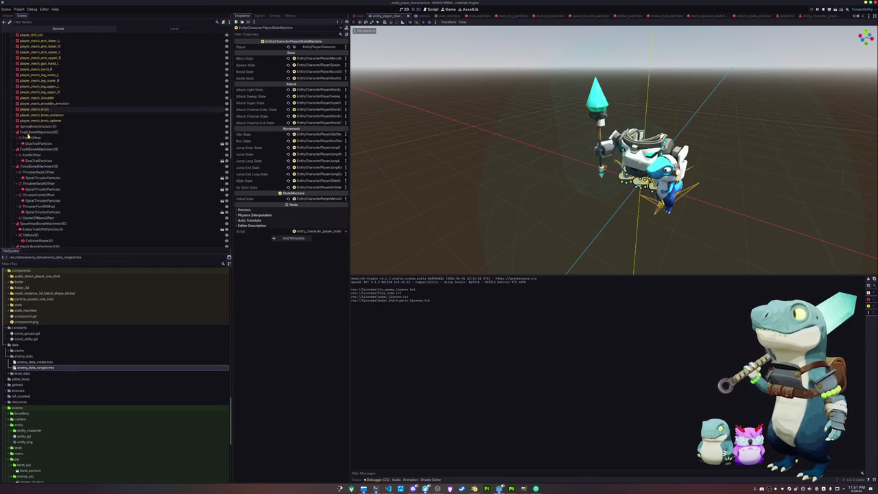
scroll(28, 136, up, 2)
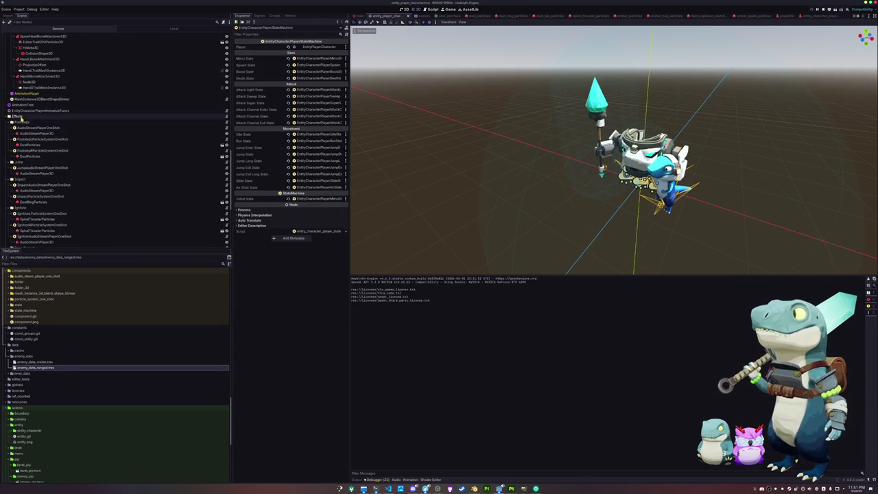
click(21, 116)
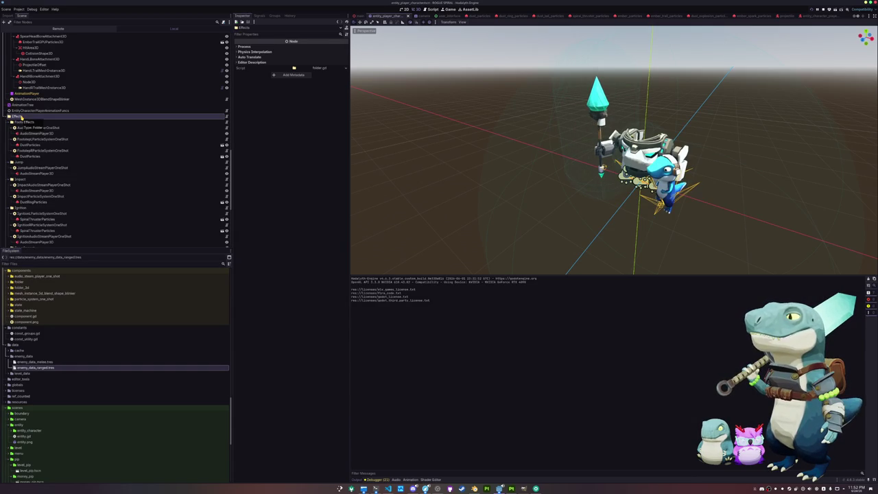
Add a new Folder node as a child of Effects.
right_click(43, 118)
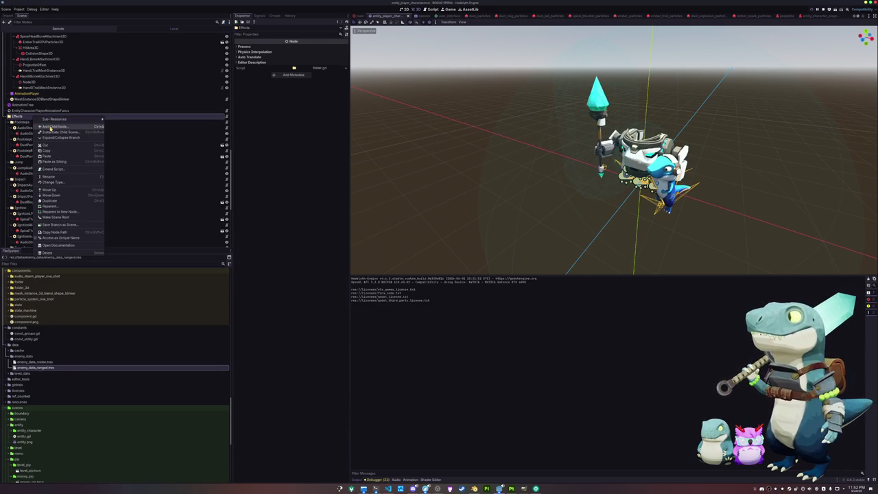
click(51, 127)
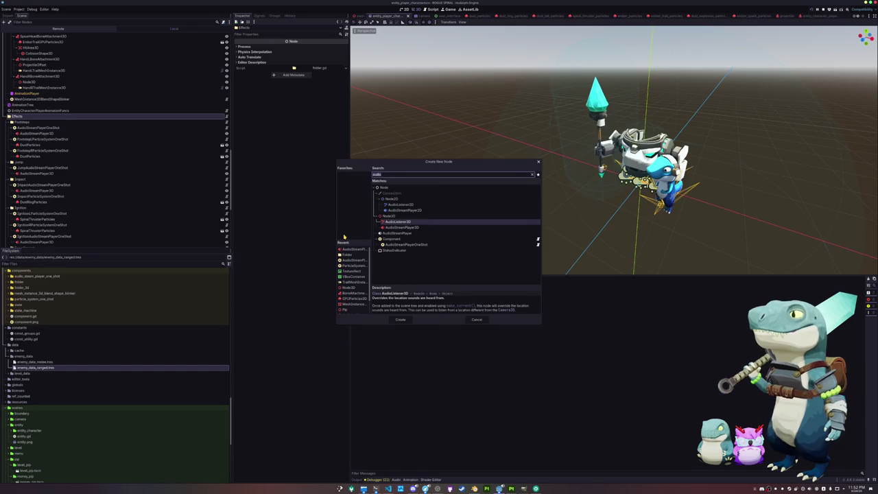
text(folder)
key(Return)
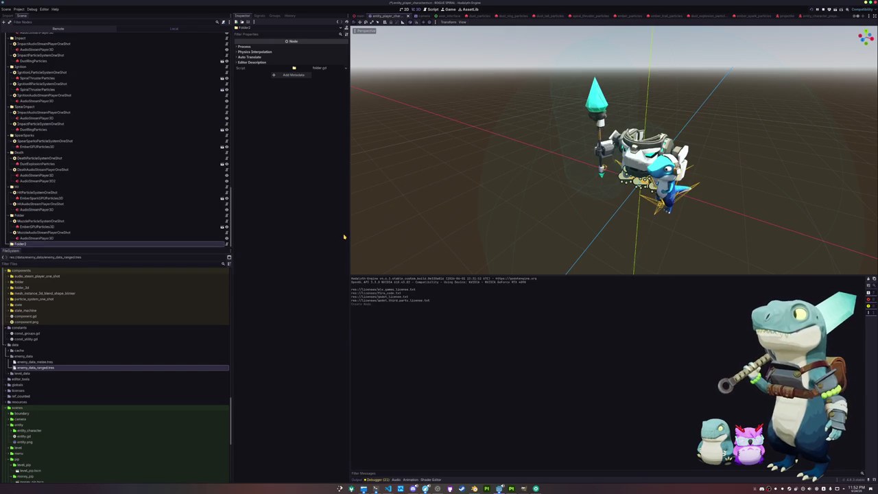
Rename the old Folder to Muzzle and the new Folder2 to SpearHit.
key(F2)
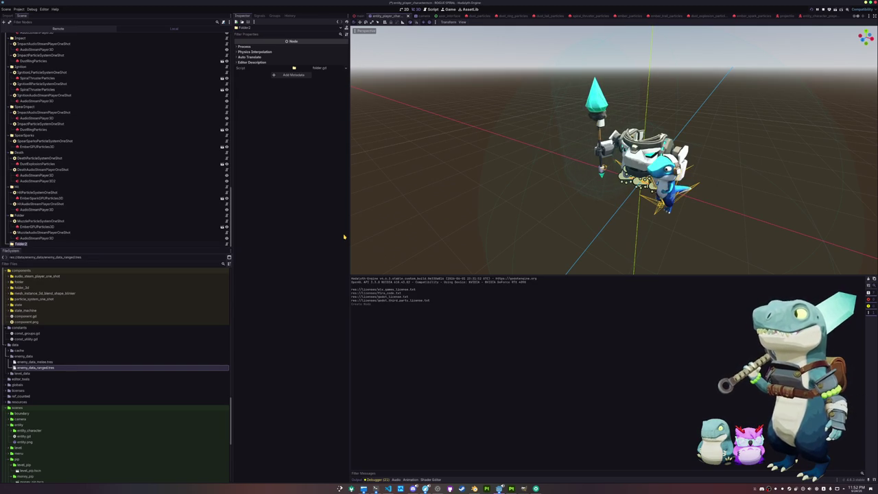
key(Return)
key(Up)
key(Up)
key(Up)
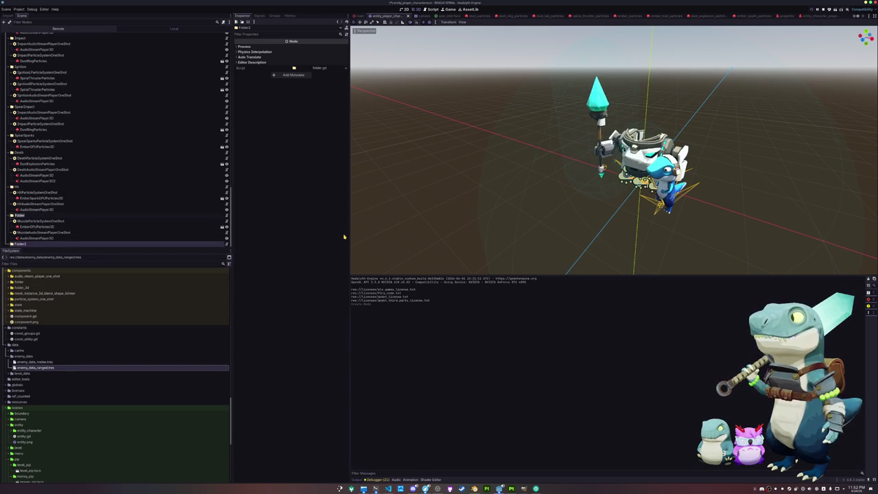
key(F2)
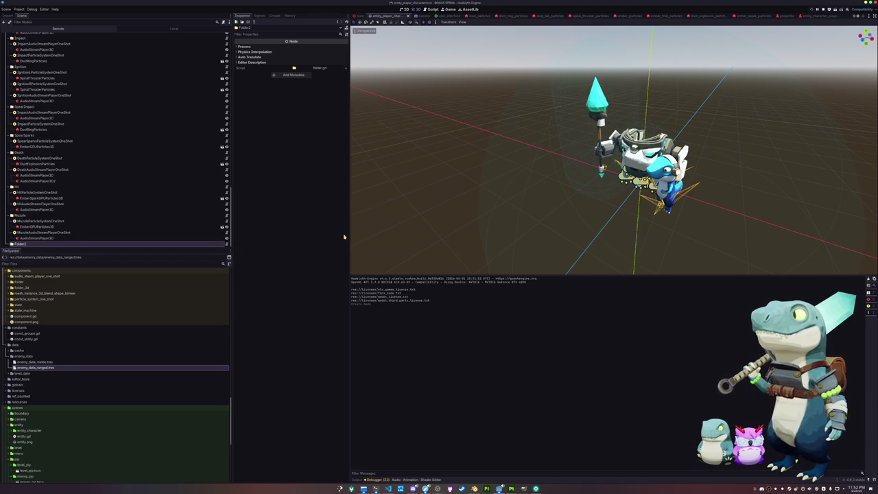
key(F2)
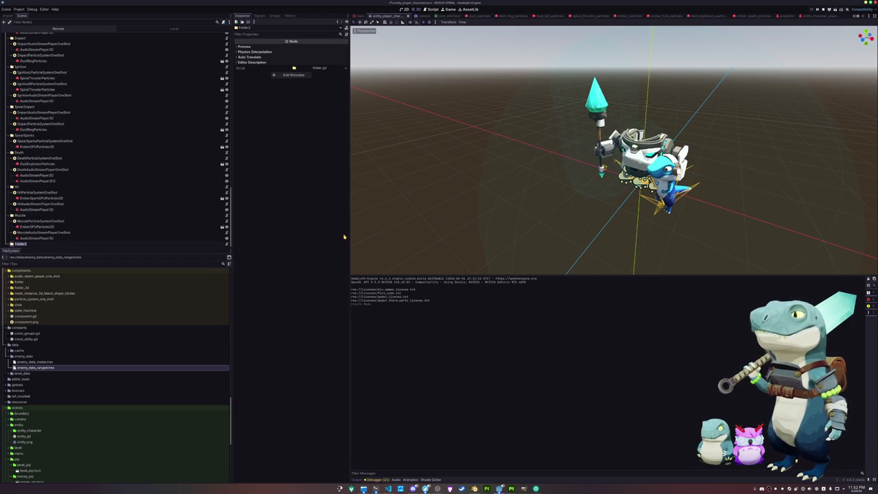
key(BackSpace)
text(SpearHit)
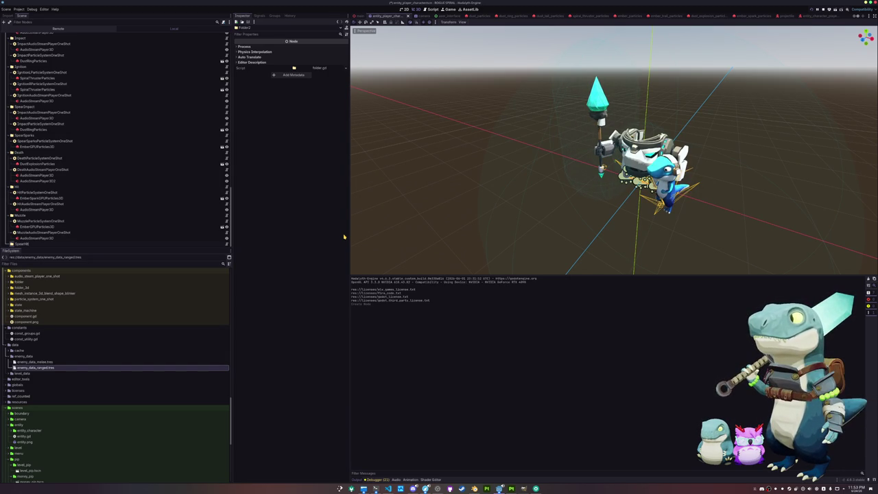
key(ctrl+z)
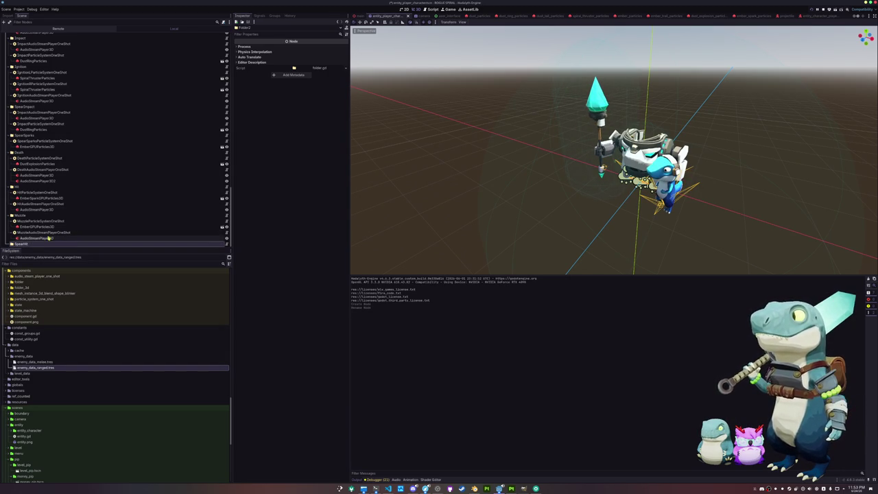
Add ParticleSystemOneShot and AudioStreamPlayerOneShot children under SpearHit.
right_click(40, 244)
click(70, 254)
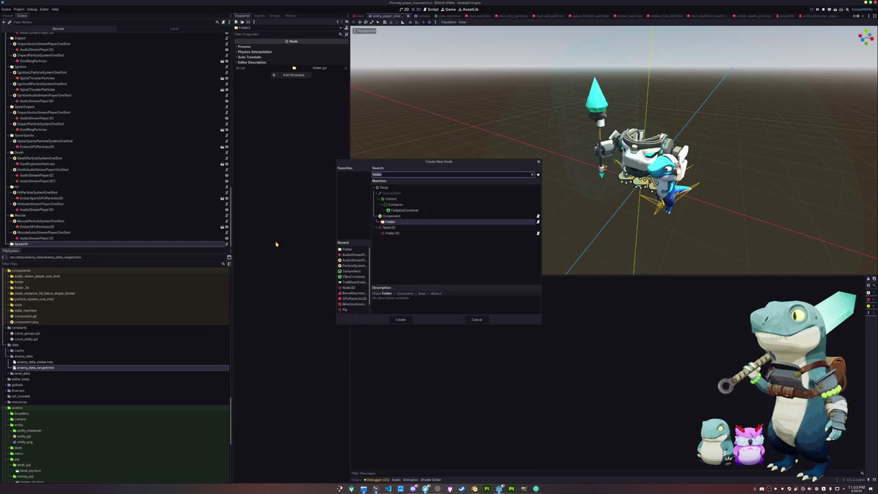
click(351, 261)
click(352, 266)
click(400, 320)
click(27, 239)
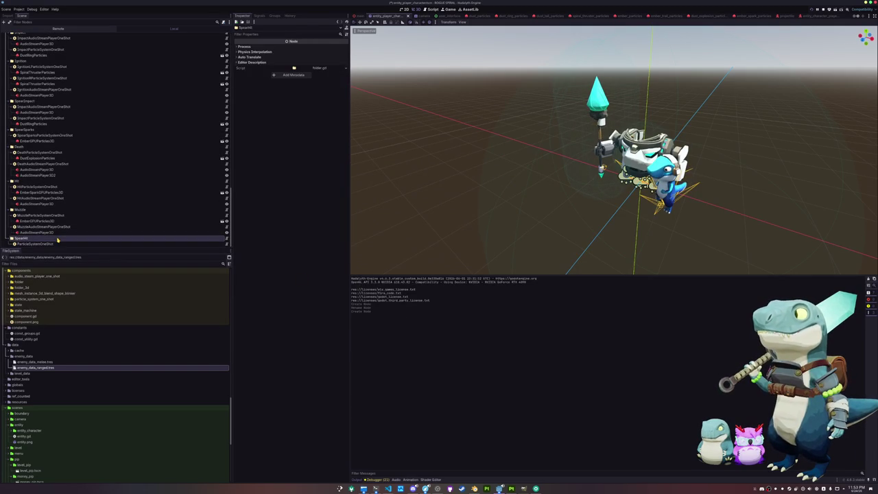
key(ctrl+a)
click(352, 265)
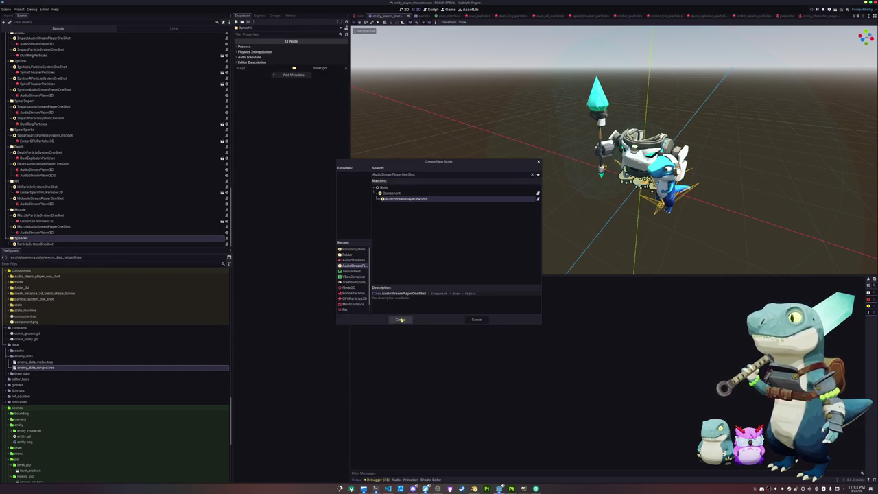
click(401, 320)
Rename them to SpearHitParticleSystemOneShot and SpearHitAudioStreamPlayerOneShot.
click(62, 238)
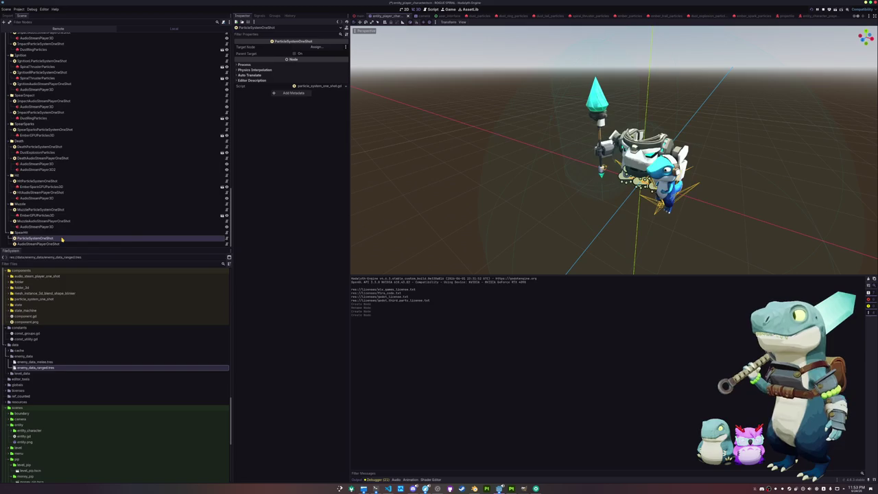
right_click(61, 238)
key(Escape)
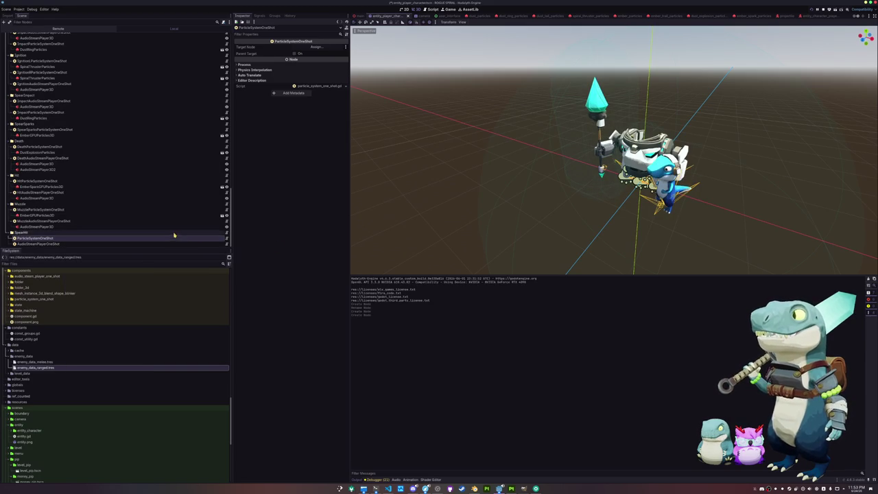
key(F2)
key(Home)
text(SpearHit)
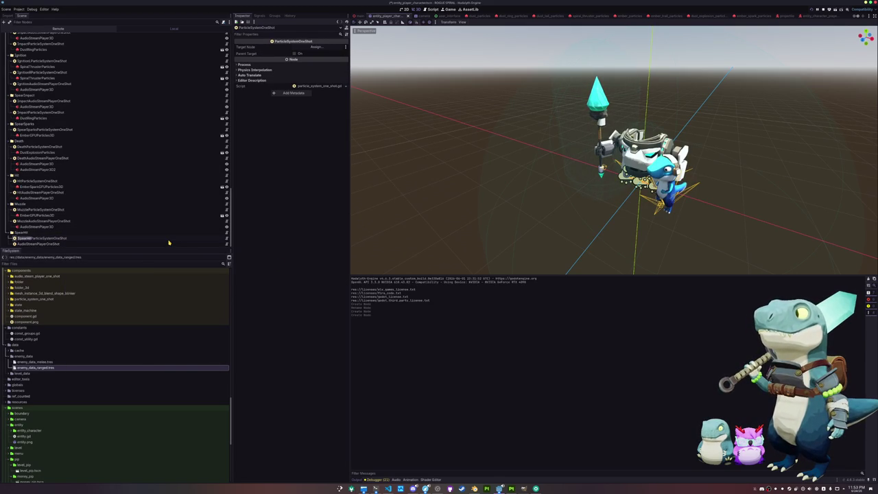
key(Return)
key(Down)
key(F2)
key(Home)
text(SpearHit)
key(Return)
key(Up)
Add an AudioStreamPlayer3D child to SpearHitAudioStreamPlayerOneShot.
click(95, 244)
right_click(79, 244)
click(103, 256)
click(354, 266)
click(400, 319)
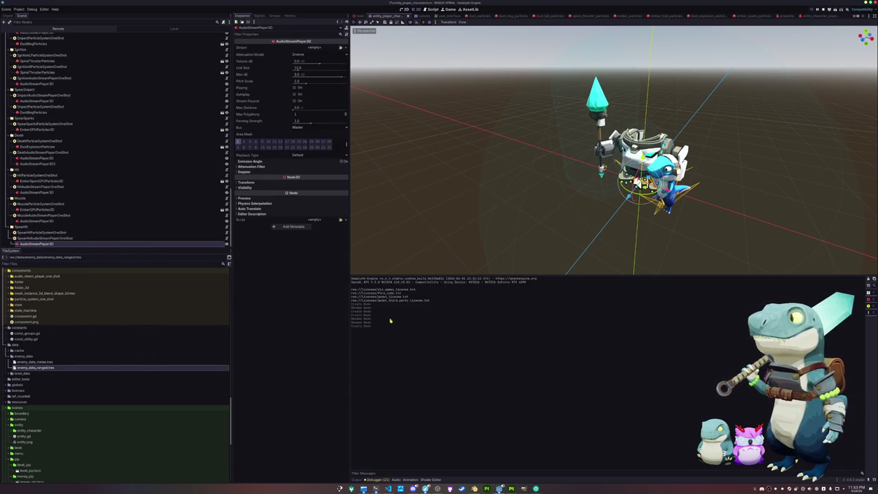
click(63, 233)
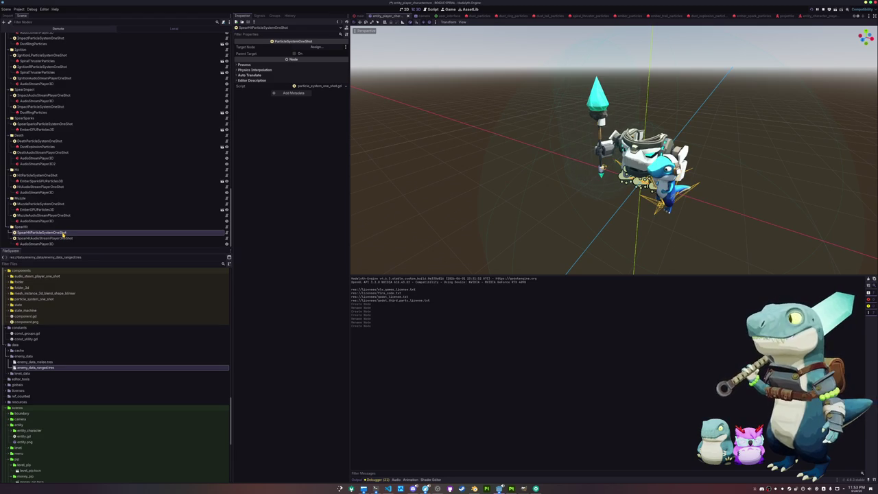
Tidy the FileSystem dock by collapsing shaders, sounds and the unused particle subfolders.
scroll(60, 332, down, 2)
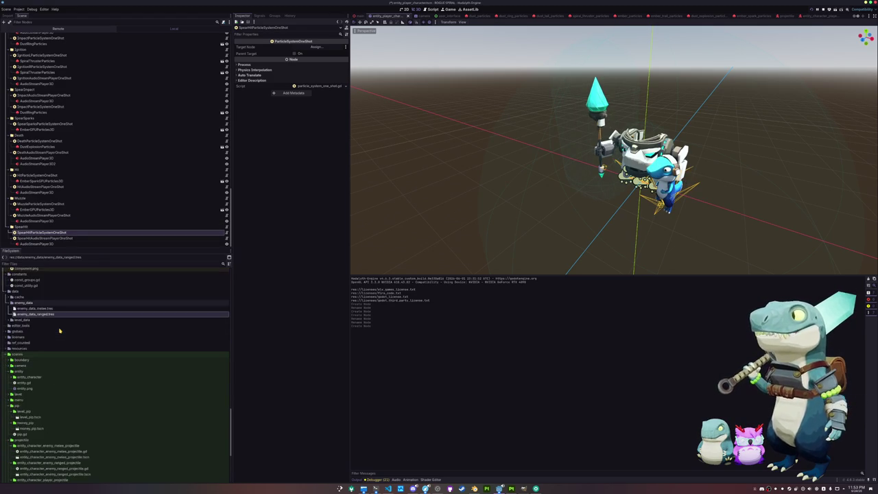
scroll(60, 331, down, 10)
scroll(41, 357, up, 1)
double_click(21, 327)
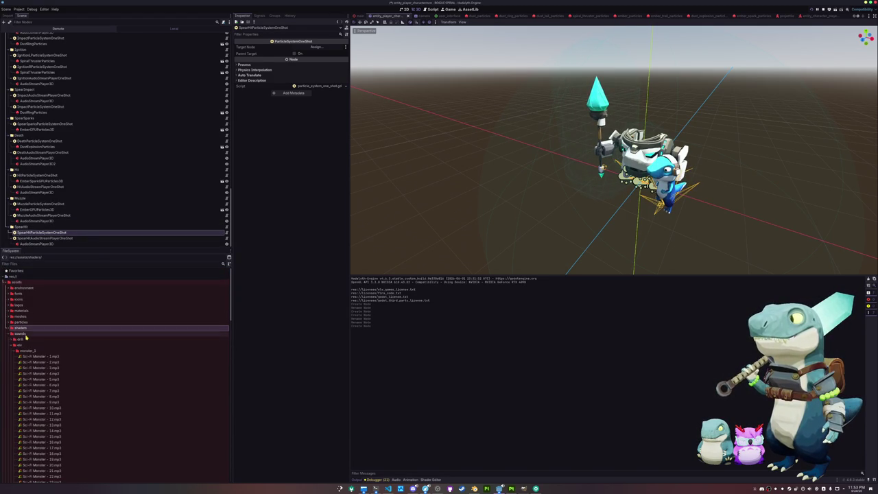
double_click(26, 335)
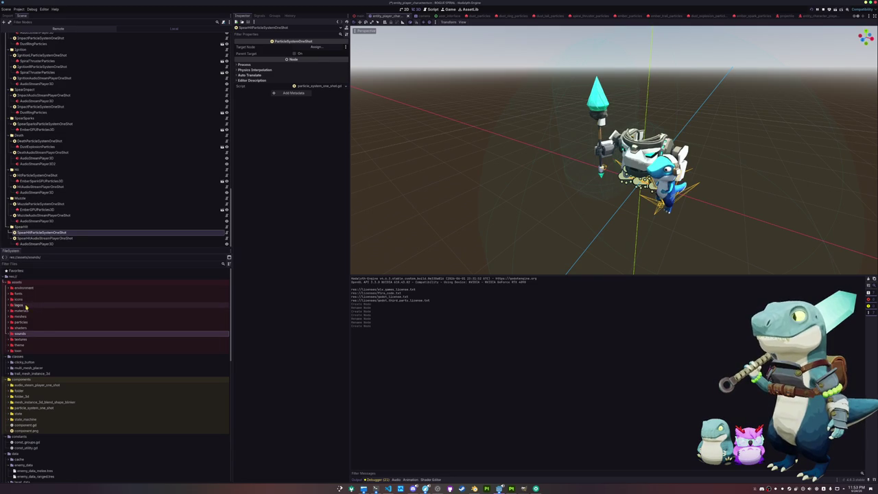
double_click(26, 322)
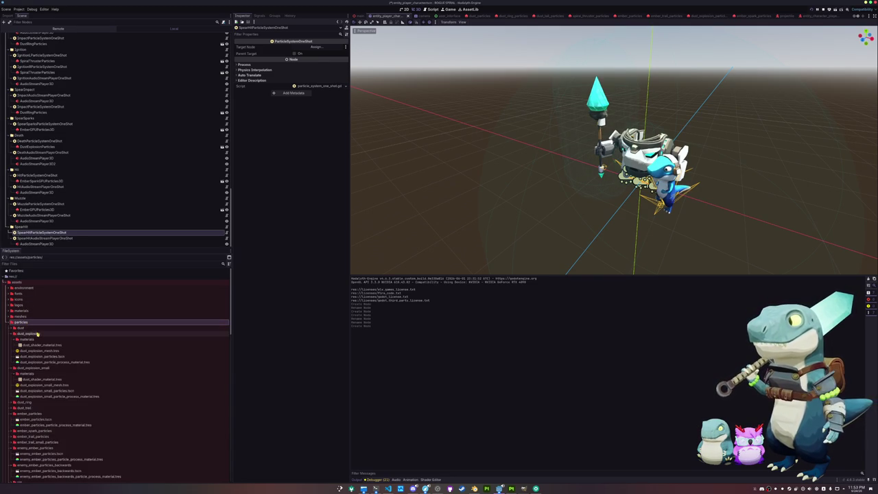
double_click(31, 334)
double_click(31, 339)
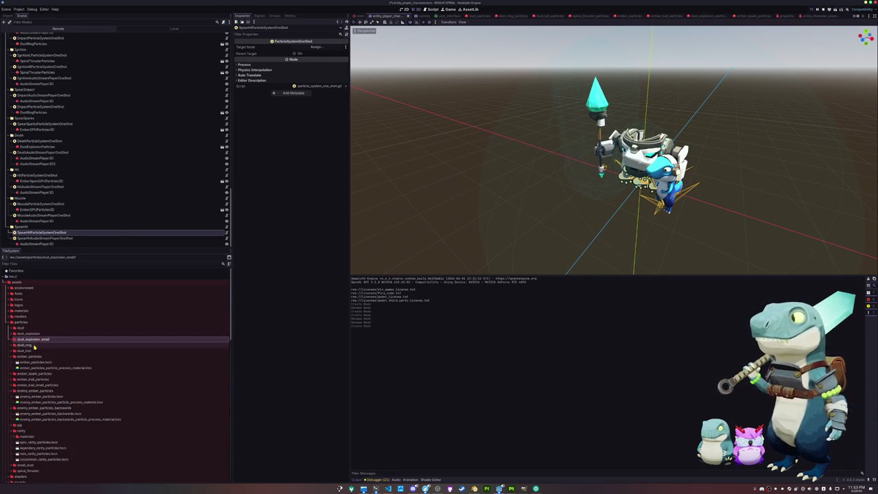
double_click(30, 357)
double_click(32, 381)
double_click(31, 385)
double_click(24, 397)
Instance ember_spark_particles.tscn under SpearHitParticleSystemOneShot and preview the sparks firing.
double_click(32, 368)
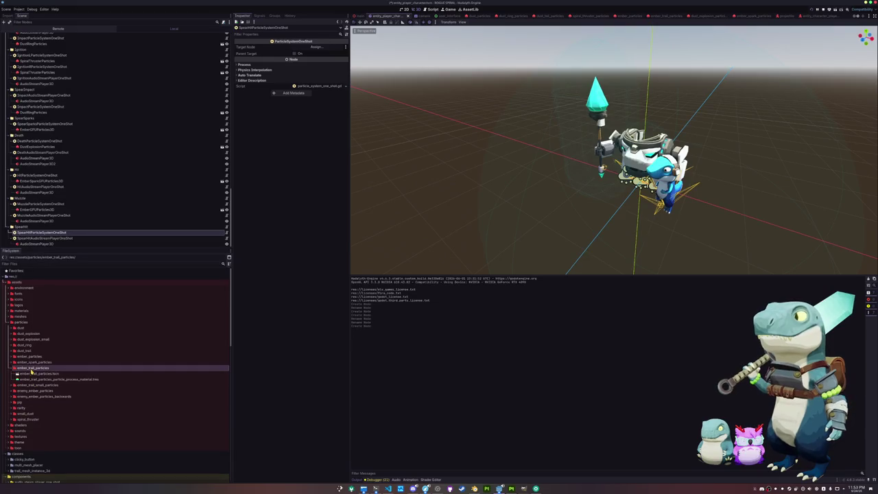
double_click(32, 368)
double_click(32, 363)
mouse_move(33, 369)
mouse_down()
mouse_move(44, 366)
mouse_move(62, 234)
mouse_up()
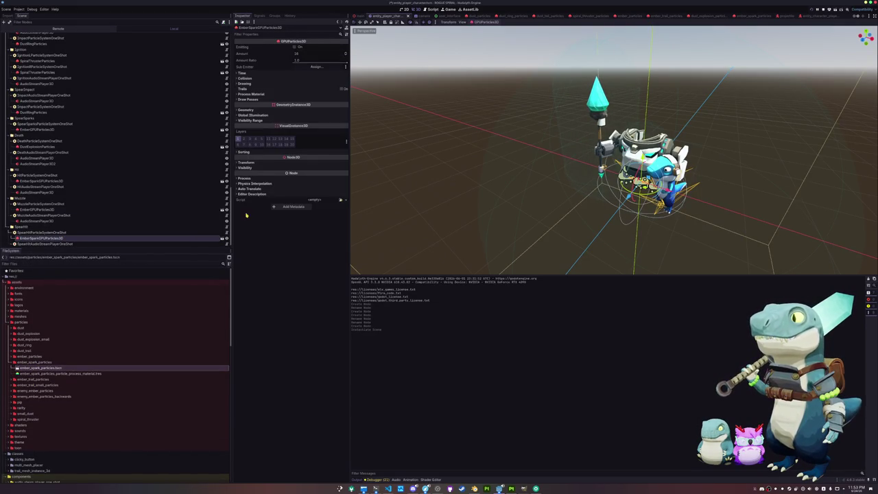
click(296, 47)
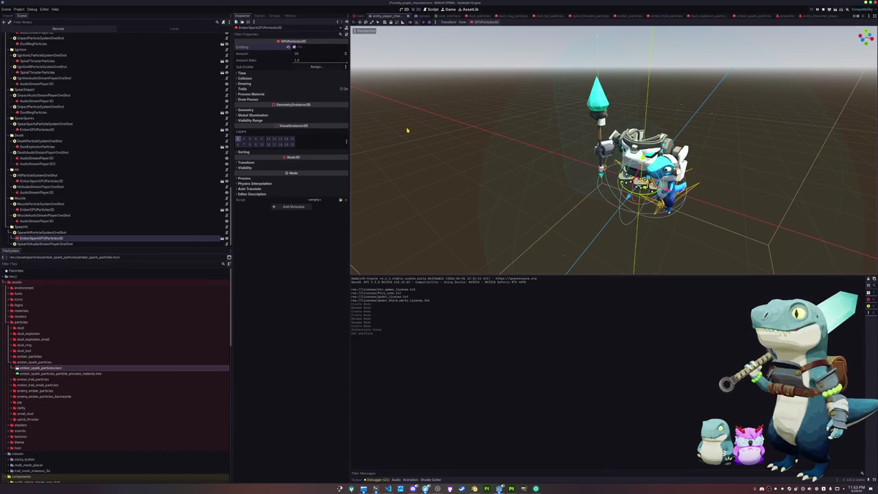
Give the spear-hit AudioStreamPlayer3D an AudioStreamRandomizer holding the impact_wood_debris sound.
click(11, 244)
click(37, 243)
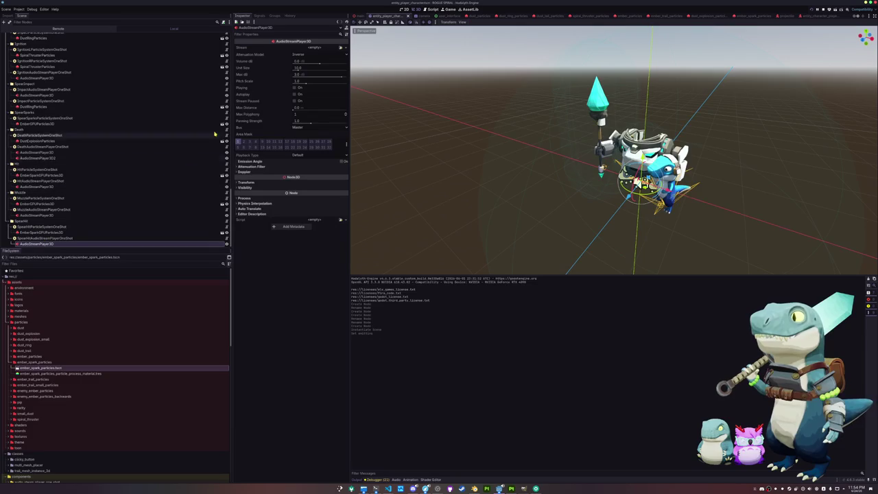
click(341, 47)
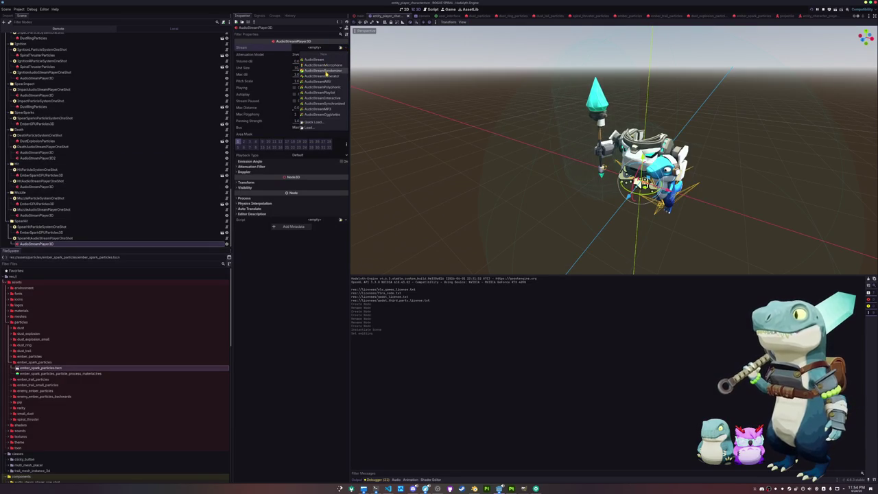
click(326, 72)
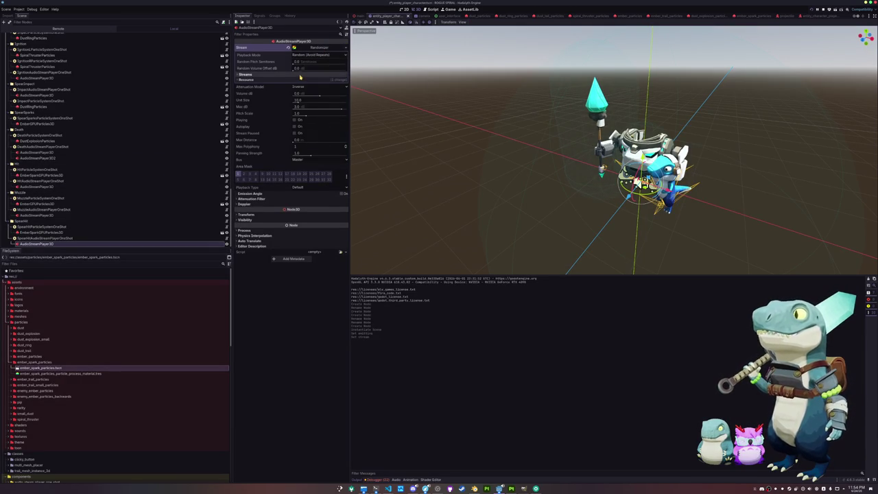
click(295, 82)
click(334, 82)
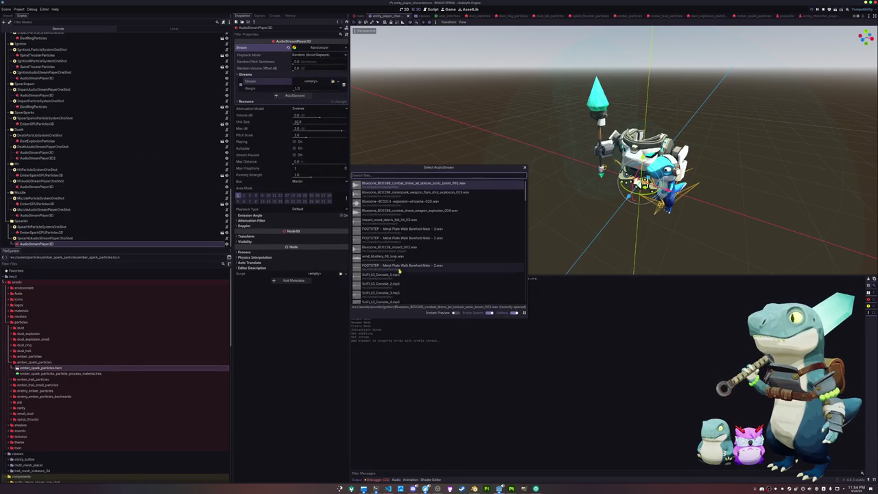
scroll(396, 260, up, 2)
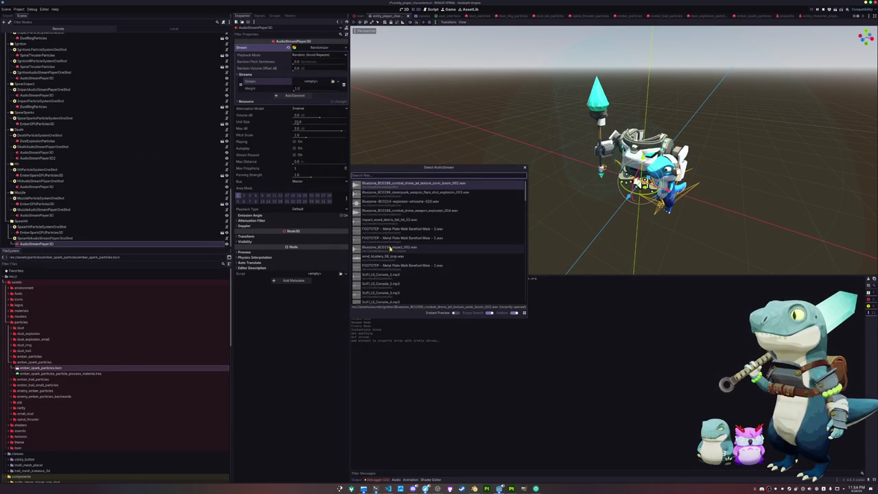
double_click(389, 220)
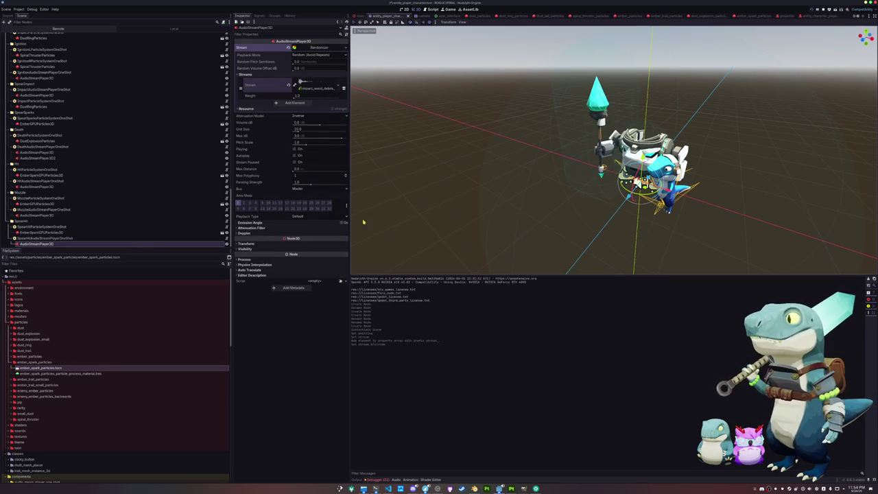
Set the volume to -10 dB, route it to the Effects bus, and preview the sound.
click(306, 124)
text(-10)
key(Return)
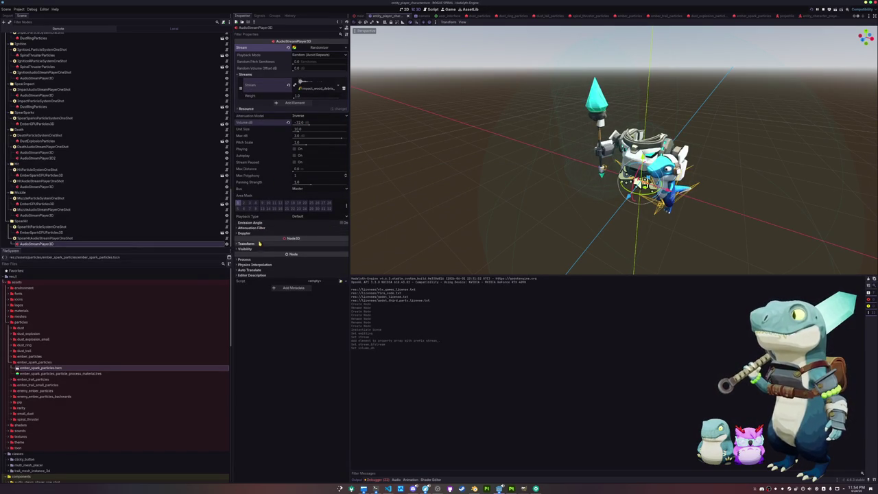
click(299, 188)
click(301, 200)
click(294, 149)
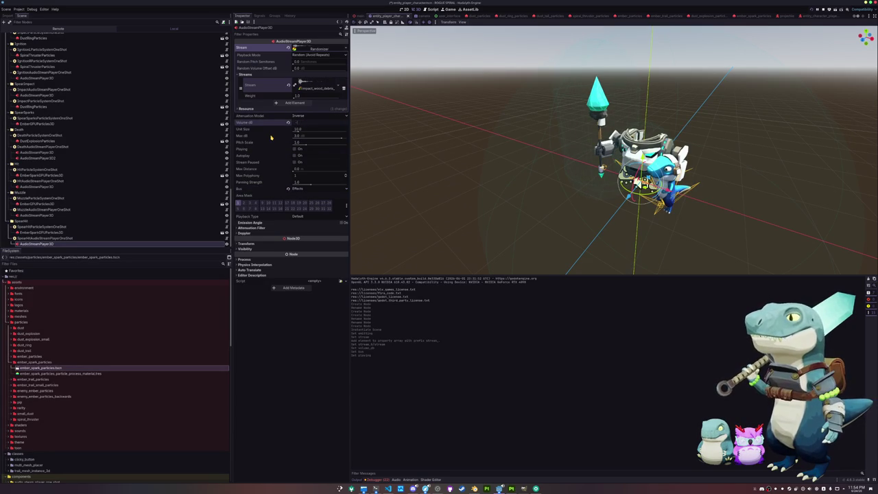
click(297, 156)
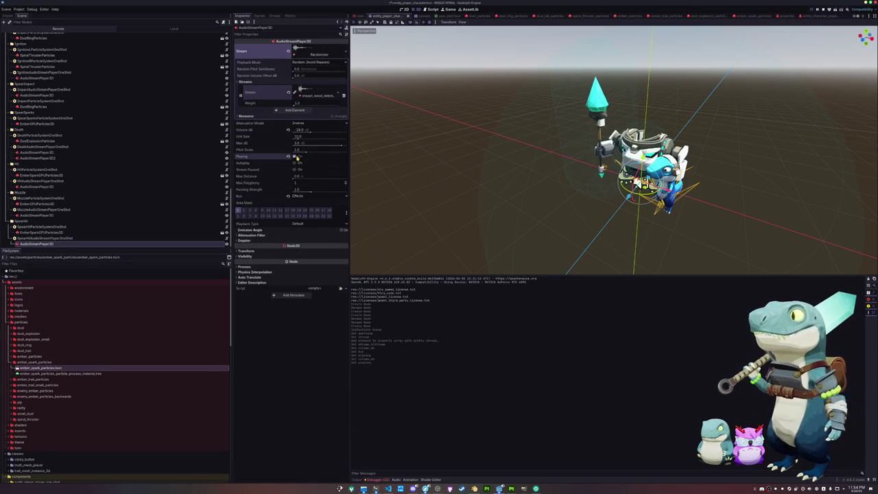
click(40, 232)
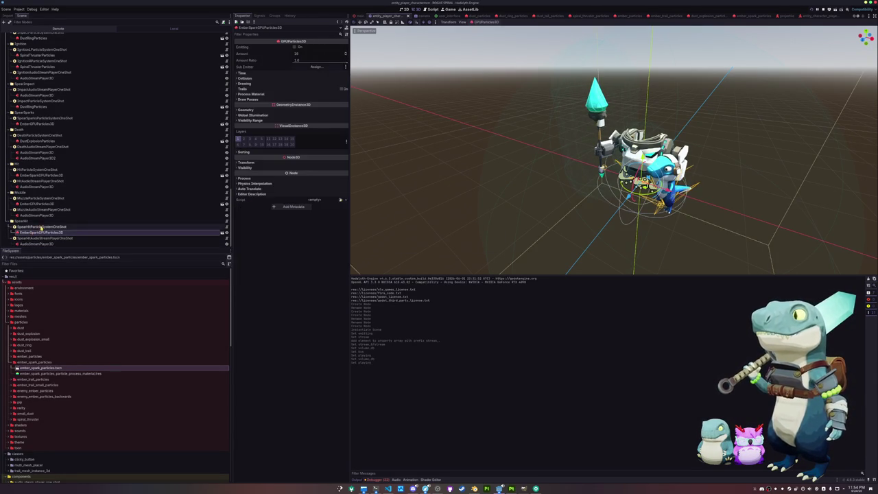
Set Target Node to the player on both spear-hit particle and audio one-shots.
click(294, 46)
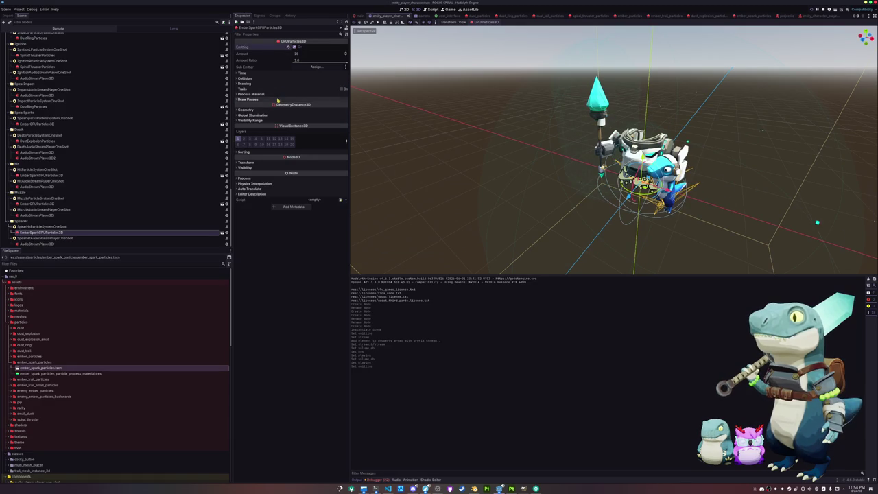
click(48, 226)
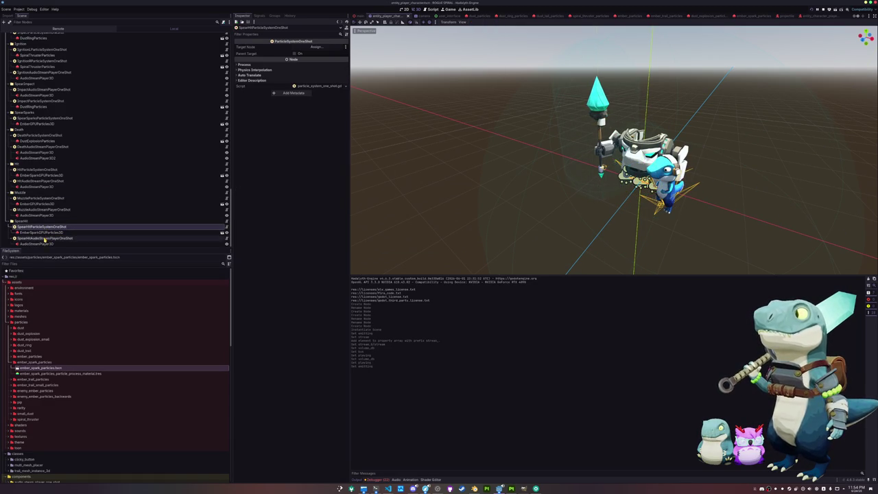
click(314, 46)
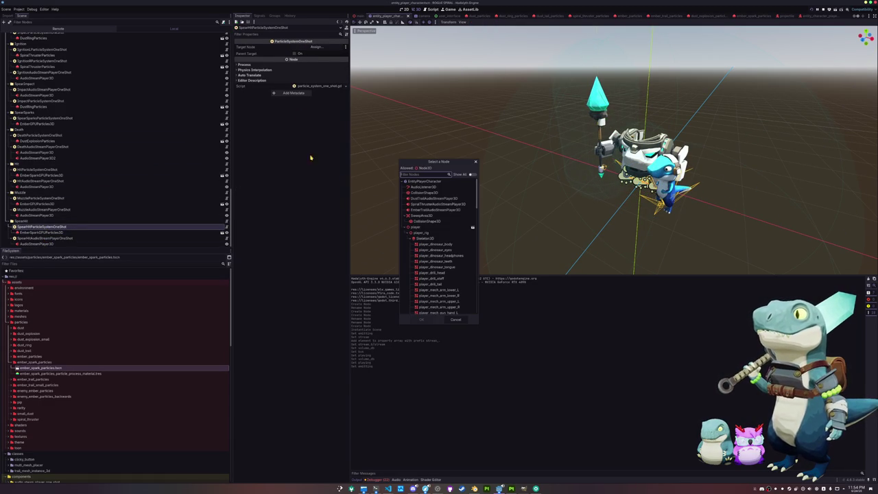
double_click(415, 226)
click(43, 238)
click(314, 46)
double_click(416, 229)
On the player root, assign Spear Hit Particles and Spear Hit Audio to the spear-hit one-shots.
scroll(73, 153, up, 15)
click(42, 36)
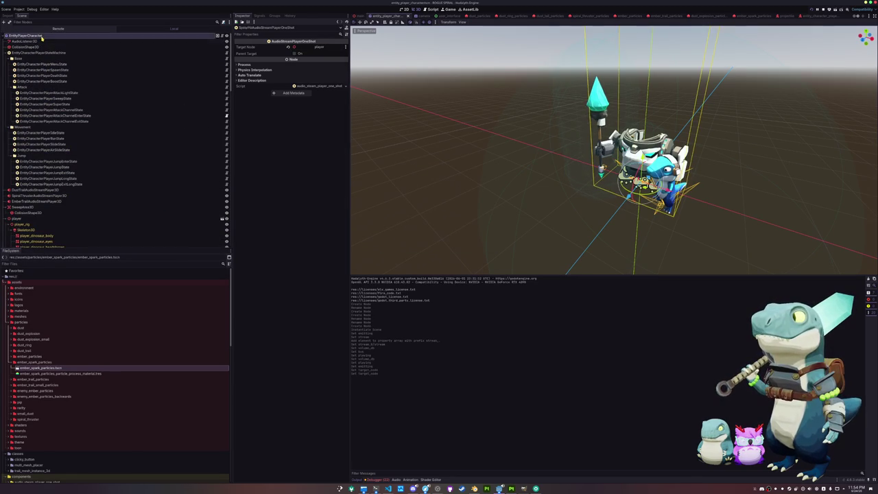
click(314, 116)
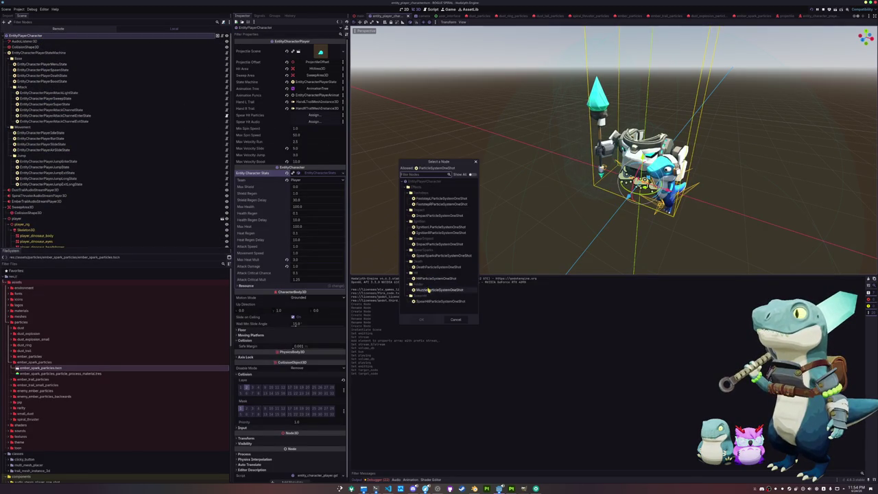
double_click(427, 301)
click(314, 121)
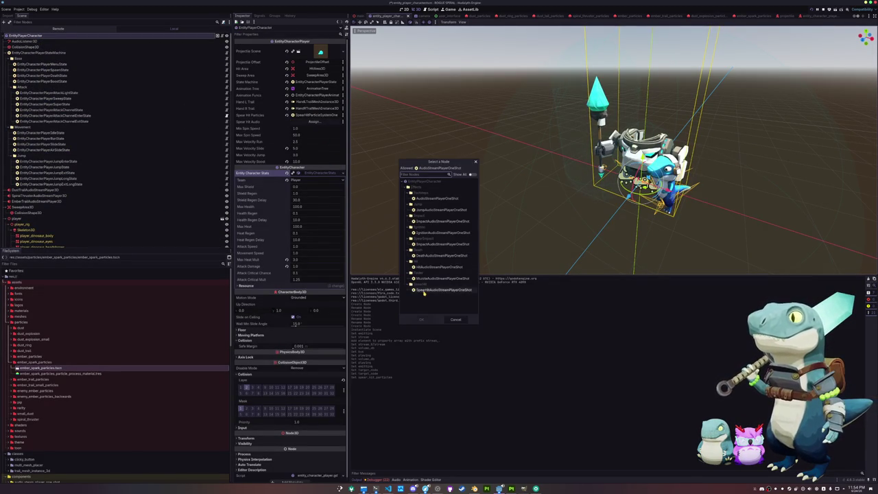
double_click(424, 291)
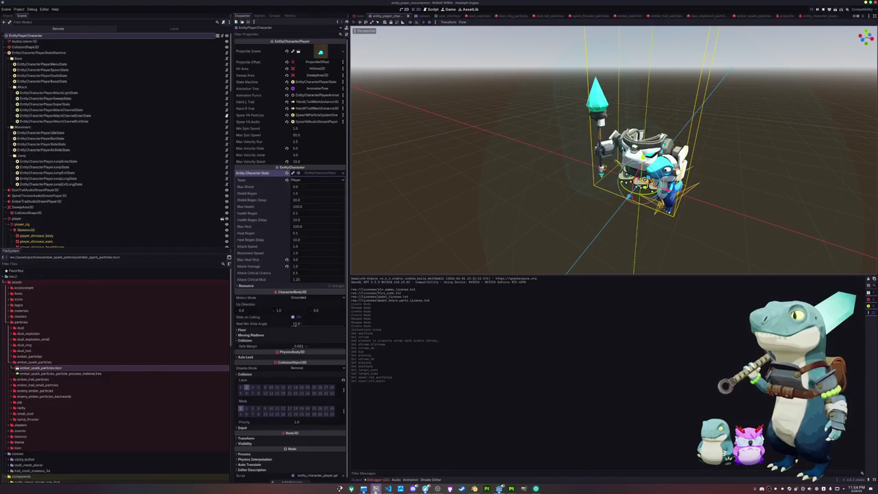
click(375, 489)
Check off the Enemies item and the distance-stopping enemy task in todo.txt.
key(Down)
key(Down)
key(Down)
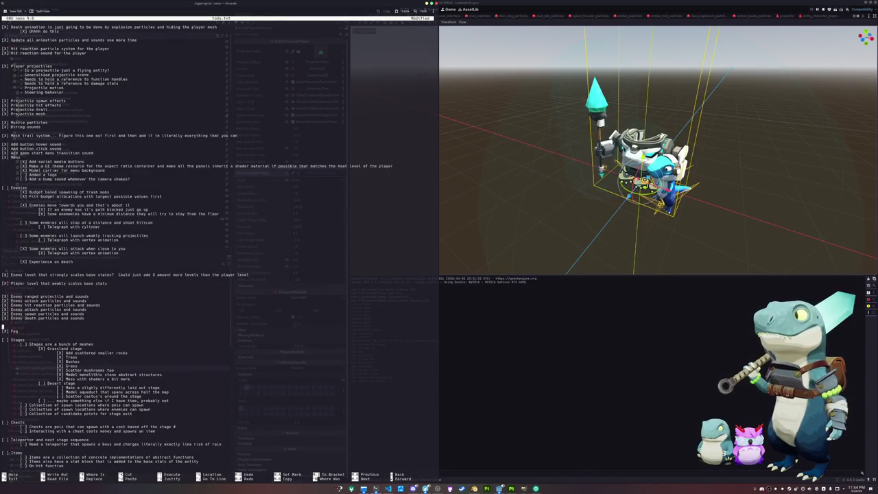
key(Down)
key(Return)
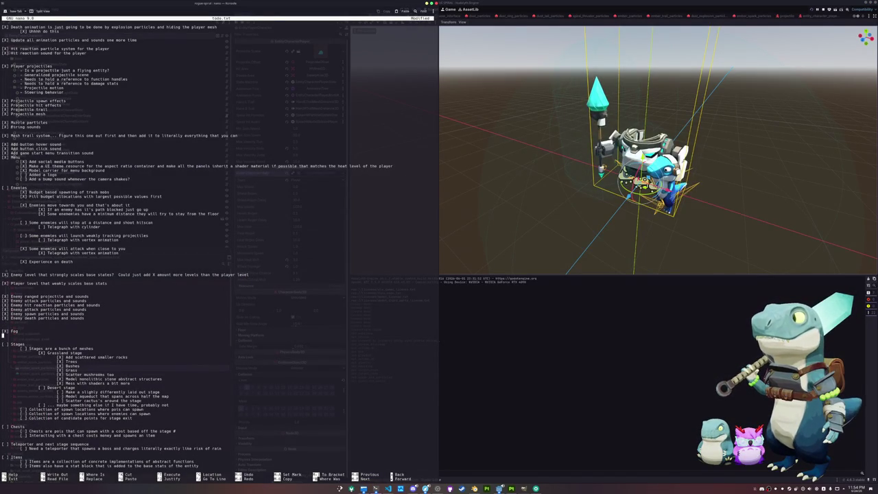
key(Up)
key(Up)
key(Up)
key(Up)
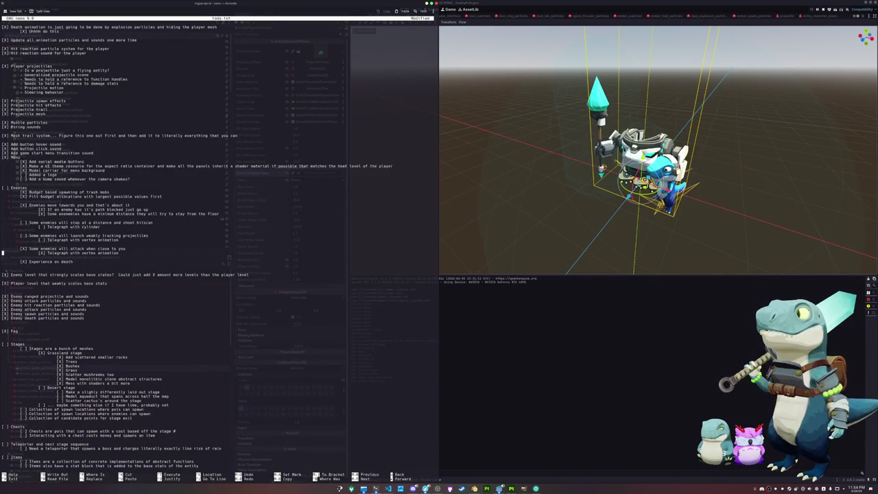
text(X)
key(Delete)
key(Down)
key(Down)
key(Down)
key(Right)
text(X)
key(Delete)
Mark the cylinder telegraph, tracking-projectiles and vertex-animation telegraph tasks as done.
key(Right)
key(Right)
key(Right)
text(X)
key(Delete)
key(Down)
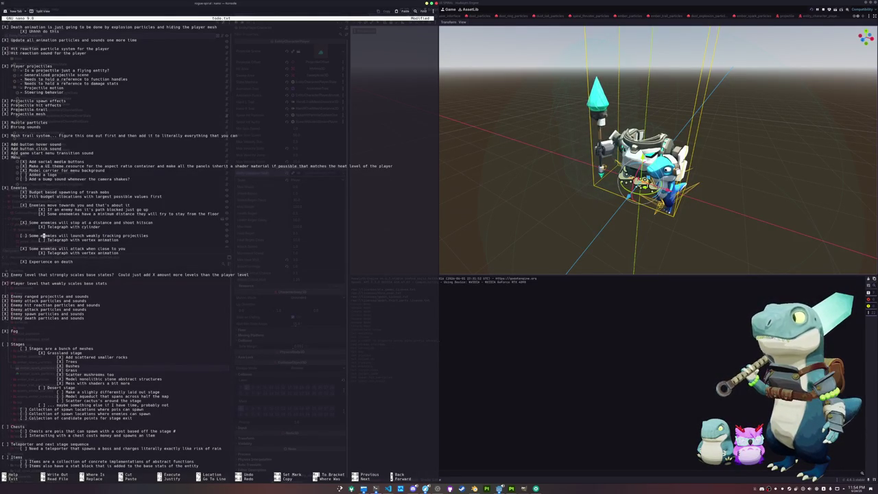
key(Left)
text(X)
key(Delete)
key(Down)
key(Right)
key(Right)
key(Right)
text(X)
key(Delete)
key(Down)
key(Down)
key(Down)
key(Down)
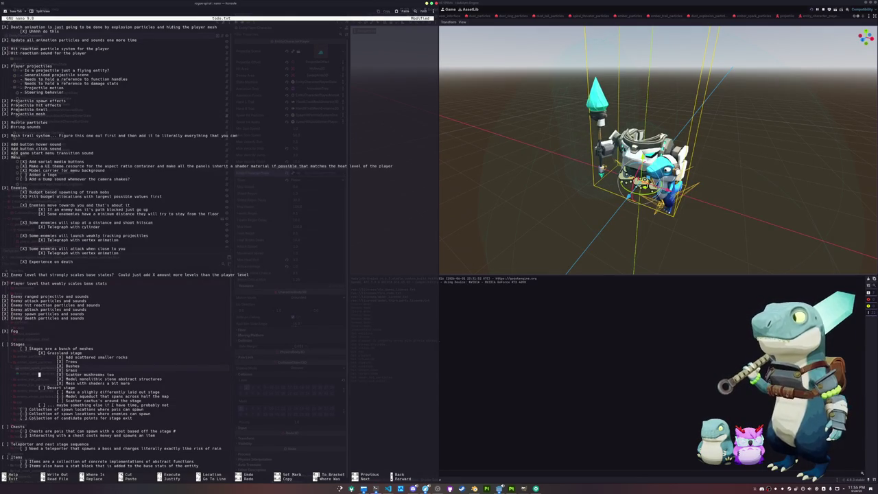
Add '[ ] Add ability icons and cooldowns to the hud' below the Fog item.
key(Down)
key(Down)
key(Down)
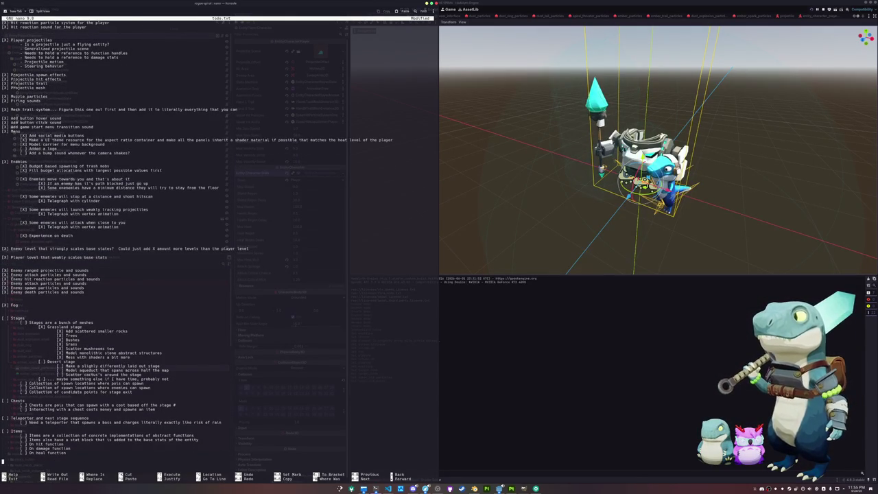
click(43, 388)
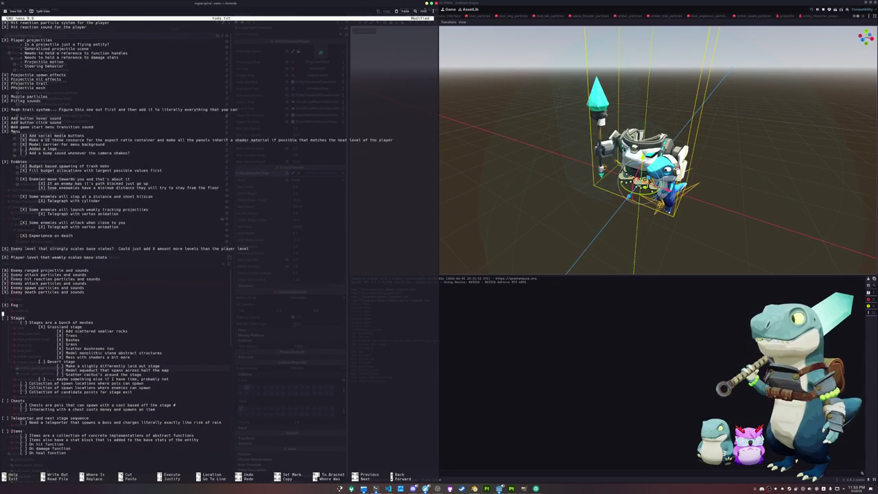
key(Return)
key(Return)
key(Up)
text([ ] Add ability icons and )
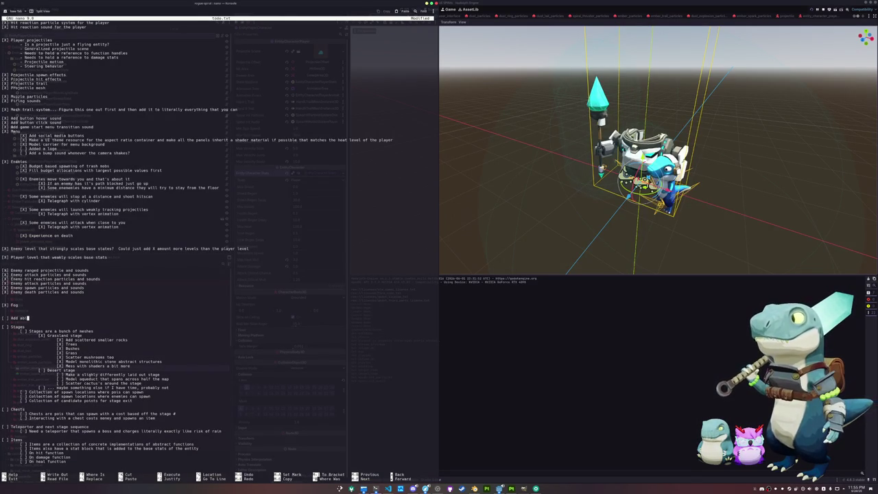
text(coo)
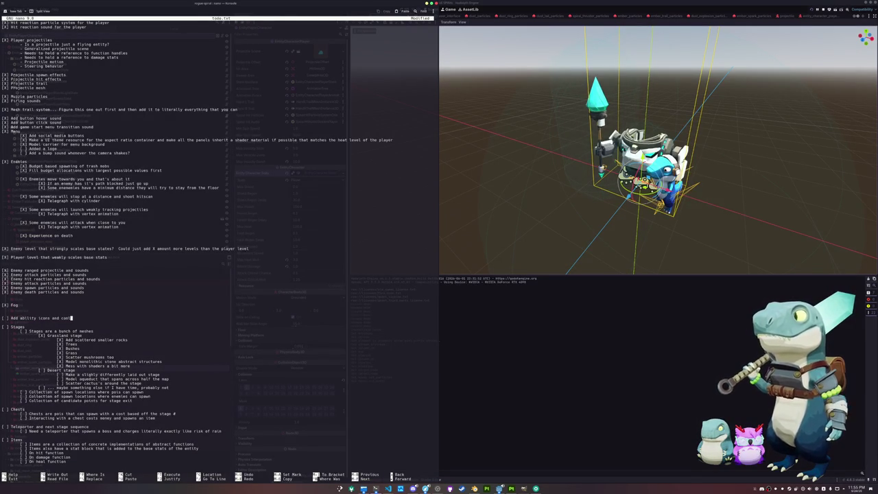
text(ldowns to the hud)
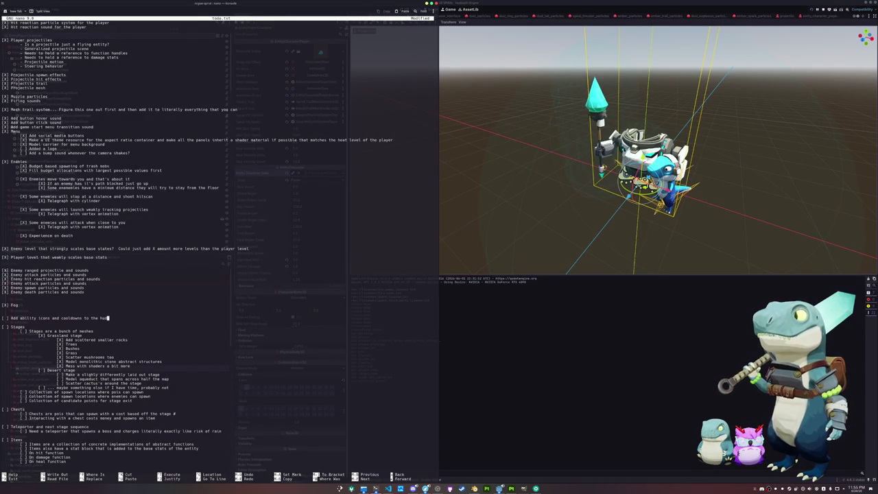
key(Return)
key(Return)
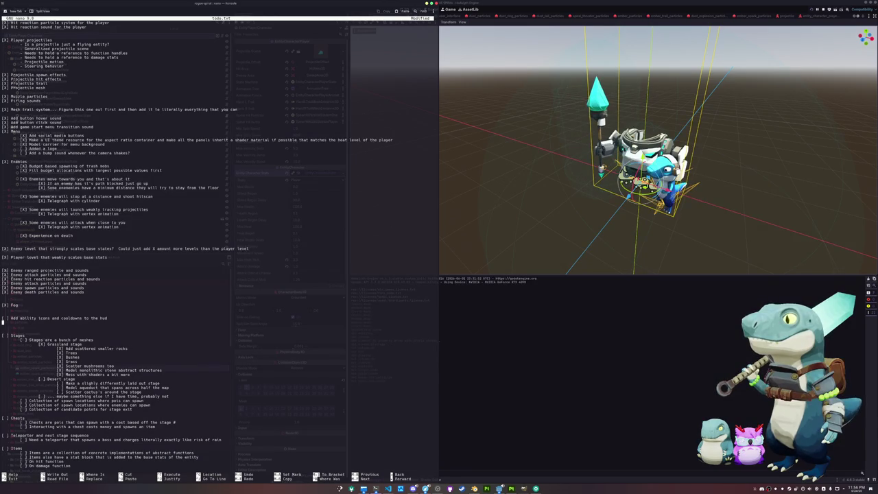
Run the project with F5, start a new game and run into the level.
click(433, 325)
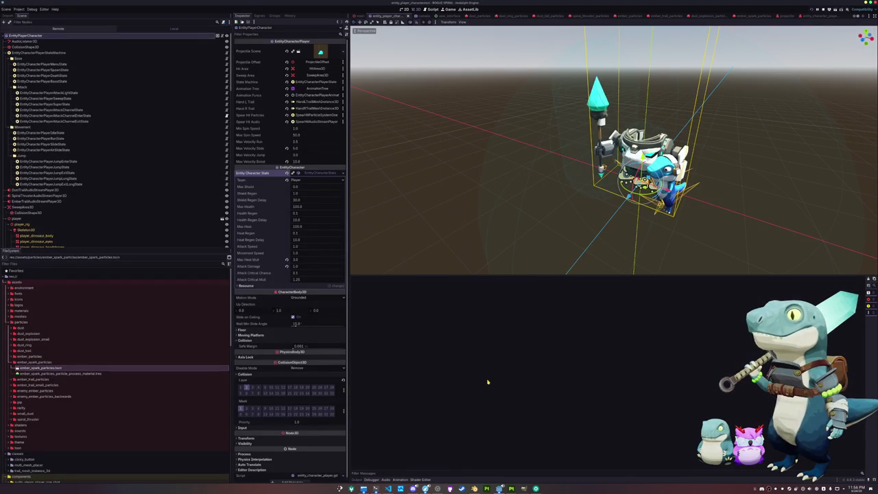
key(F5)
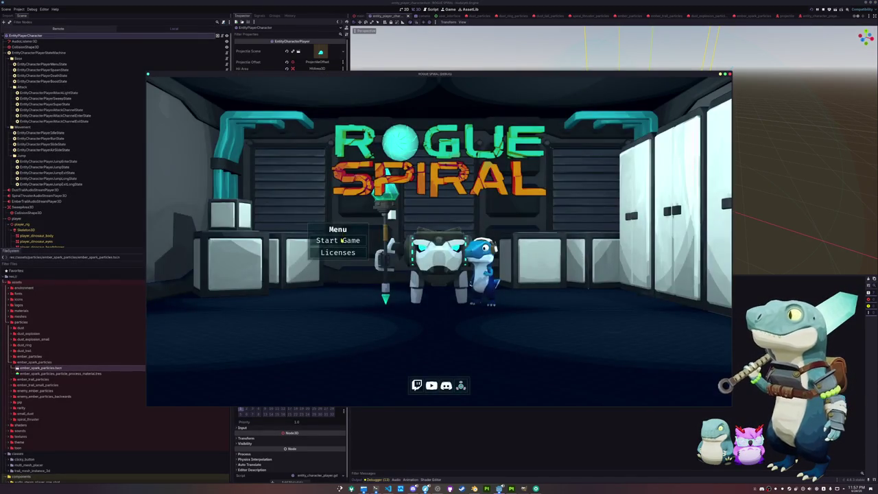
key(Return)
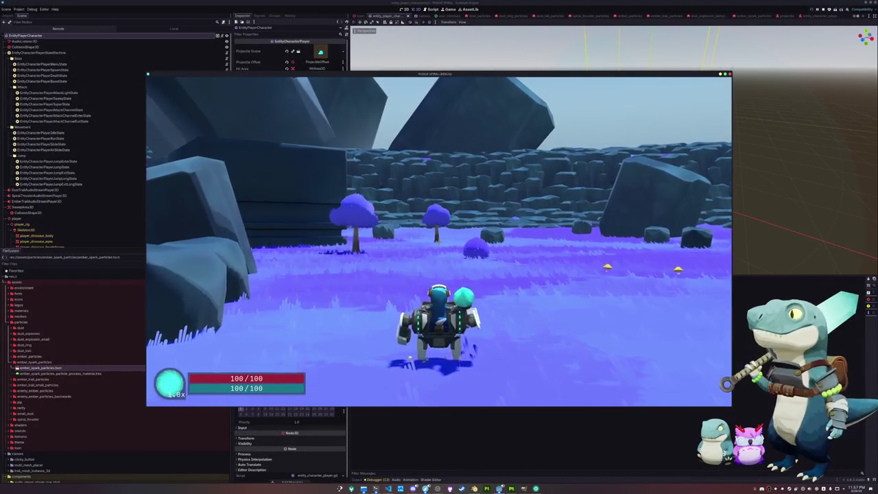
key(shift)
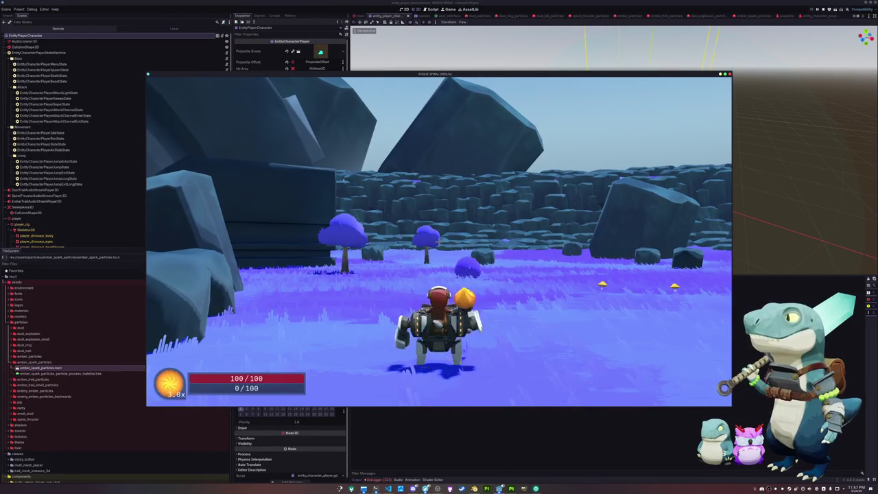
Move around the grassland, triggering a dust burst and dashing across the grass.
key(a)
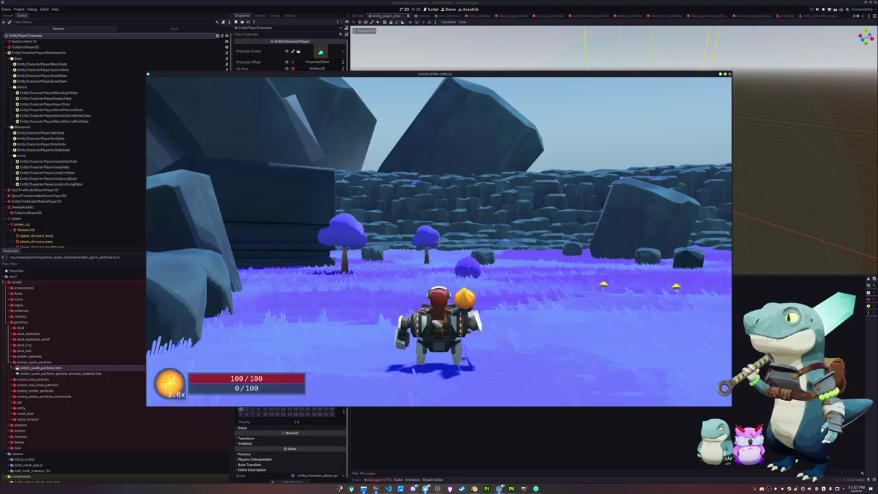
key(d)
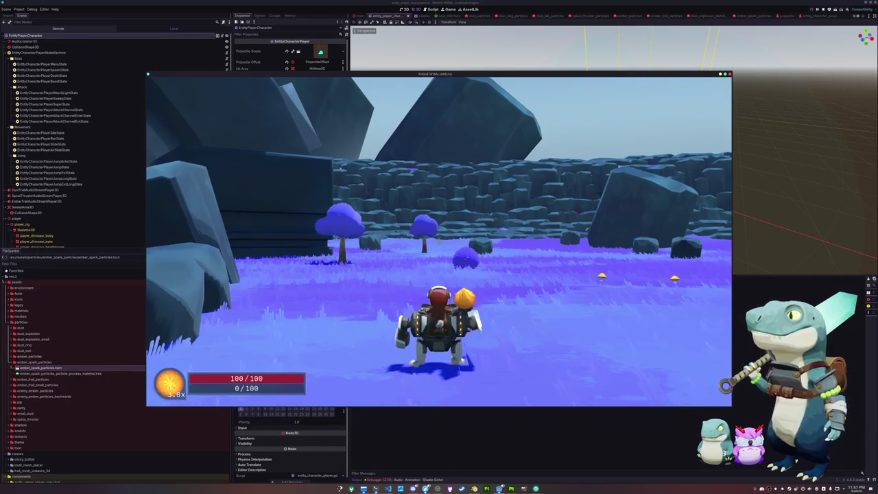
key(e)
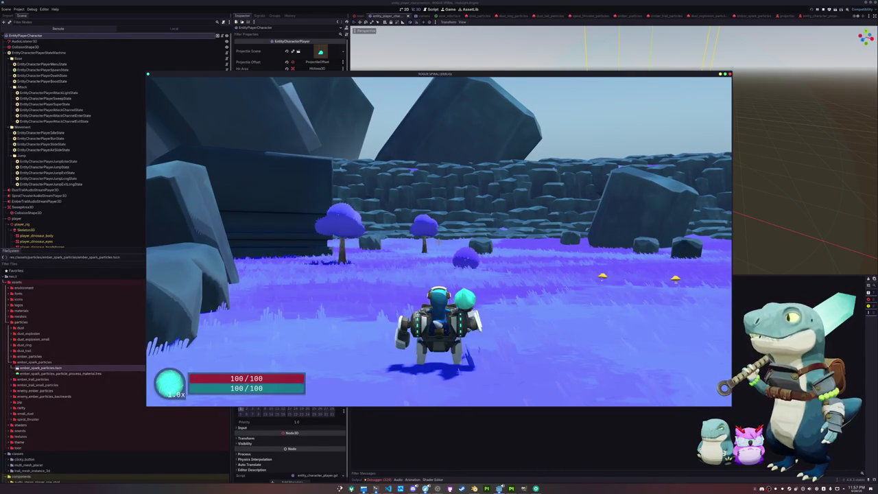
key(shift)
key(w)
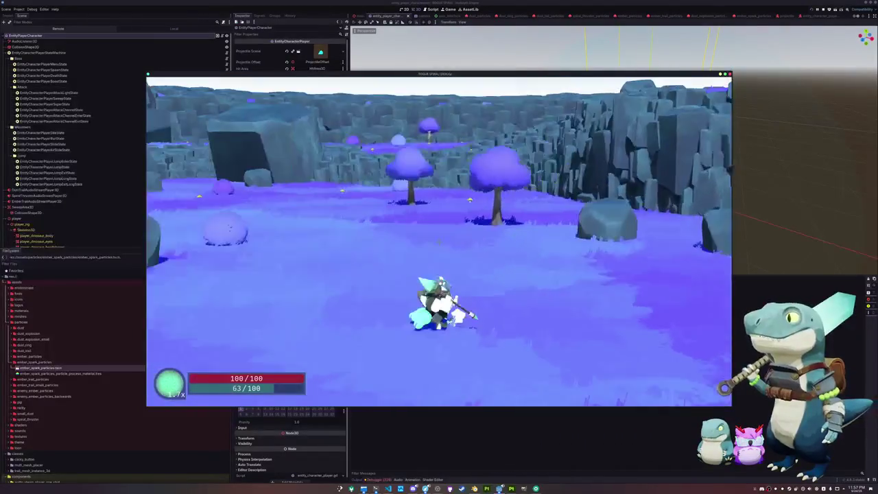
key(w)
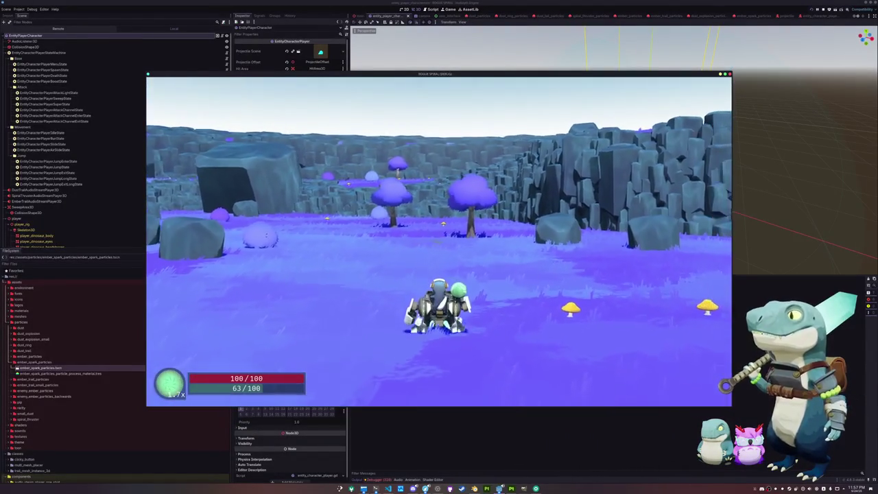
key(w)
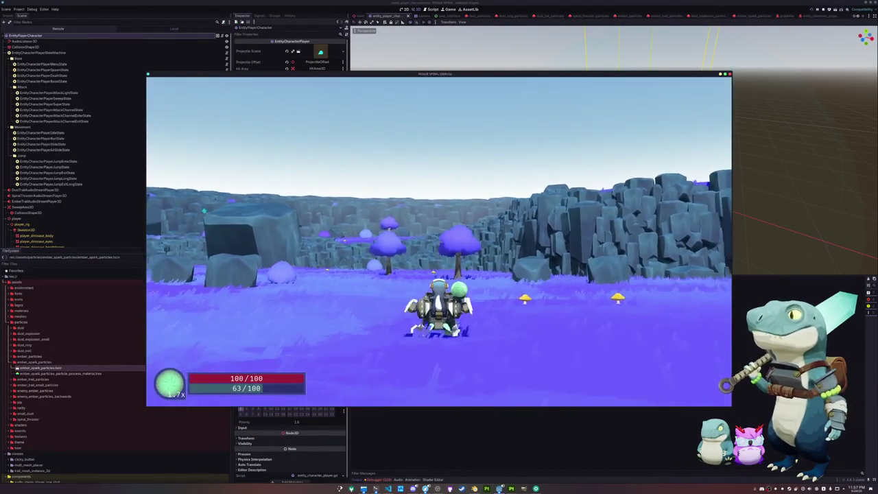
key(w)
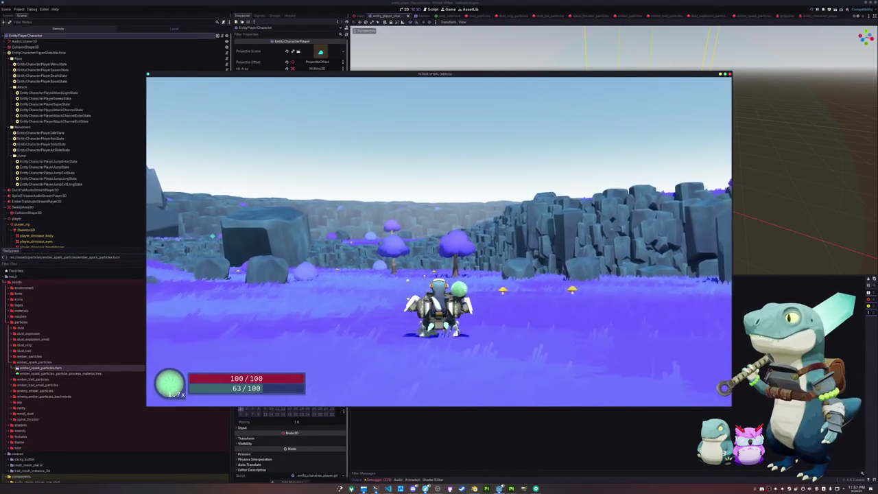
Fight the crystal enemy with spear strikes and a dust burst.
key(s)
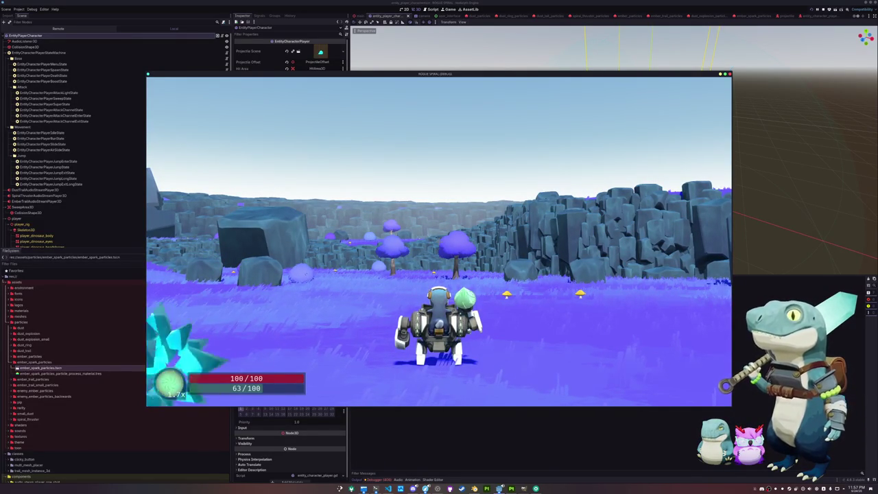
key(a)
key(w)
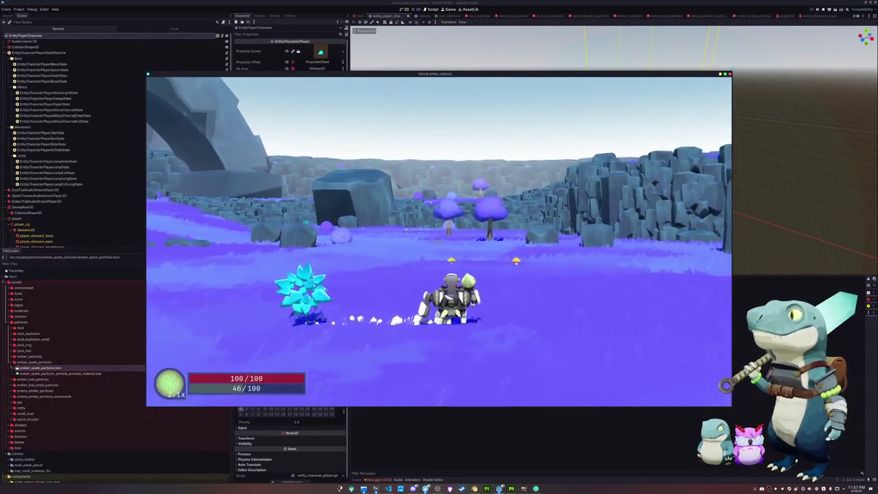
key(d)
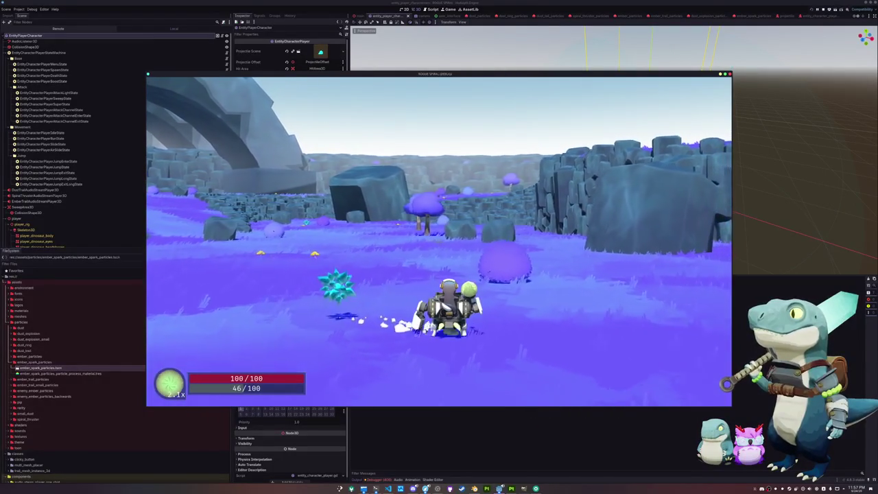
key(d)
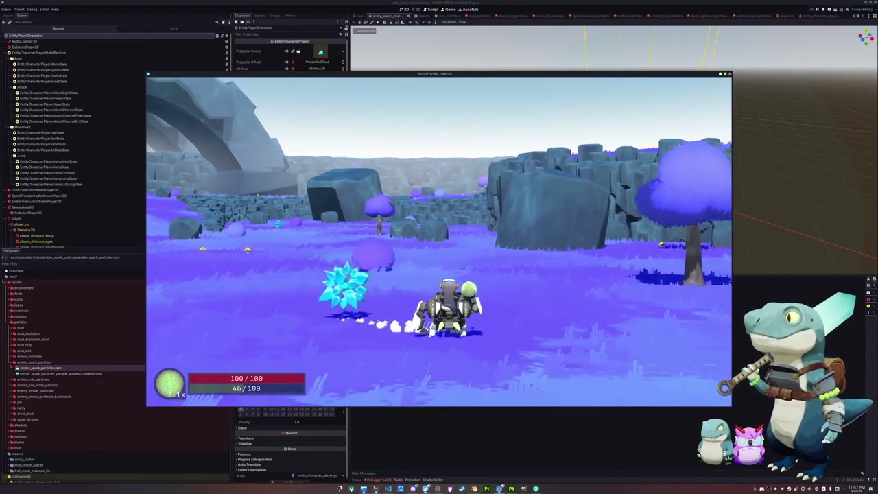
key(a)
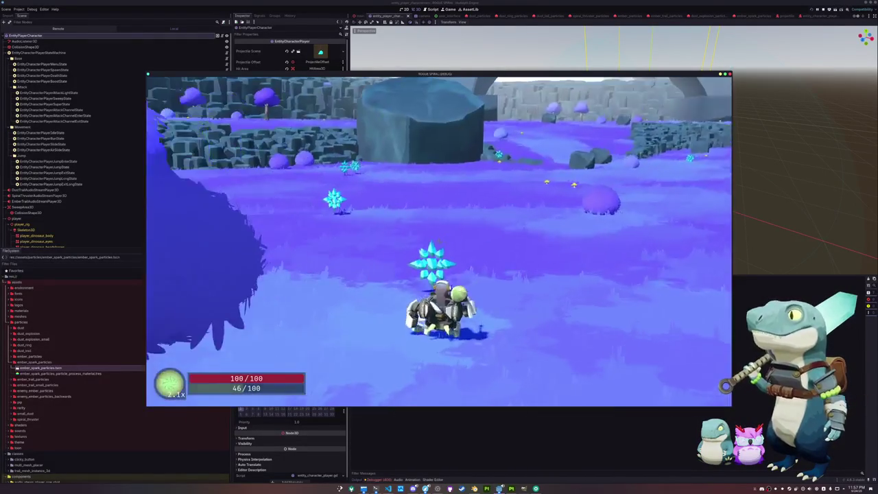
key(shift)
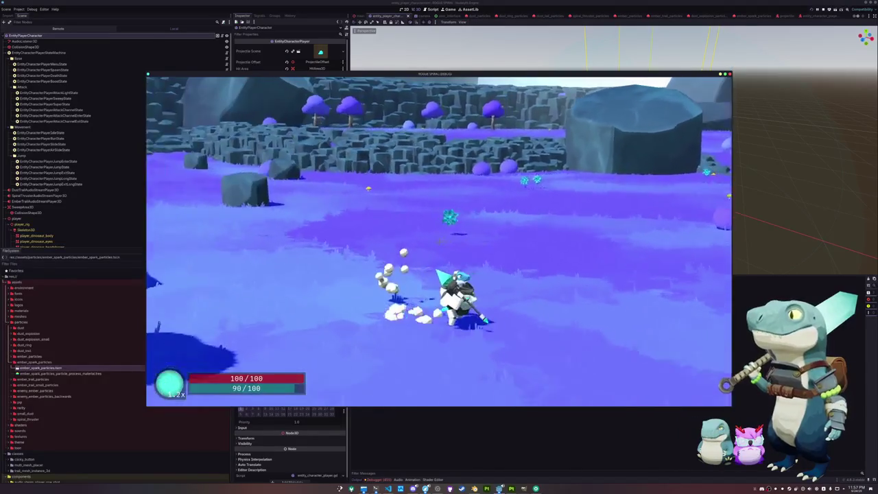
key(a)
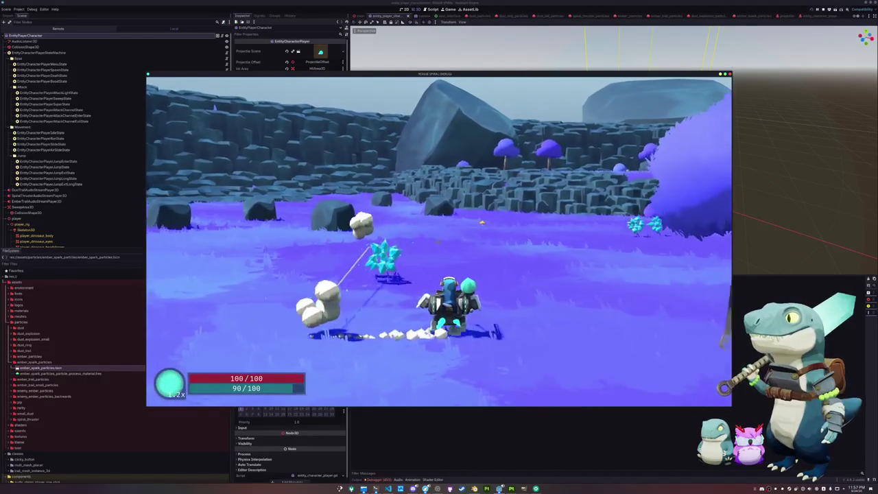
key(w)
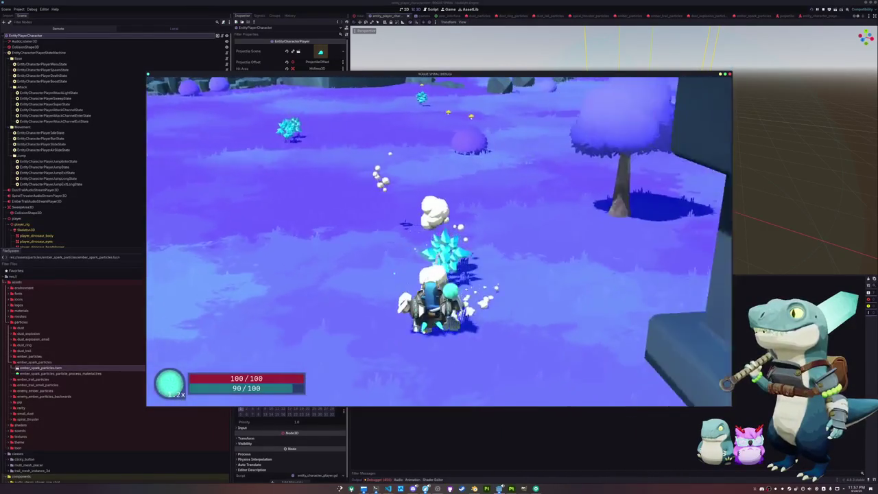
key(d)
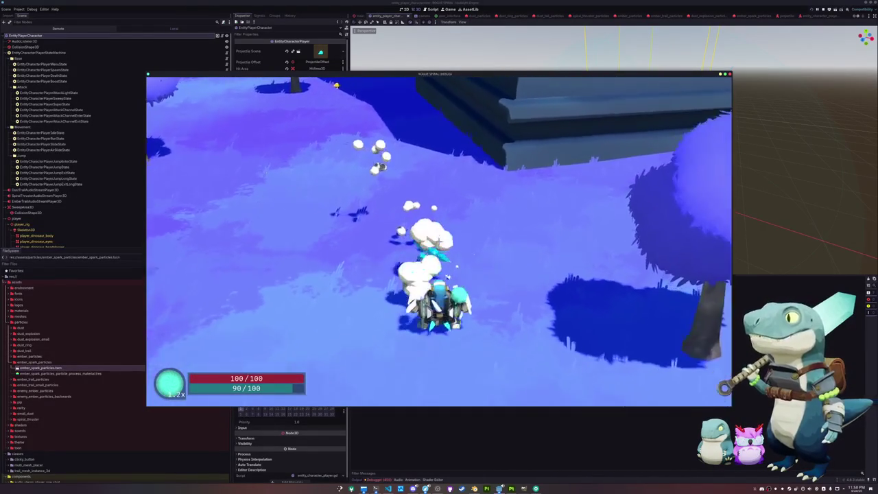
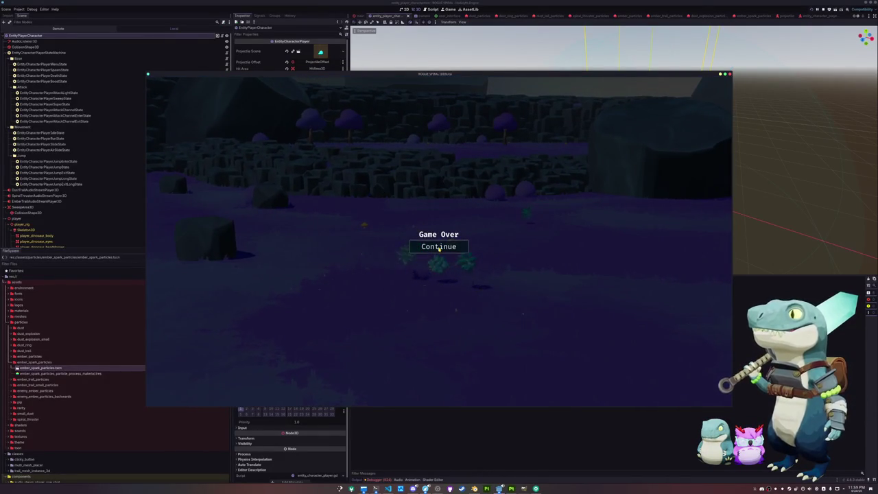
Continue from the Game Over screen to the main menu, then stop the playtest and return to the editor.
click(441, 249)
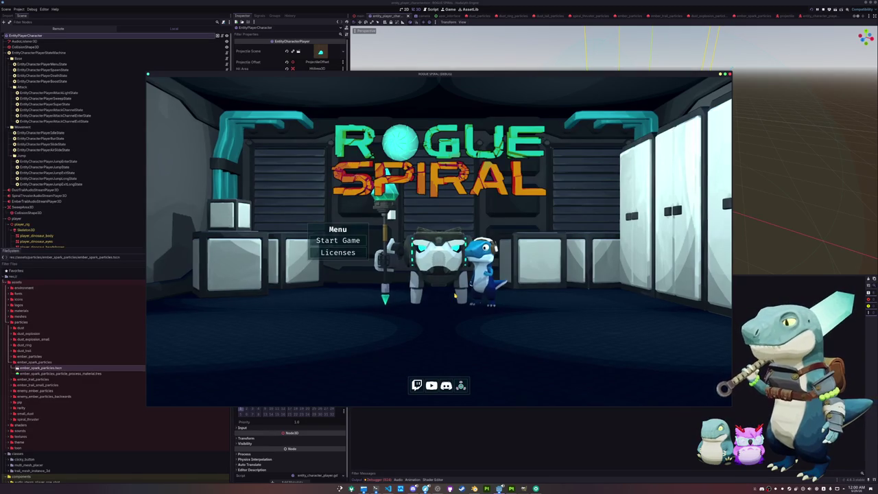
click(386, 480)
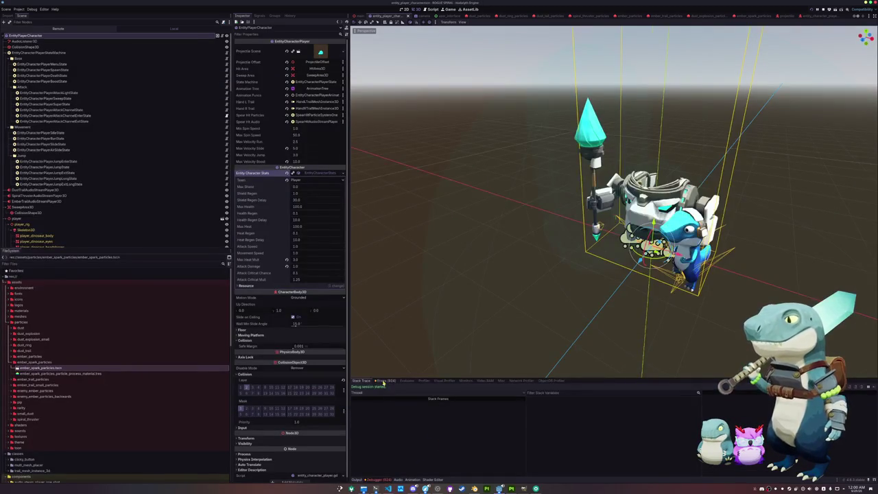
Expand the first Jolt scale error in the Debugger's Errors list and select the HitArea3D node it names.
click(385, 380)
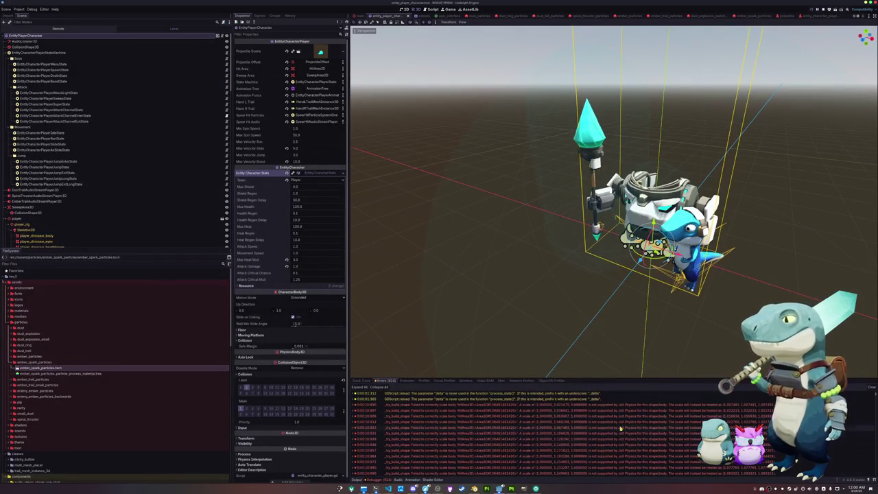
click(605, 405)
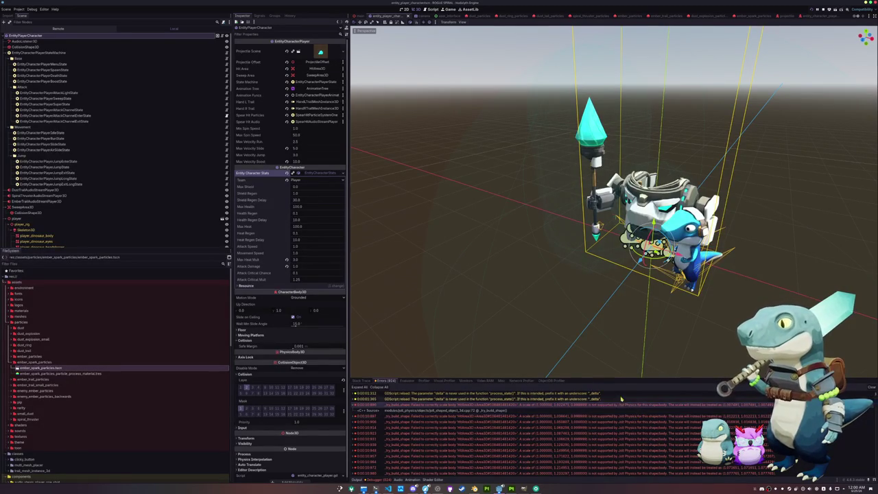
scroll(428, 180, up, 3)
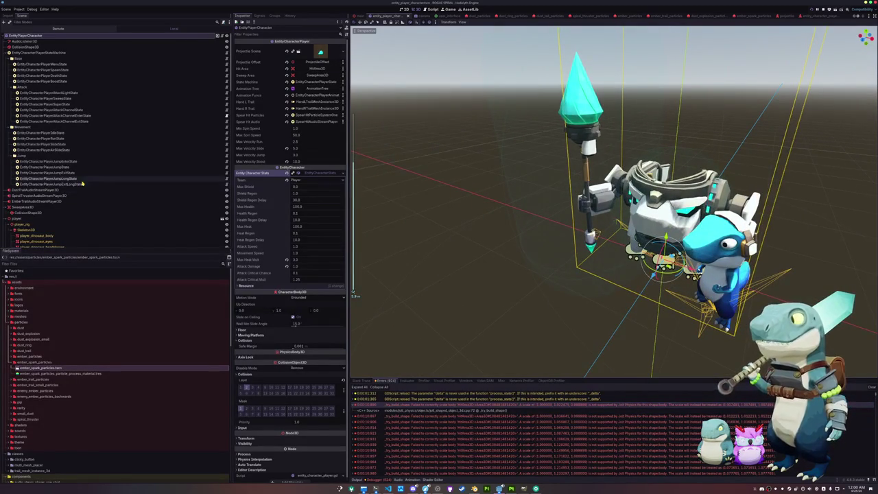
scroll(71, 177, down, 3)
scroll(71, 180, down, 6)
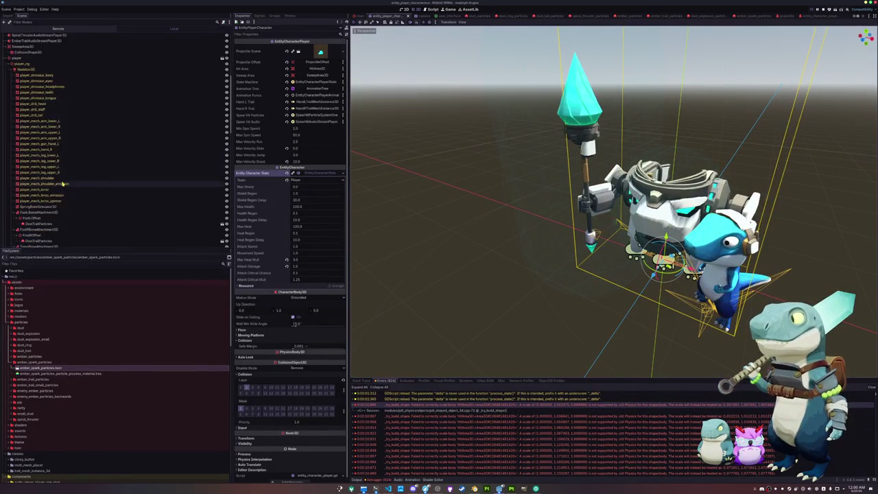
scroll(52, 188, down, 3)
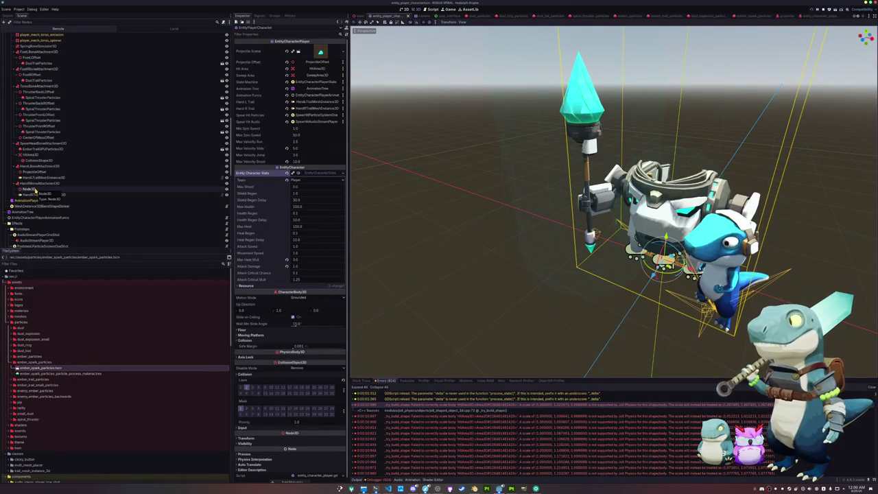
scroll(39, 191, up, 4)
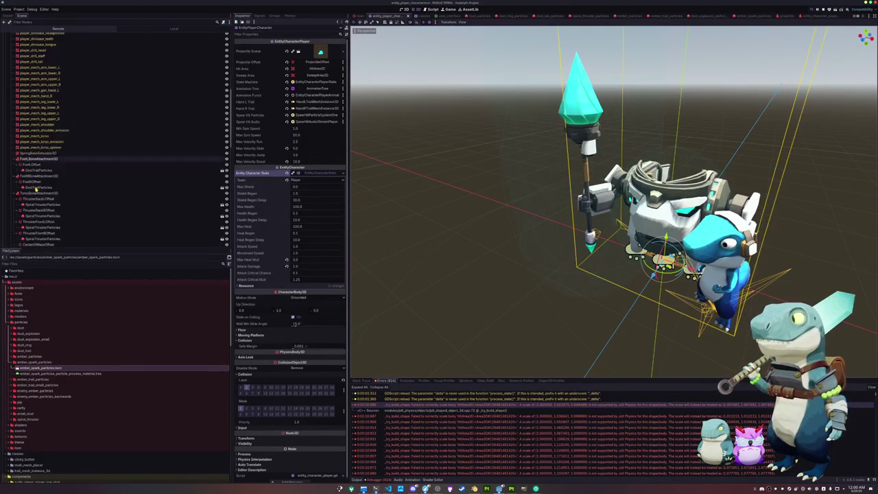
scroll(36, 194, down, 3)
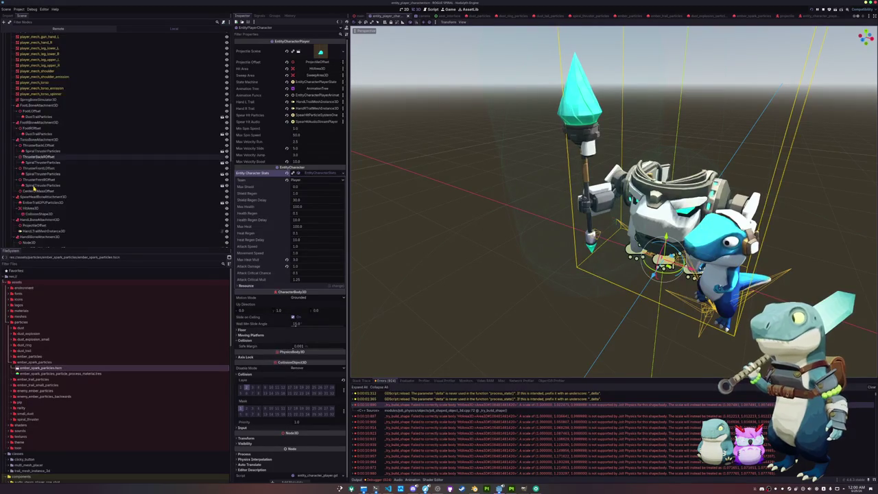
click(30, 181)
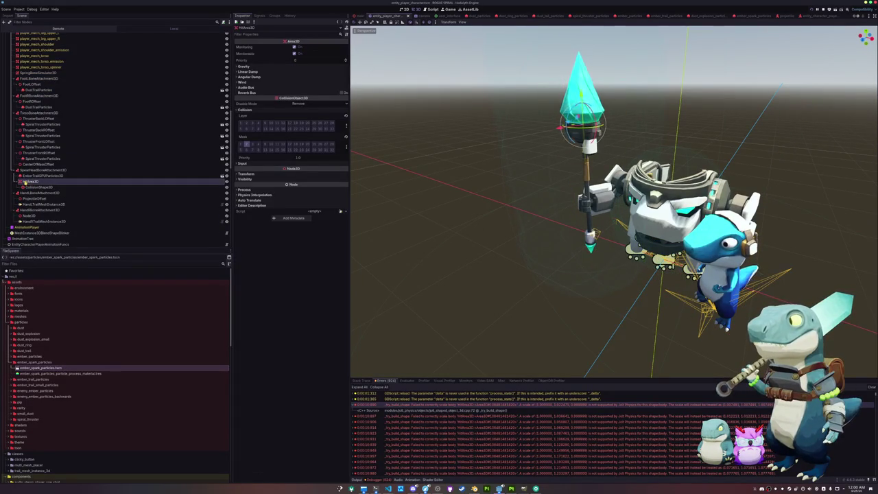
Add a RemoteTransform3D child node under SpearHeadBoneAttachment3D.
mouse_move(45, 187)
mouse_down()
mouse_move(31, 158)
mouse_move(20, 41)
mouse_move(19, 110)
mouse_move(33, 199)
mouse_up()
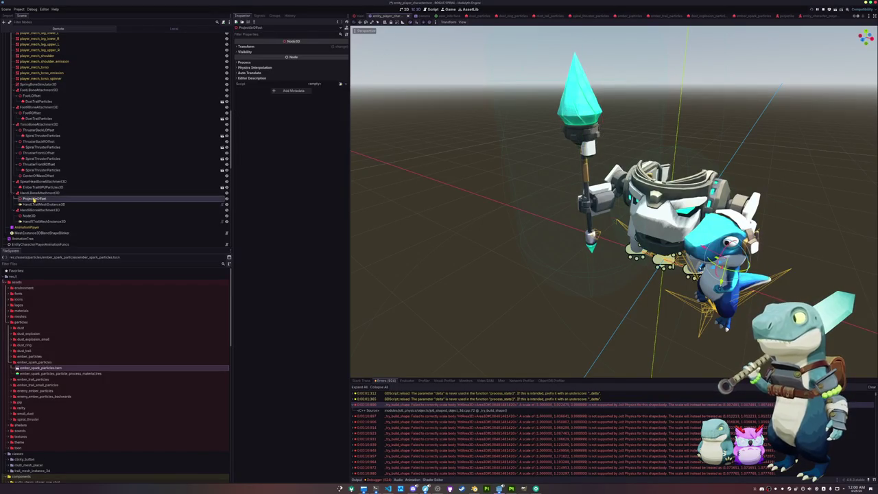
click(35, 188)
click(39, 181)
right_click(36, 181)
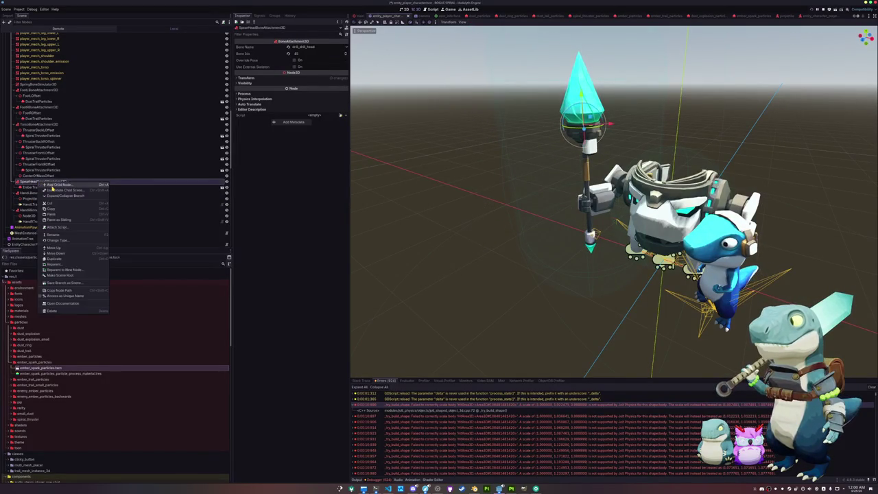
click(52, 188)
text(RemoteTransform3D)
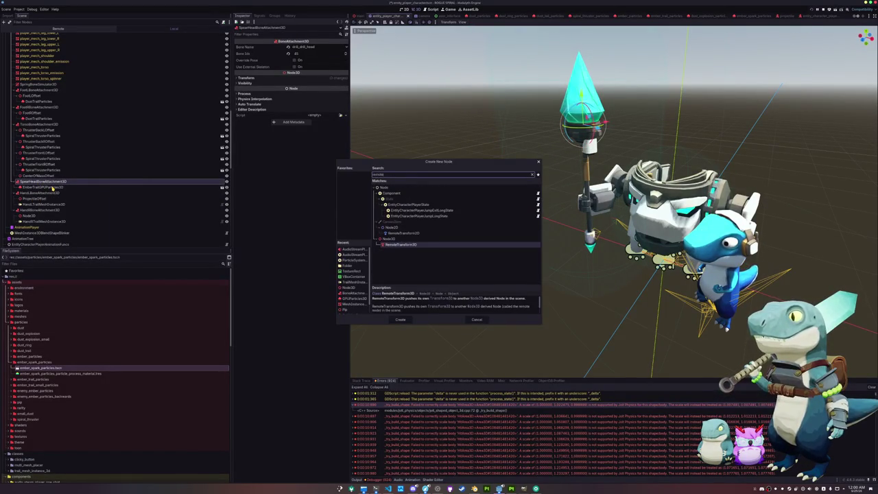
key(Return)
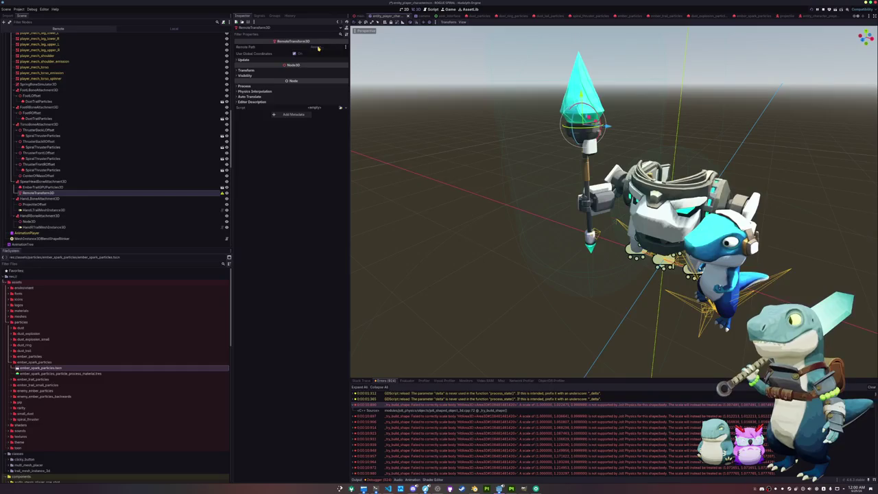
Point the RemoteTransform3D's Remote Path at HitArea3D and expand its Update settings.
click(319, 48)
double_click(418, 229)
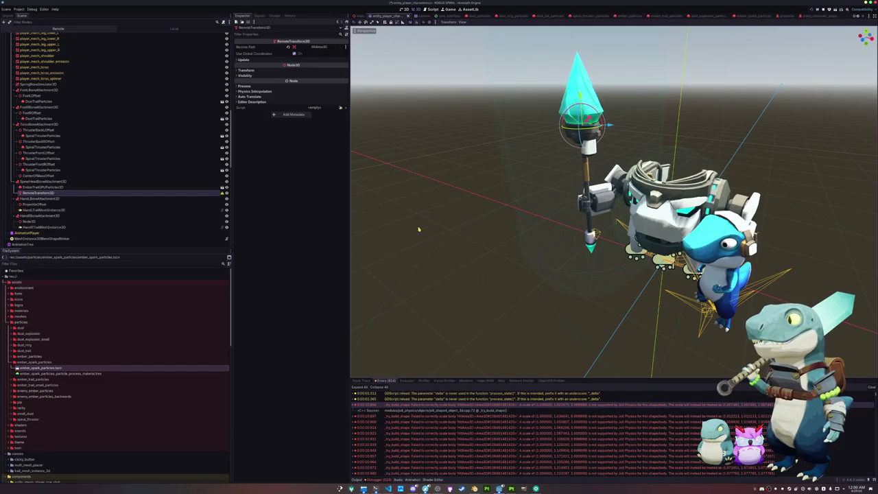
click(262, 61)
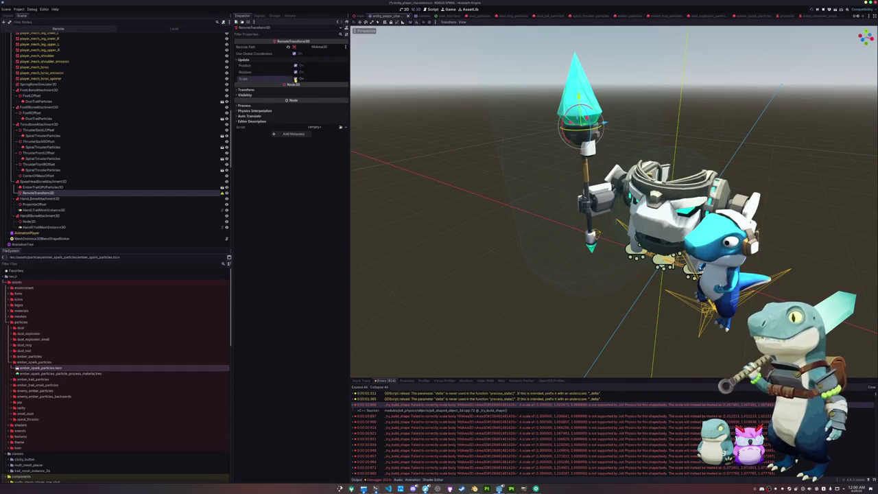
scroll(386, 126, down, 6)
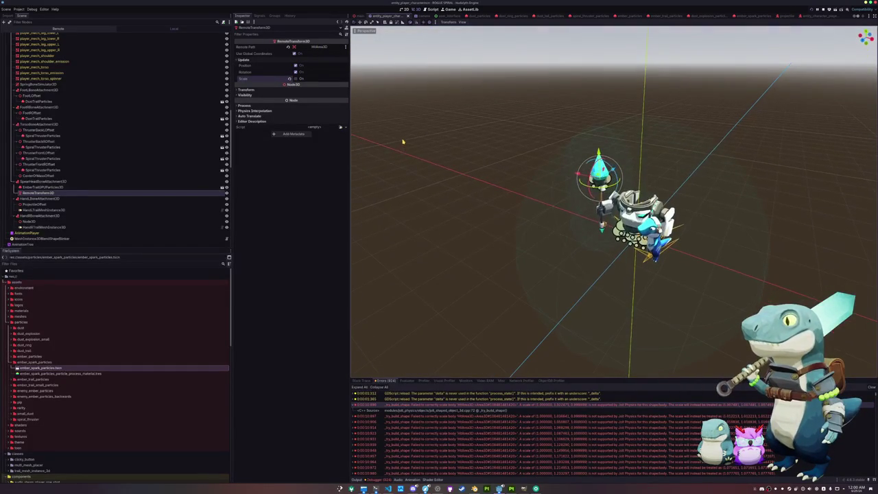
Check the new RemoteTransform3D, then select the HitArea3D node.
click(42, 181)
click(50, 194)
scroll(62, 151, up, 6)
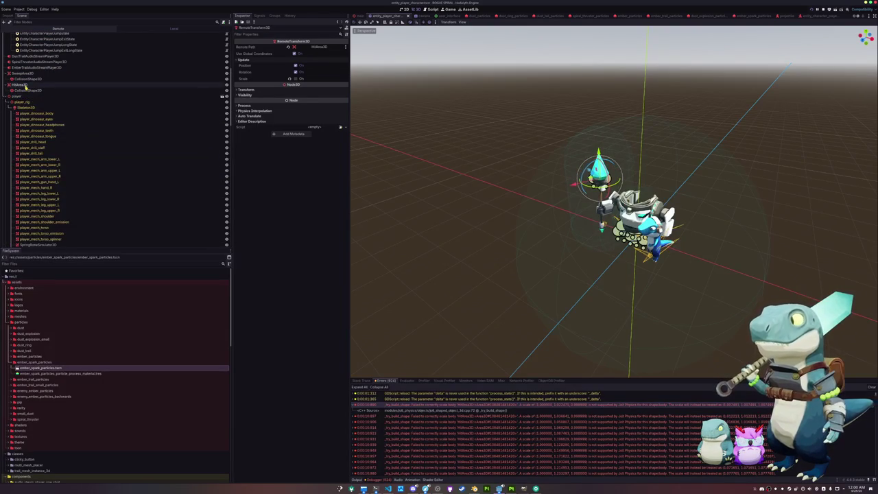
click(25, 85)
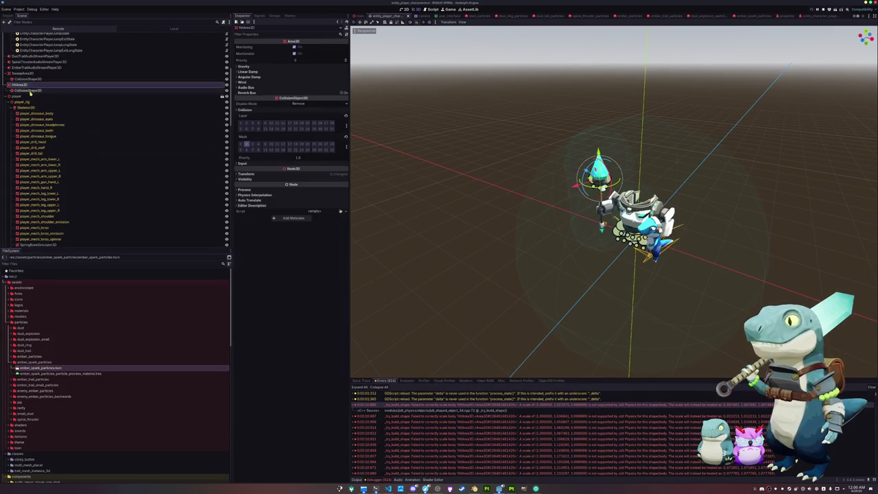
click(6, 10)
click(249, 137)
scroll(477, 151, up, 5)
scroll(477, 151, down, 2)
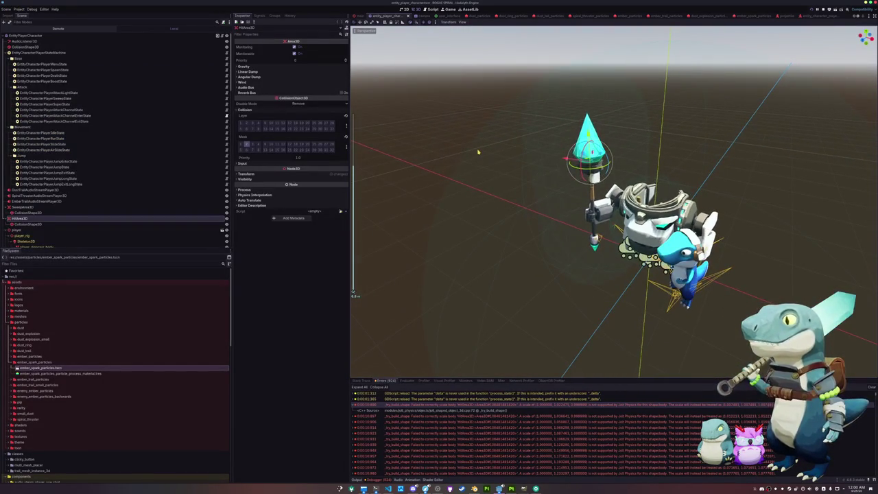
Stretch HitArea3D's capsule collision shape taller by dragging its top handle upward.
click(26, 224)
click(20, 218)
scroll(394, 206, down, 2)
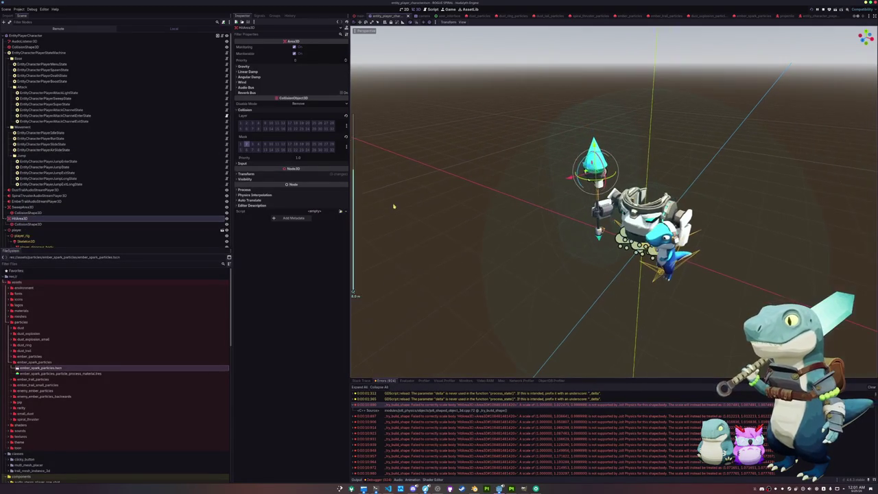
click(151, 223)
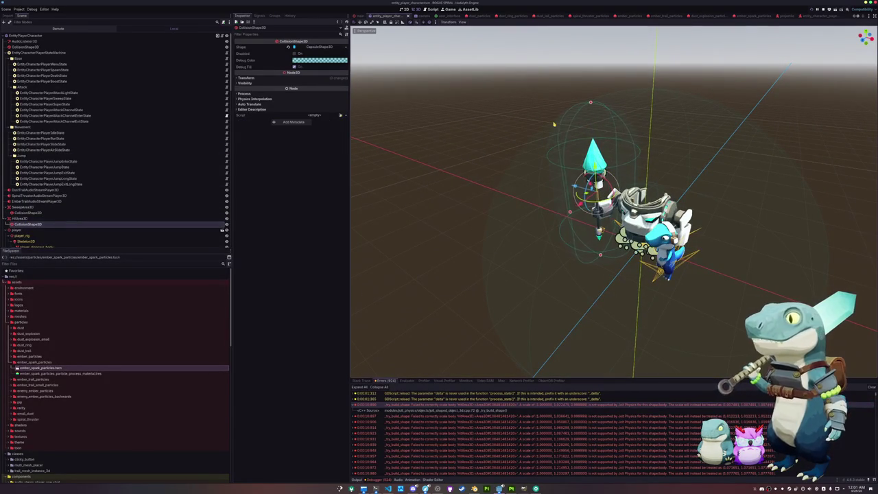
drag(591, 105, 588, 78)
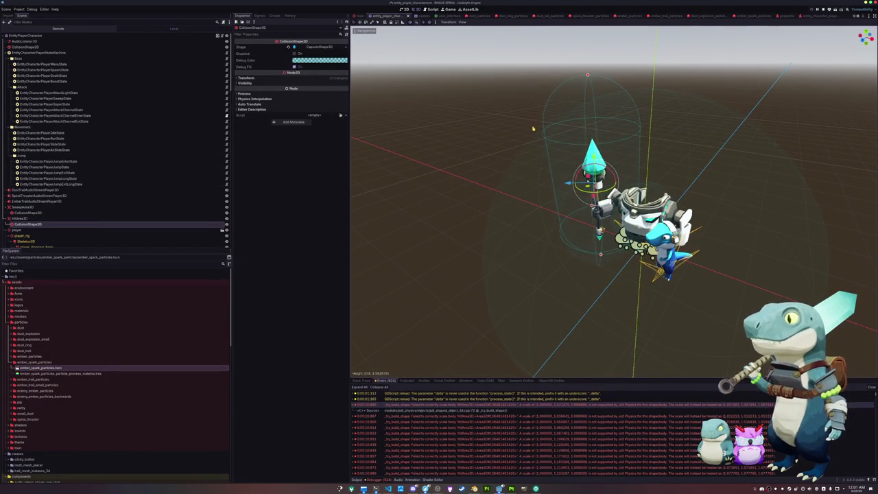
scroll(506, 158, down, 2)
click(491, 173)
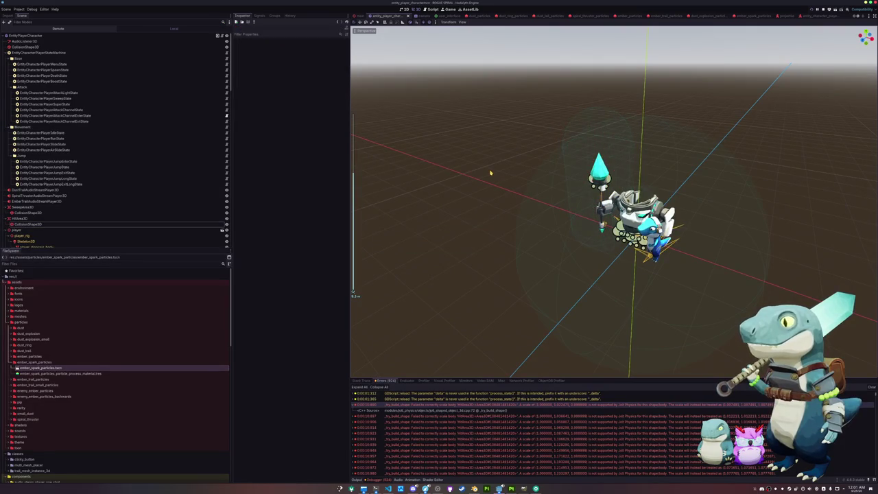
Clear the Debugger's error list and select the root EntityPlayerCharacter node.
click(872, 388)
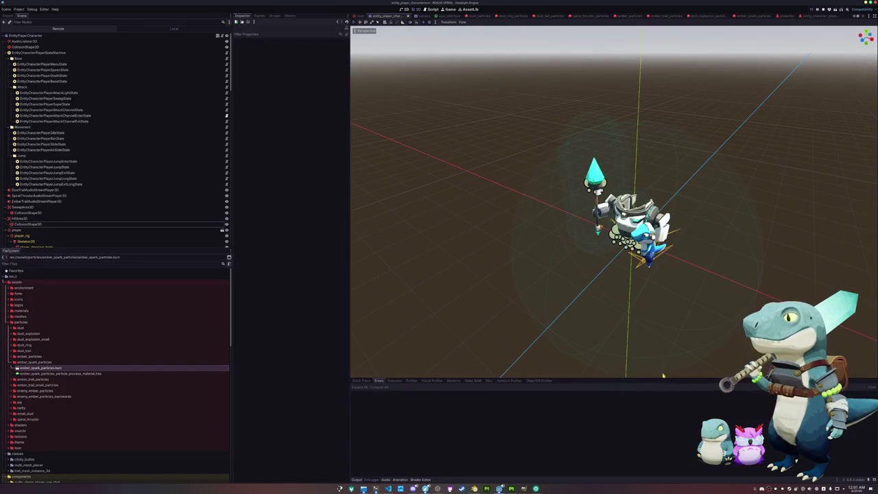
mouse_move(460, 192)
mouse_down()
mouse_move(433, 172)
mouse_move(453, 184)
mouse_up()
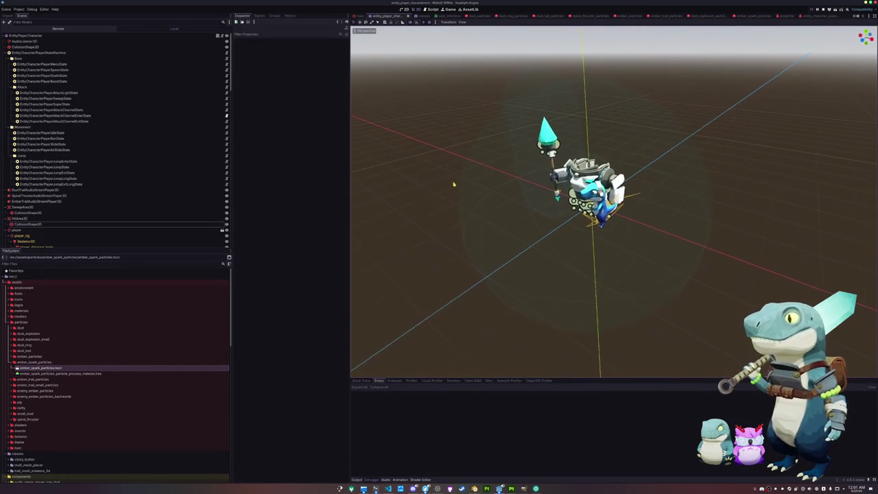
click(81, 36)
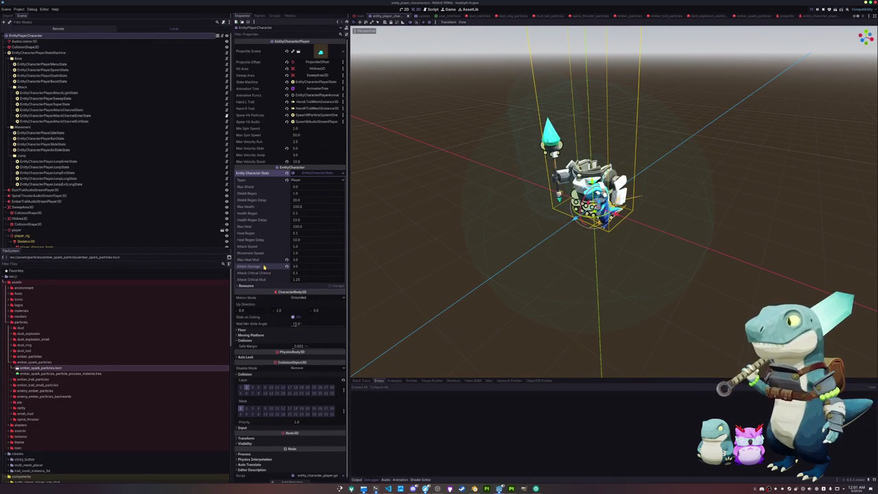
Set the player's Health Regen to 5.0 and Shield Regen to 20.0.
text(5)
key(Return)
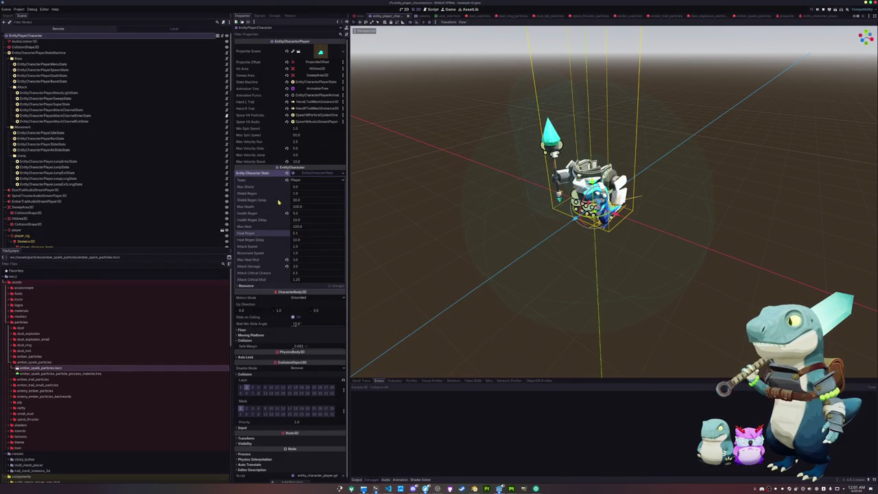
click(305, 194)
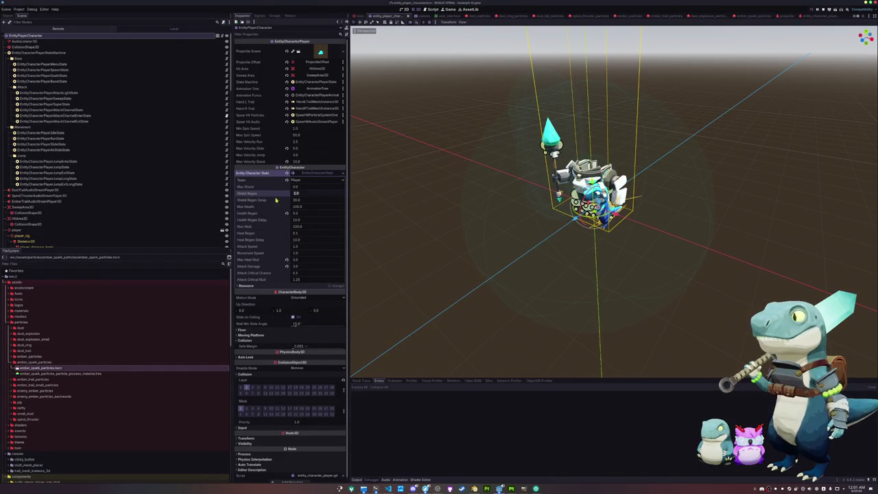
text(20)
key(Return)
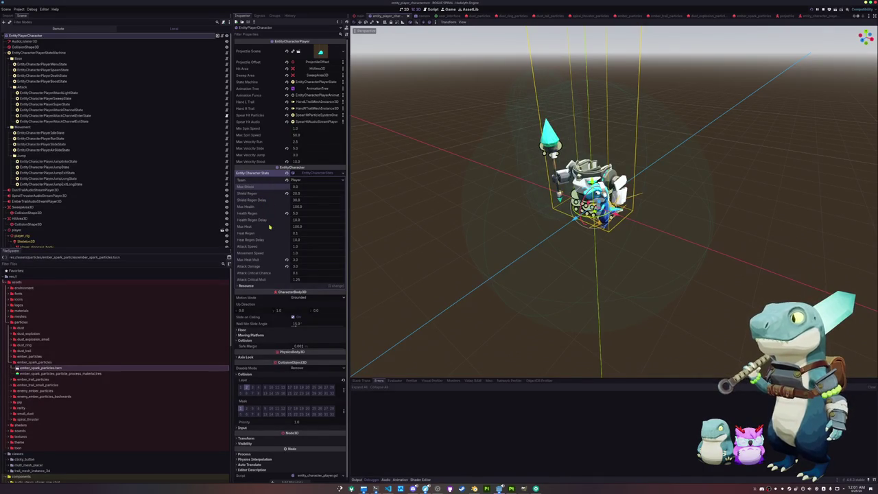
Search Quick Open for 'bullet', cancel it, and switch to the VS Code window.
scroll(261, 315, down, 1)
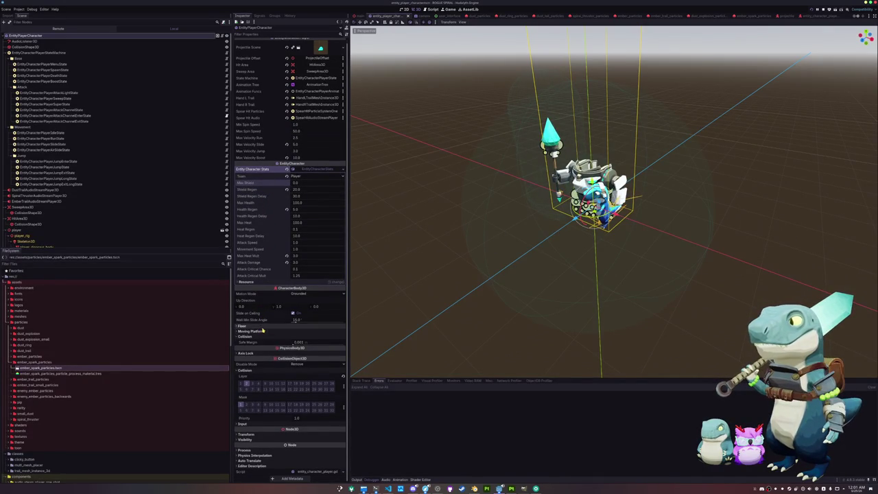
click(431, 244)
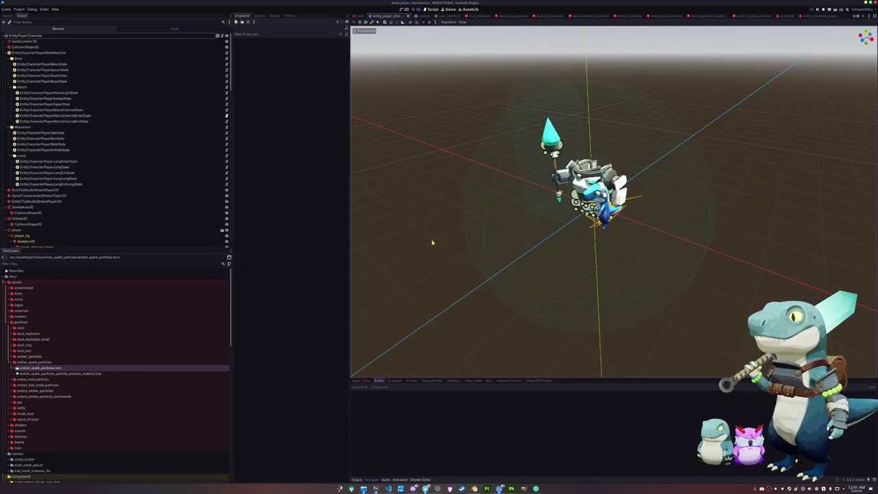
key(shift+alt+o)
text(bullet)
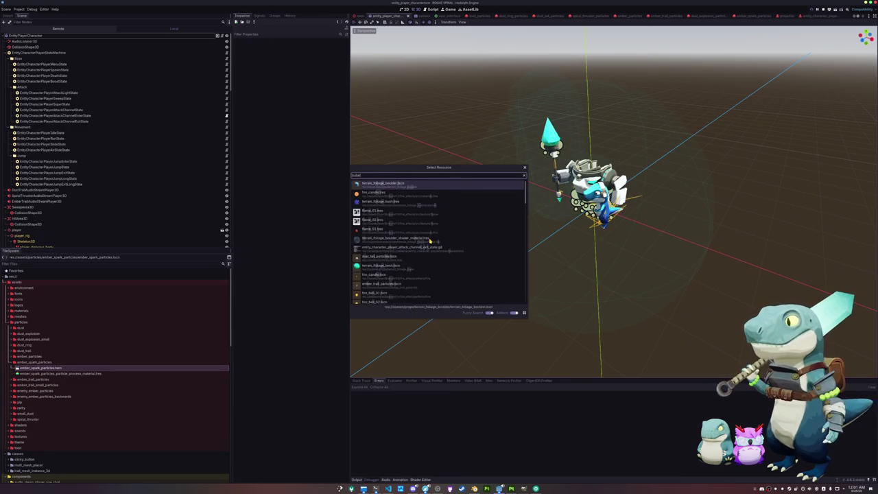
key(BackSpace)
key(BackSpace)
key(BackSpace)
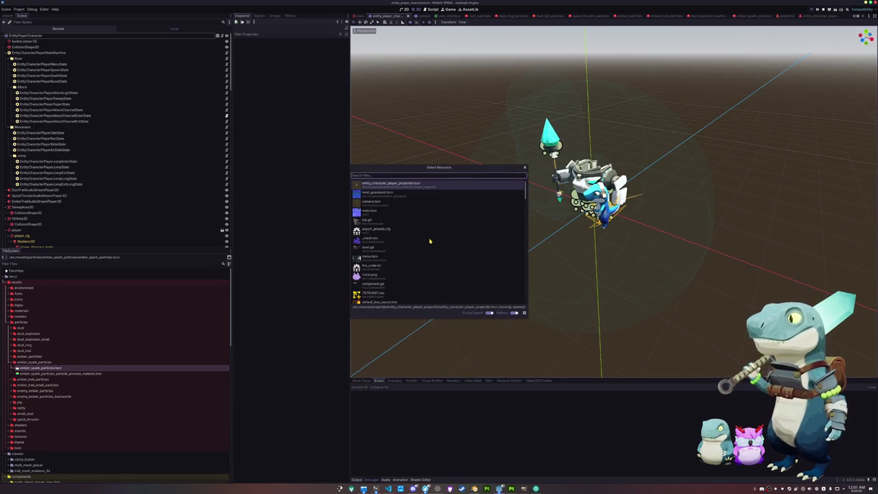
key(Escape)
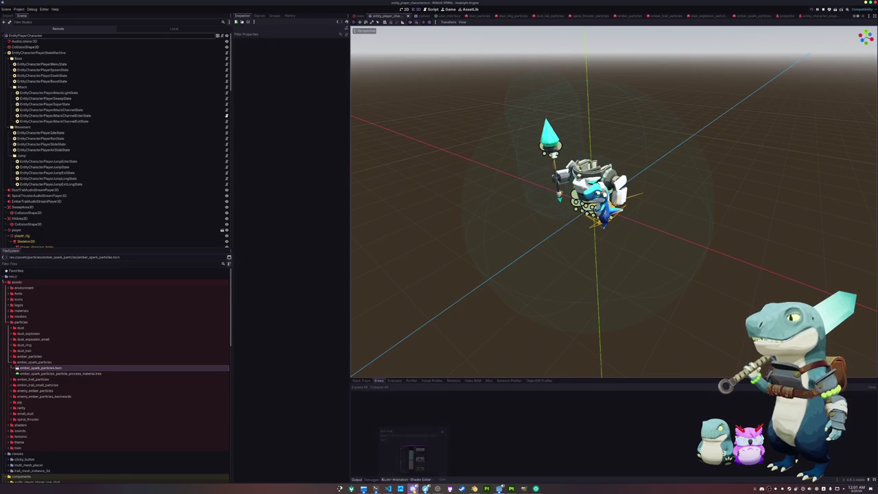
mouse_move(388, 489)
click(389, 460)
Open projectile.gd by searching 'pro' in the command center.
scroll(457, 278, down, 1)
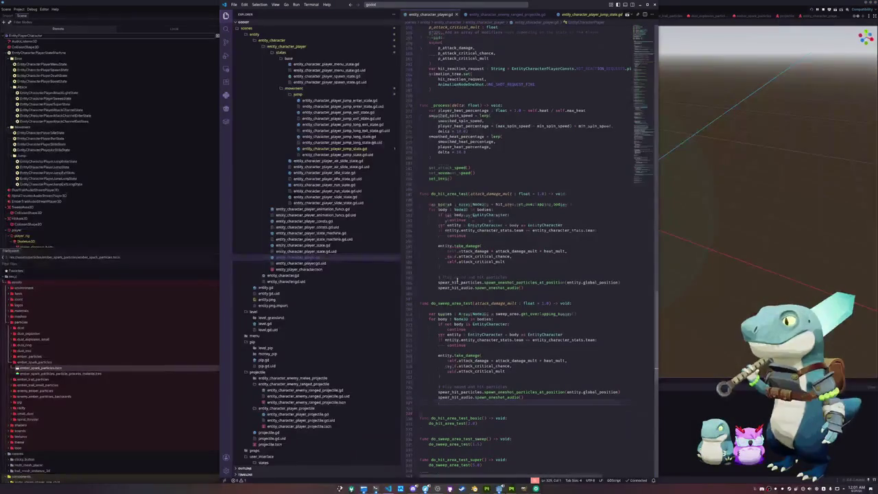
click(483, 4)
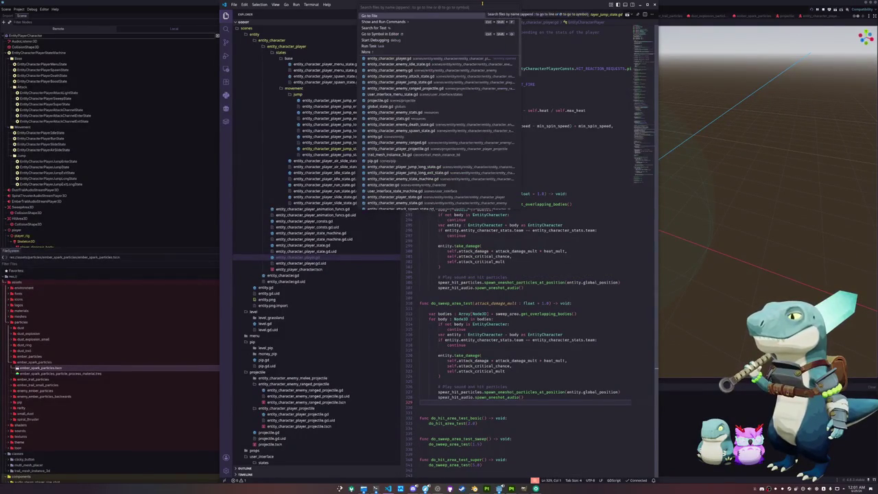
text(bouldpro)
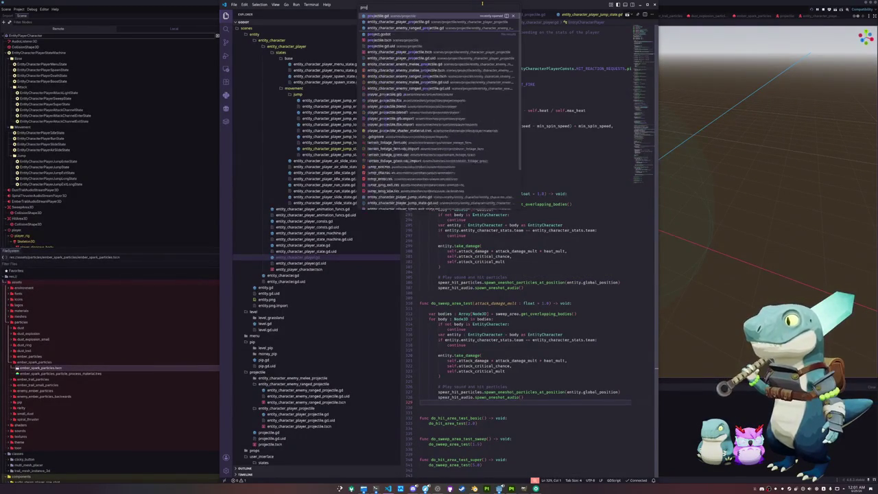
key(Return)
scroll(441, 261, down, 2)
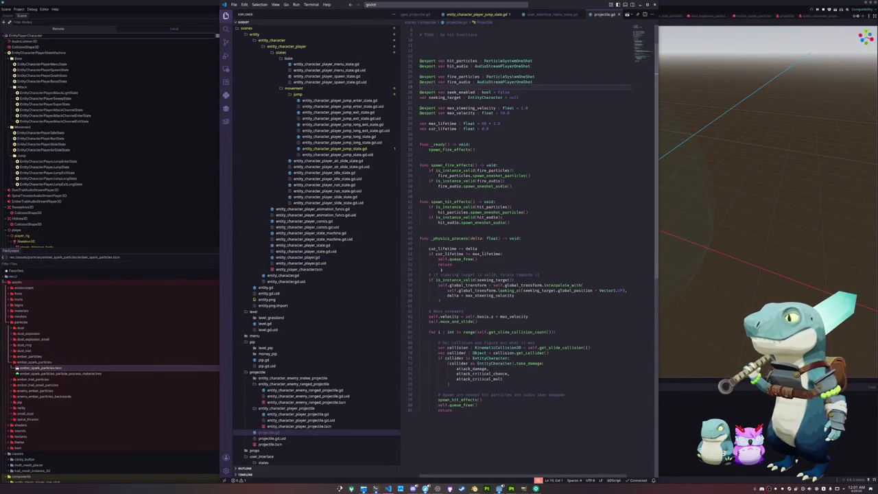
Try autocompleting move_and_collide in place of the move_and_slide call, then revert it.
click(454, 321)
key(ctrl+space)
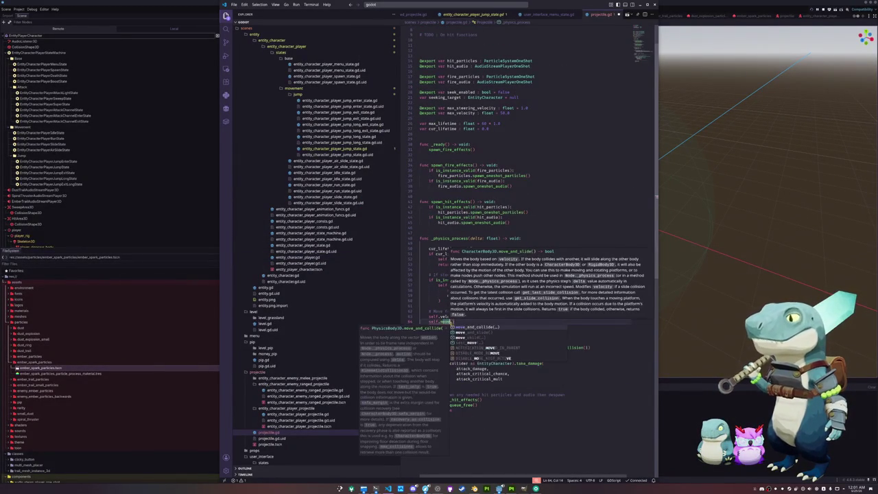
text(d_co)
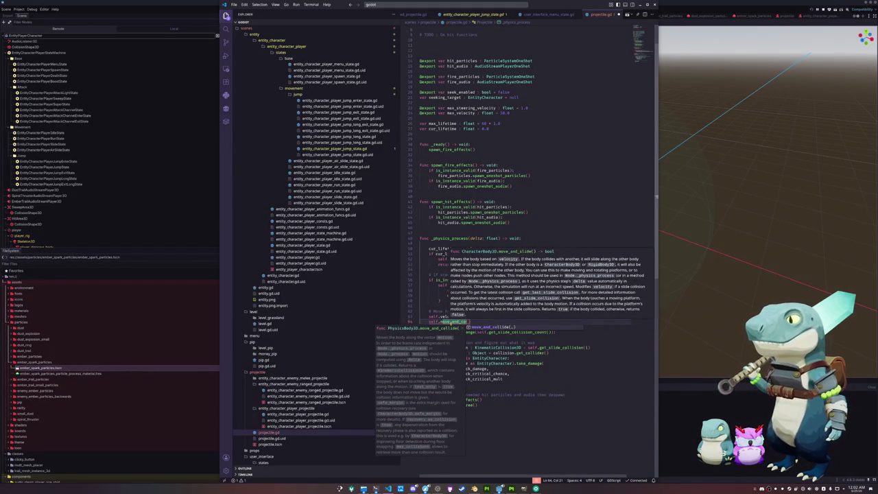
key(Escape)
key(Tab)
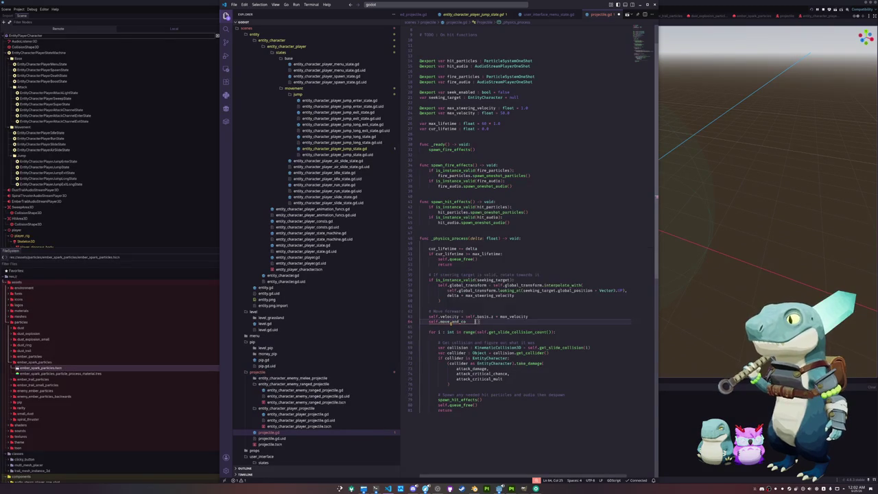
text(llide)
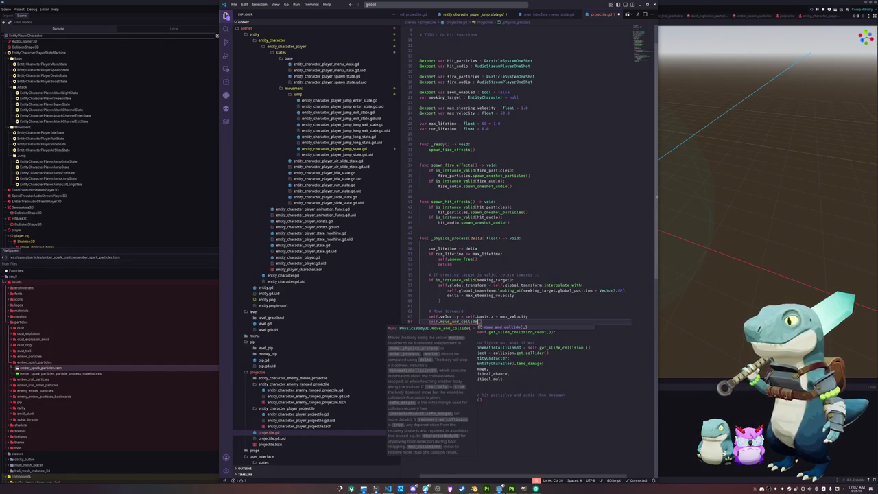
key(Tab)
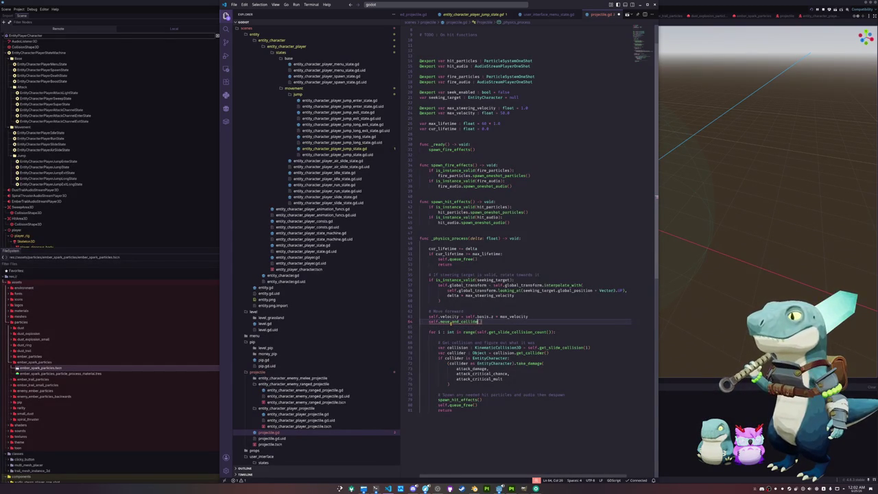
mouse_move(454, 320)
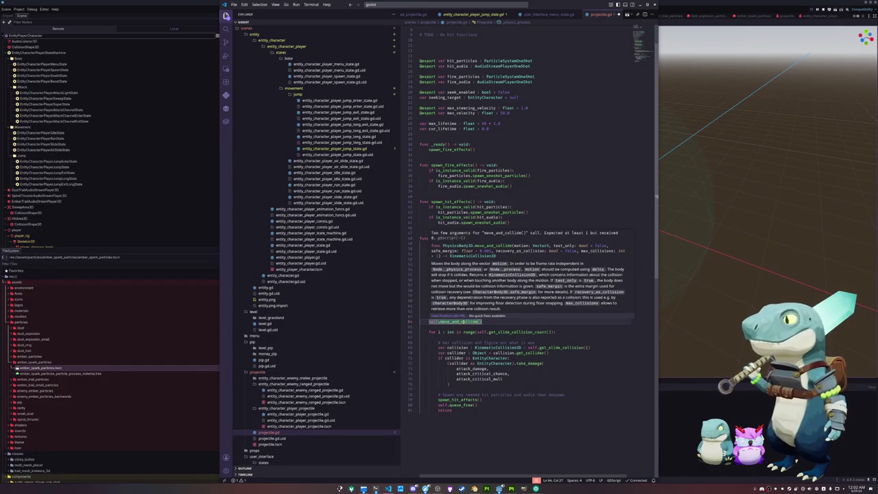
key(Delete)
key(Delete)
key(Delete)
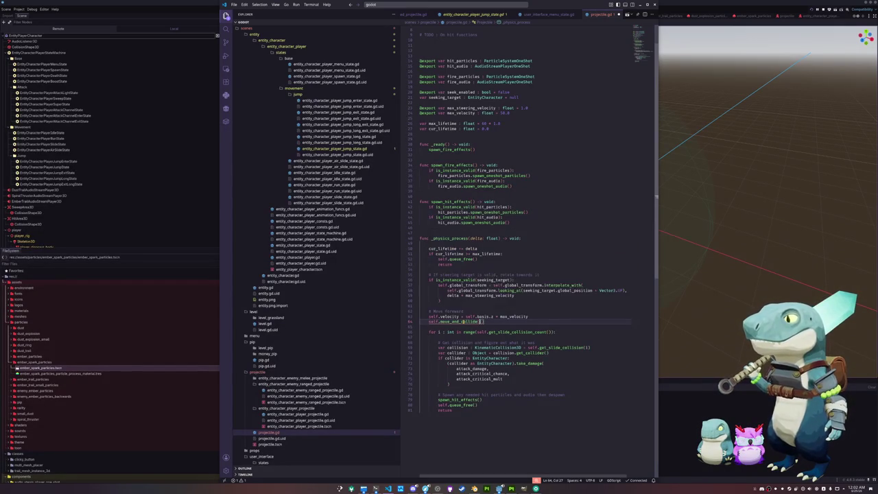
text(oll)
key(ctrl+shift+Left)
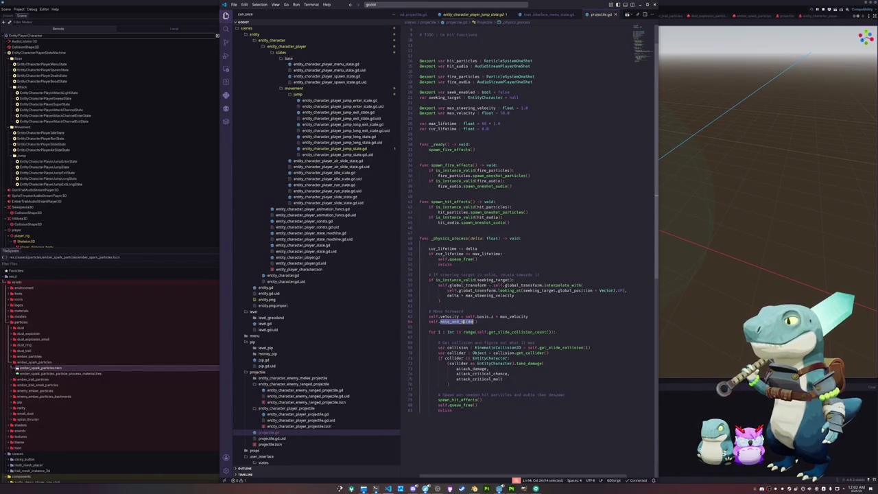
key(Left)
key(Left)
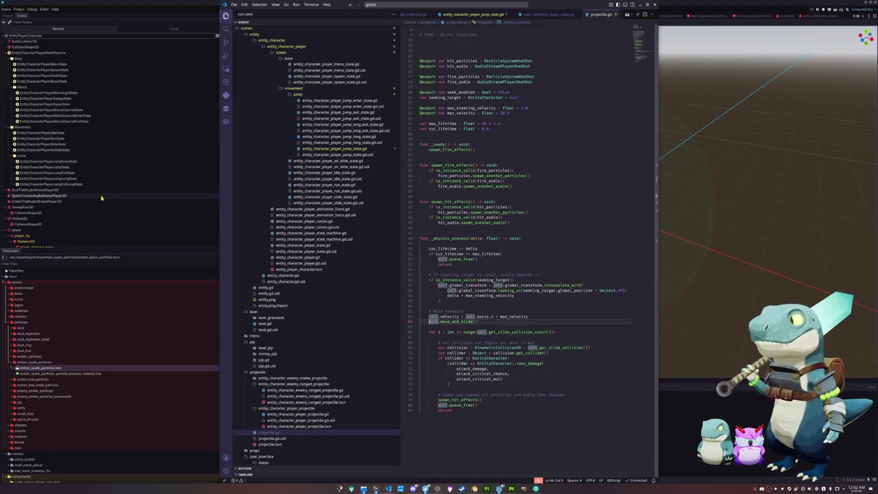
Review the blank lines around the collision loop and start a line above move_and_slide.
click(444, 326)
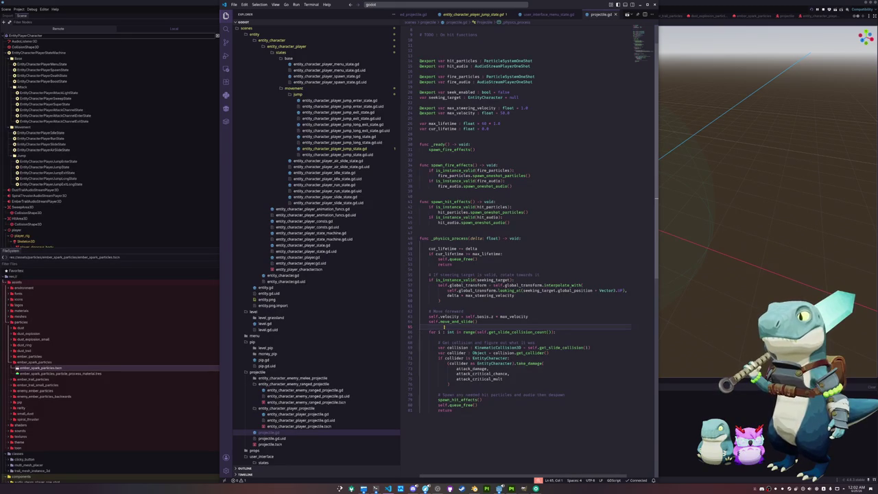
click(444, 337)
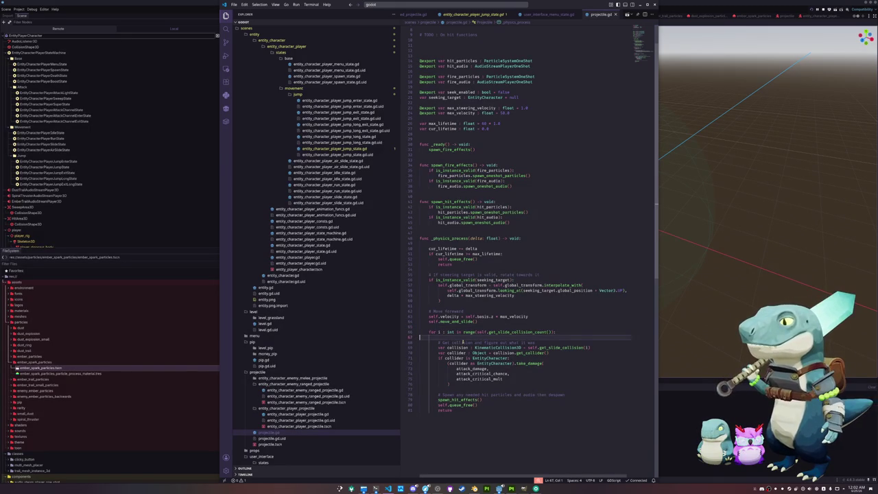
mouse_move(564, 347)
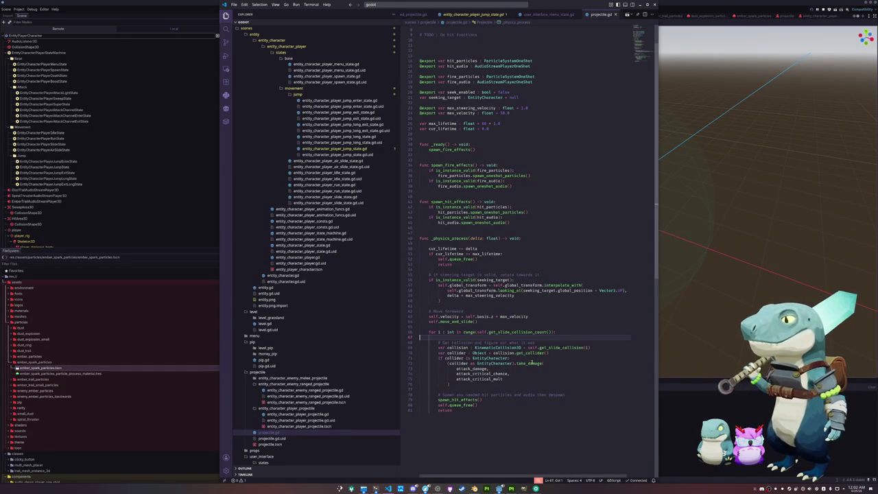
mouse_move(538, 363)
click(486, 390)
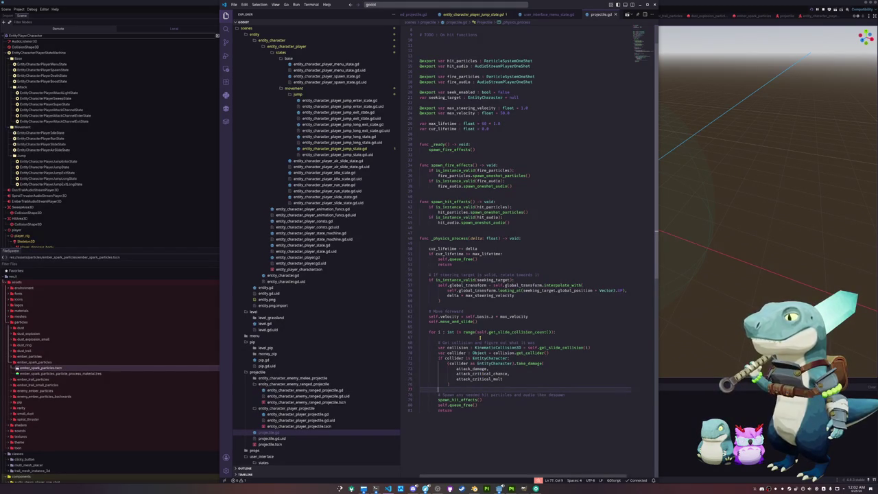
click(480, 337)
click(461, 390)
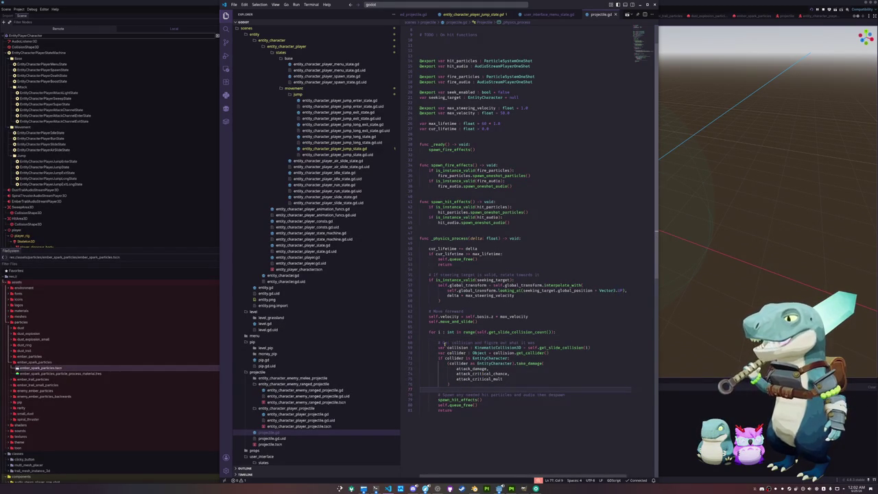
click(449, 327)
key(Up)
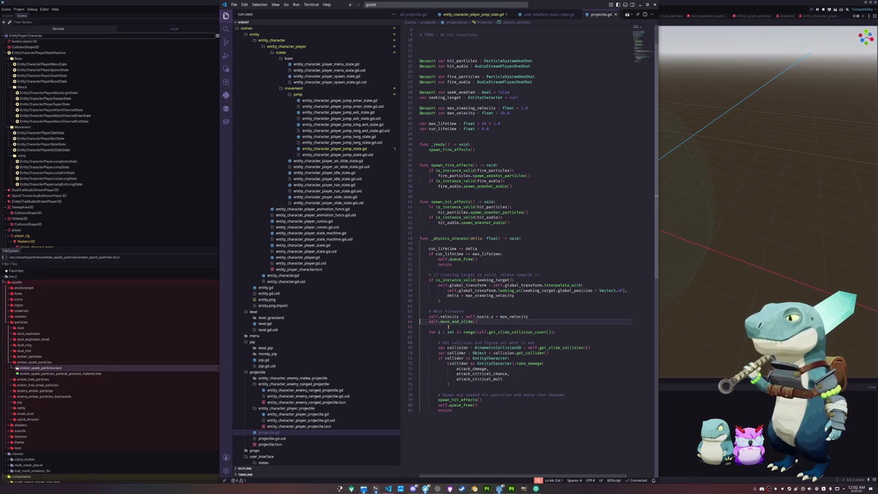
Open a blank line above move_and_slide and enter self.move_and_collide.
key(Return)
key(Return)
key(Up)
key(Up)
key(Up)
key(shift+Tab)
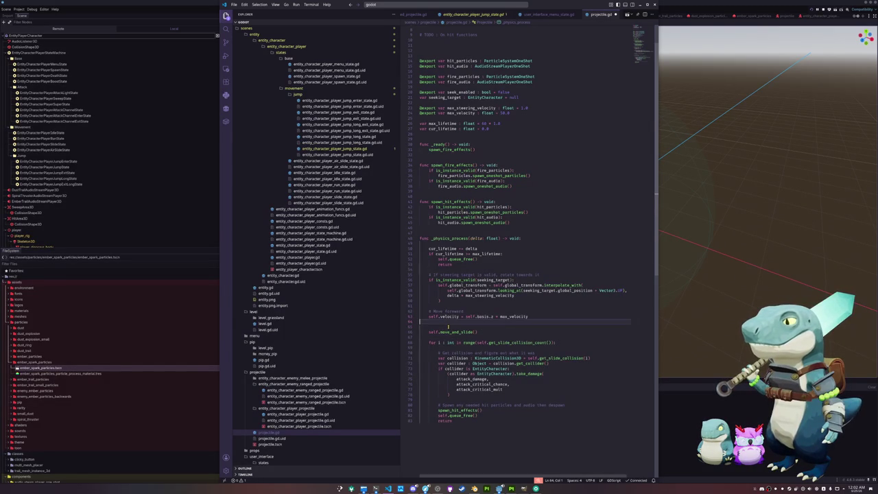
key(Down)
key(Down)
key(Return)
text(self.move_and_col)
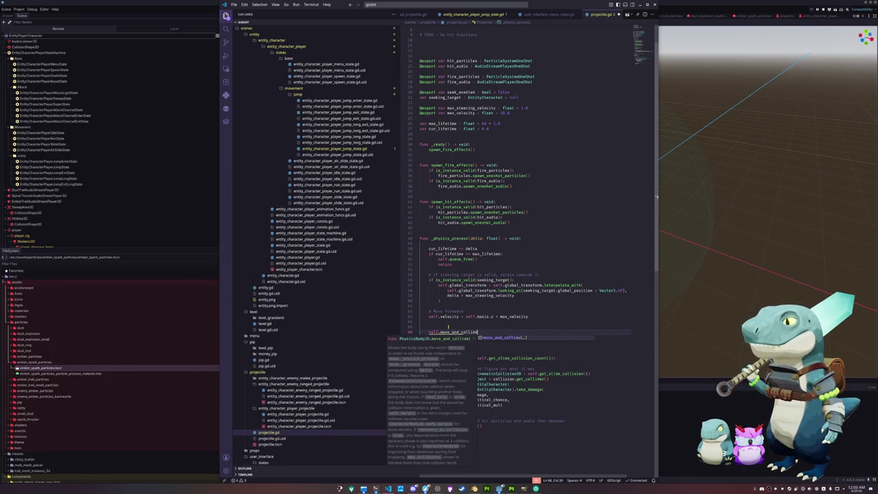
key(Return)
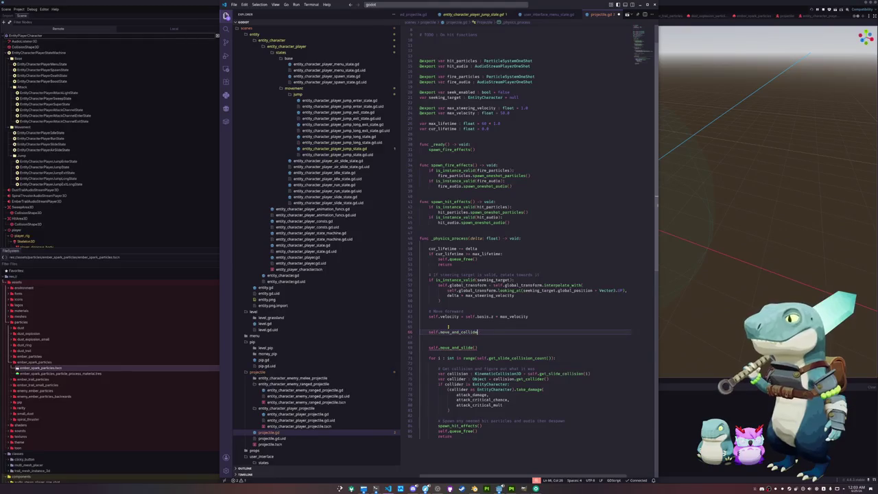
Assign the call to var collision : KinematicCollision3D, passing self.velocity * delta on its own line.
key(Home)
text(var collision = )
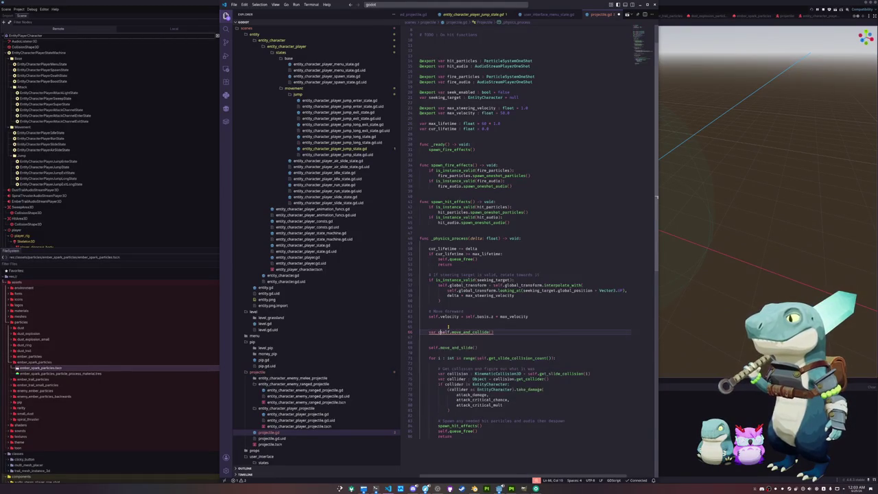
text(Kinemati)
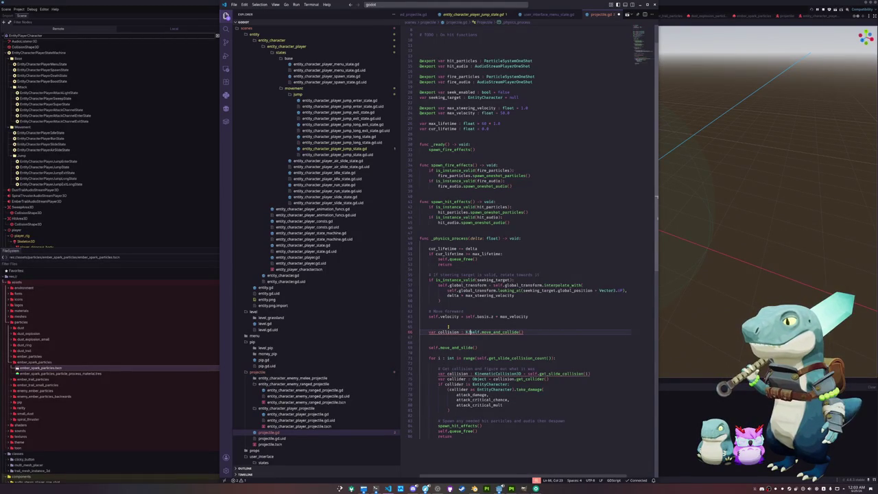
text(cColl)
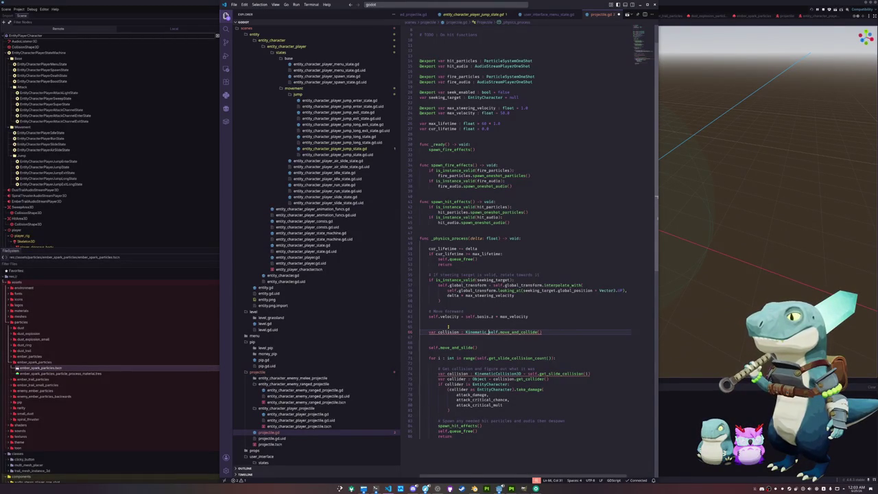
text(ision3D =)
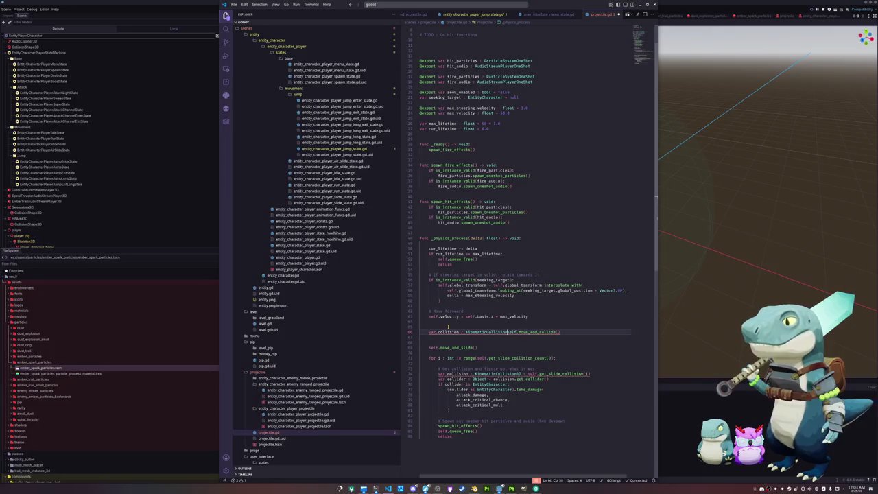
key(End)
key(Left)
key(Return)
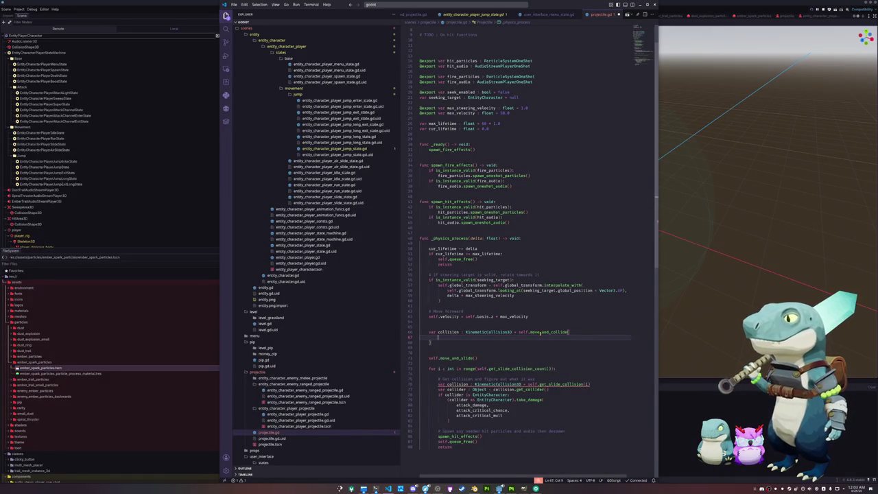
mouse_move(540, 332)
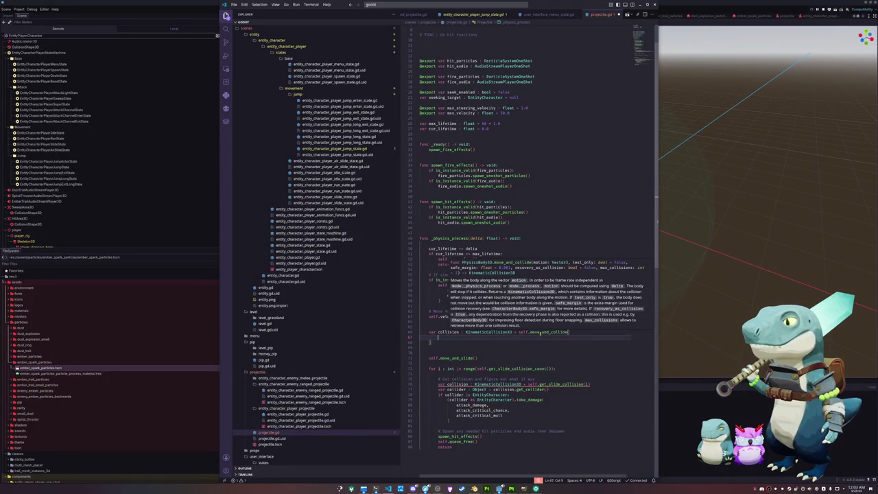
text(self.velocity)
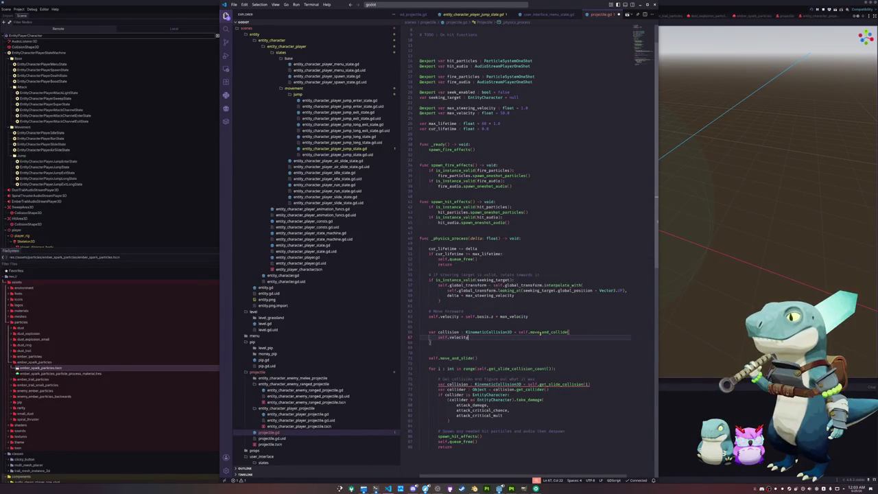
key(Return)
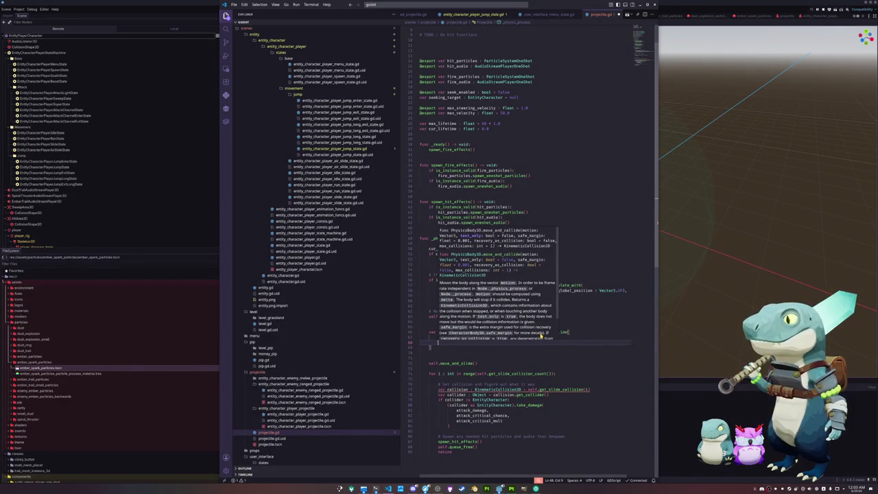
key(ctrl+z)
text(* delta)
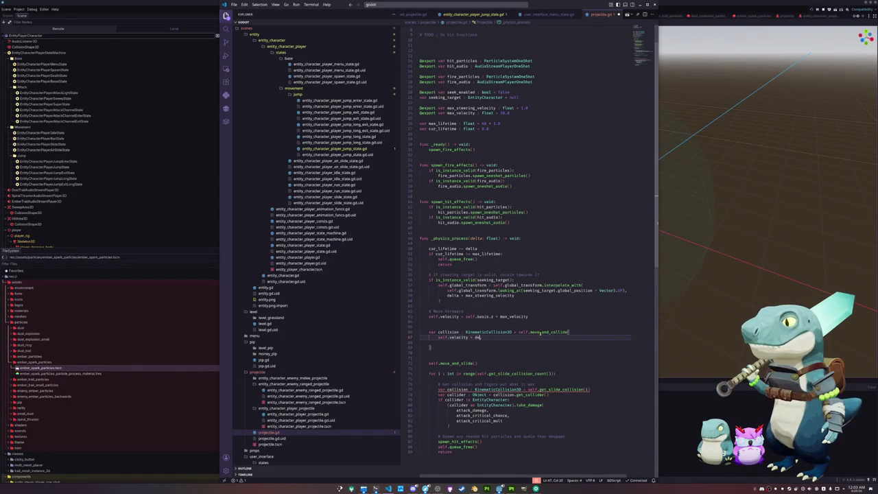
Fix the argument indentation, drop a stray false argument, and add a blank line above the loop.
key(Down)
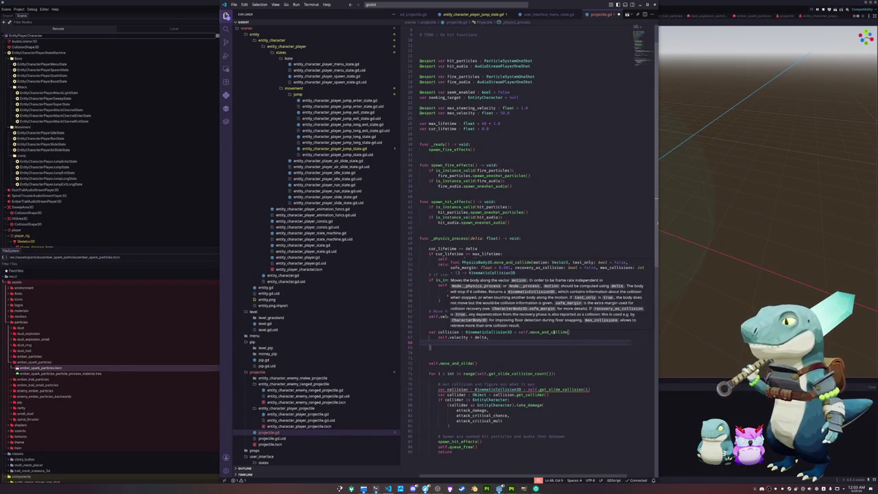
key(Tab)
text(false,)
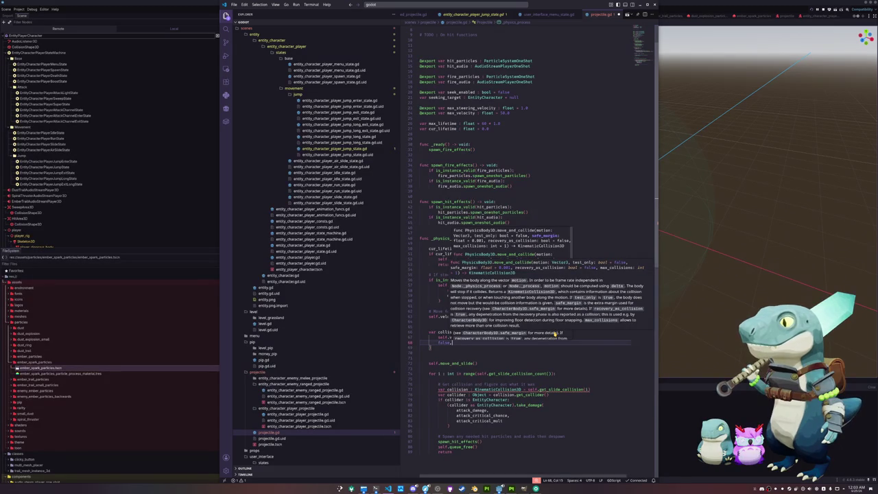
key(BackSpace)
key(BackSpace)
key(BackSpace)
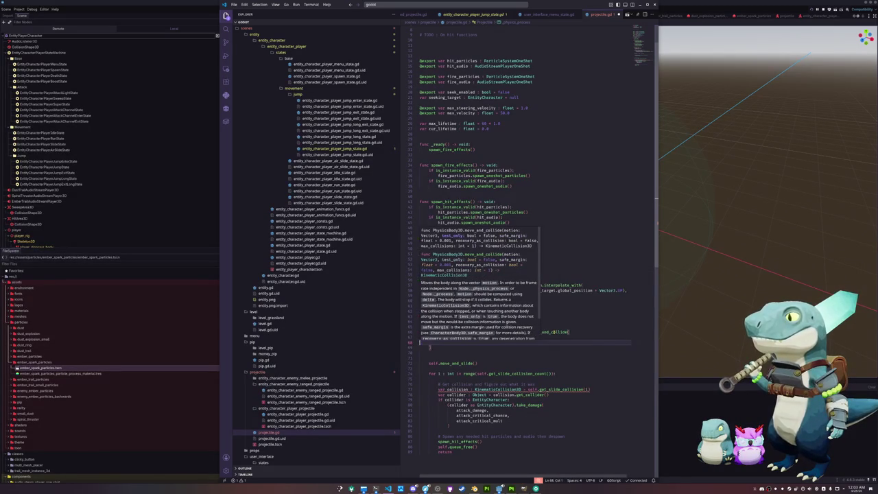
key(Down)
key(Down)
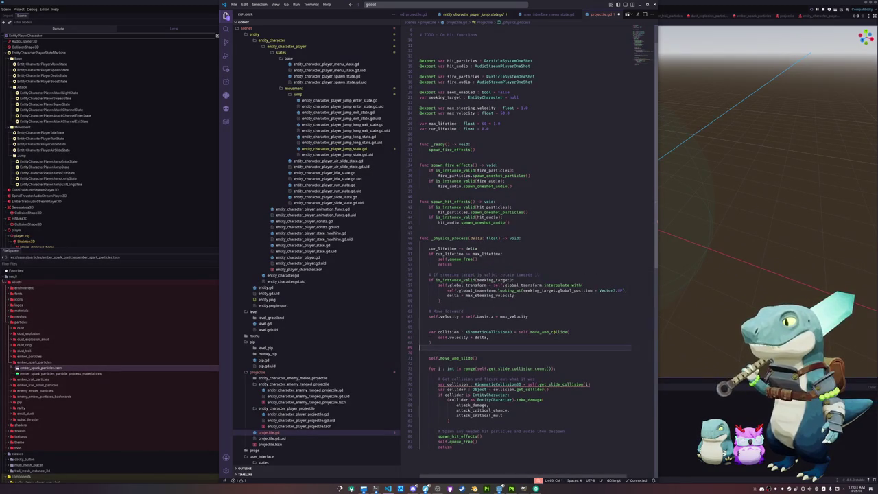
key(Down)
key(Down)
key(Down)
key(Return)
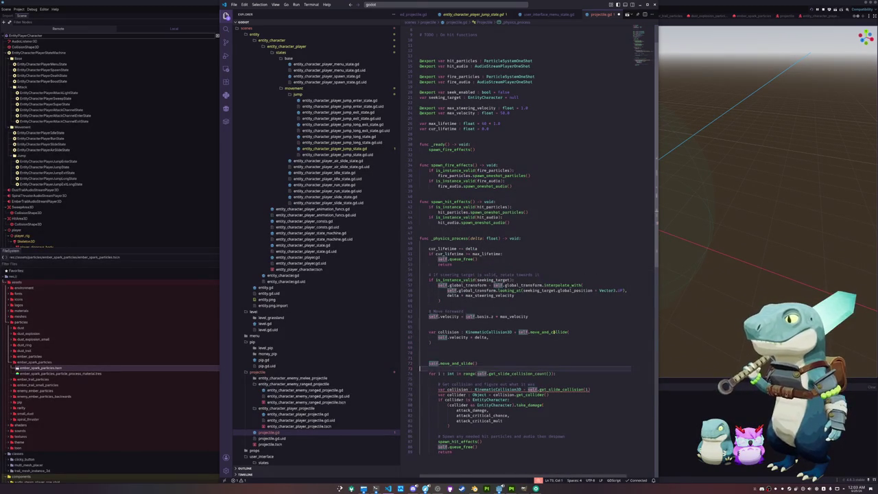
Delete the move_and_slide call and the for loop over slide collisions.
key(shift+Up)
key(shift+Up)
key(shift+Up)
key(BackSpace)
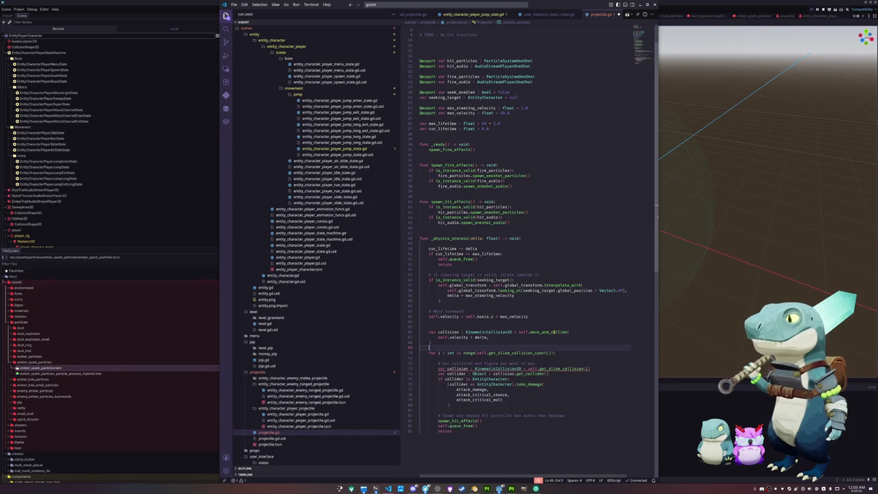
key(shift+Up)
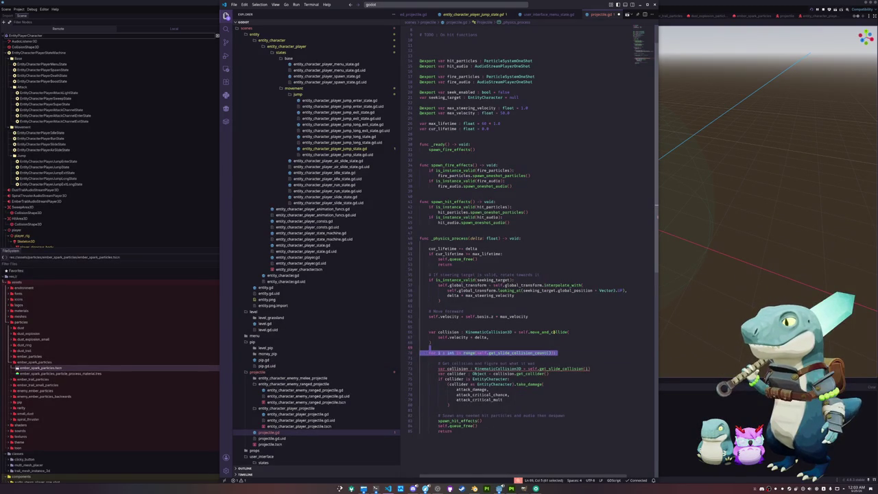
key(Down)
key(Down)
key(Down)
key(shift+Up)
key(shift+Up)
key(shift+Up)
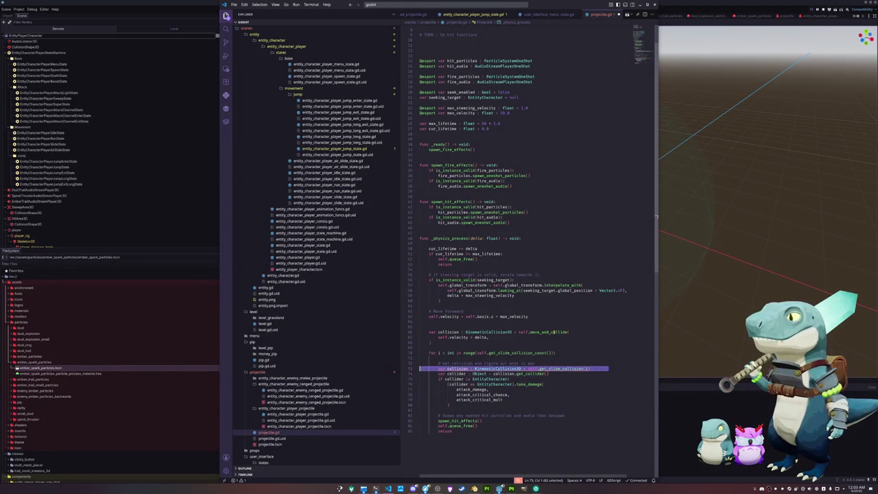
key(shift+Home)
key(BackSpace)
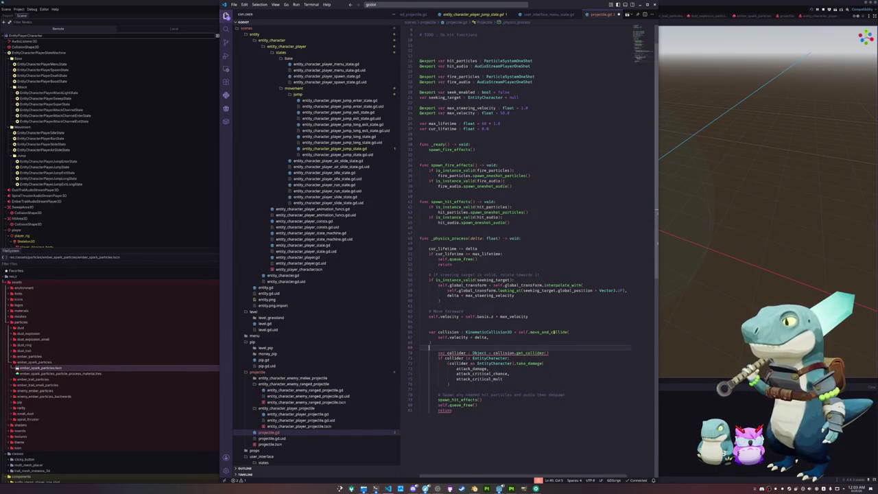
Add an early 'if not is_instance_valid(collision): return' check.
key(Up)
text(if c)
text(ot is_instance_va)
text(lid(collision)
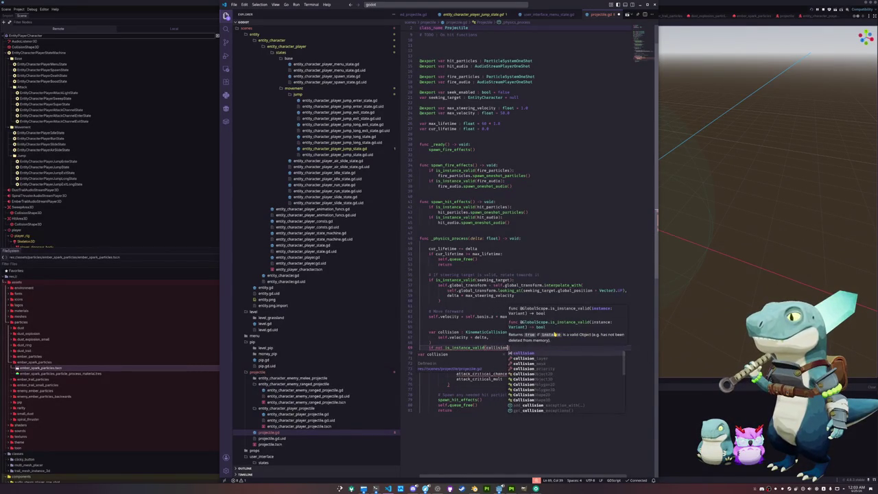
text():)
key(Return)
text(return)
key(Down)
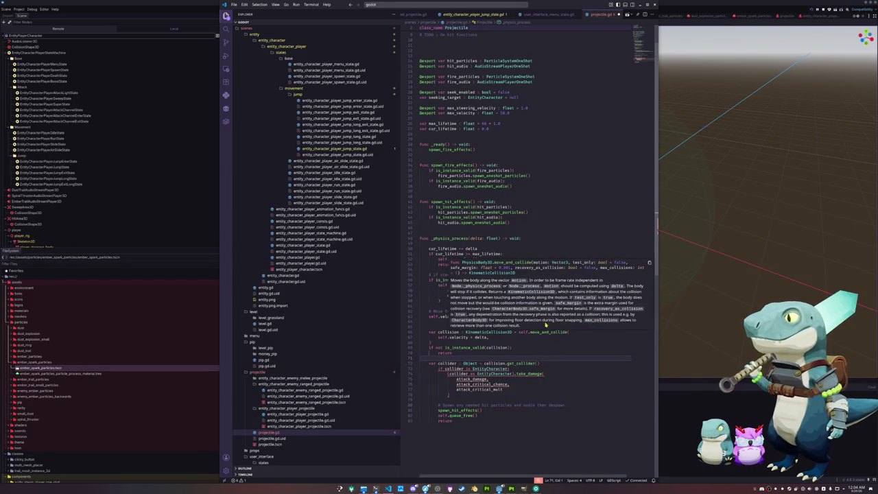
mouse_move(496, 348)
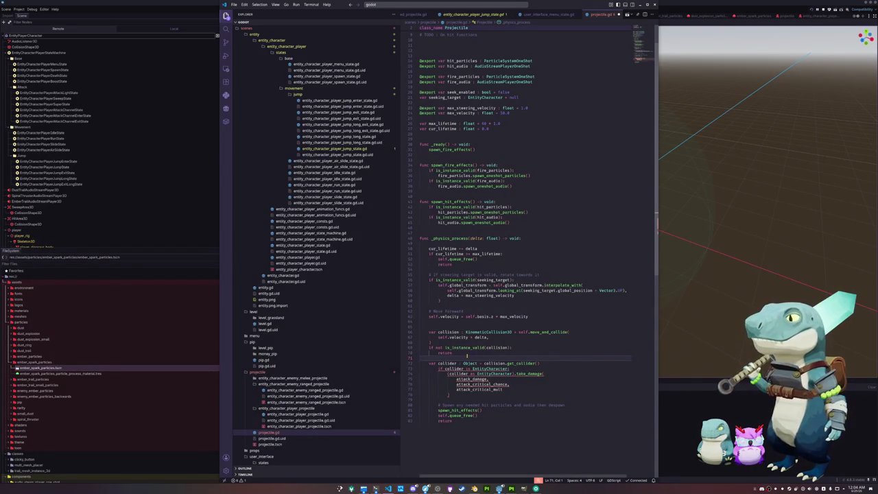
Dedent the collider, take_damage and hit-effect lines, then run the game from Godot.
key(Down)
key(Down)
key(shift+Tab)
key(Down)
key(shift+Tab)
key(Down)
key(shift+Tab)
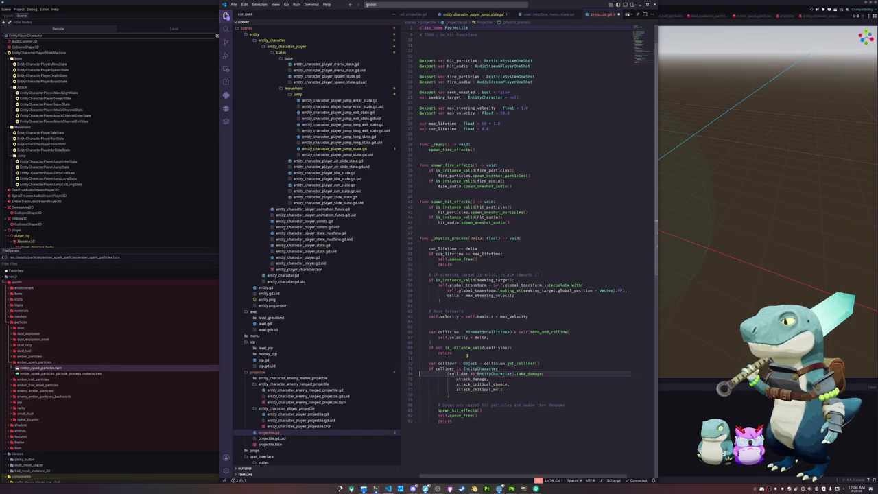
key(Down)
key(shift+Tab)
key(Down)
key(shift+Tab)
key(Down)
key(shift+Tab)
key(Down)
key(shift+Tab)
key(Down)
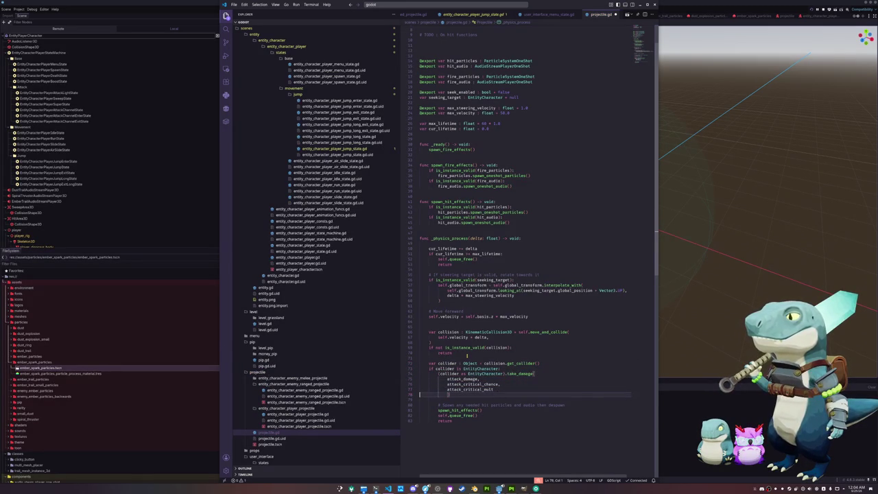
key(shift+Tab)
key(Down)
key(shift+Tab)
key(Down)
key(shift+Tab)
key(Down)
key(shift+Tab)
key(End)
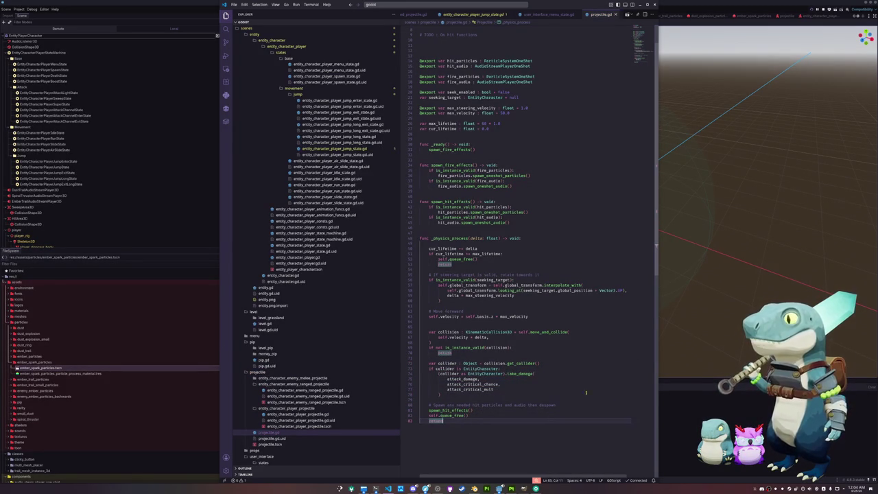
key(alt+Tab)
key(F5)
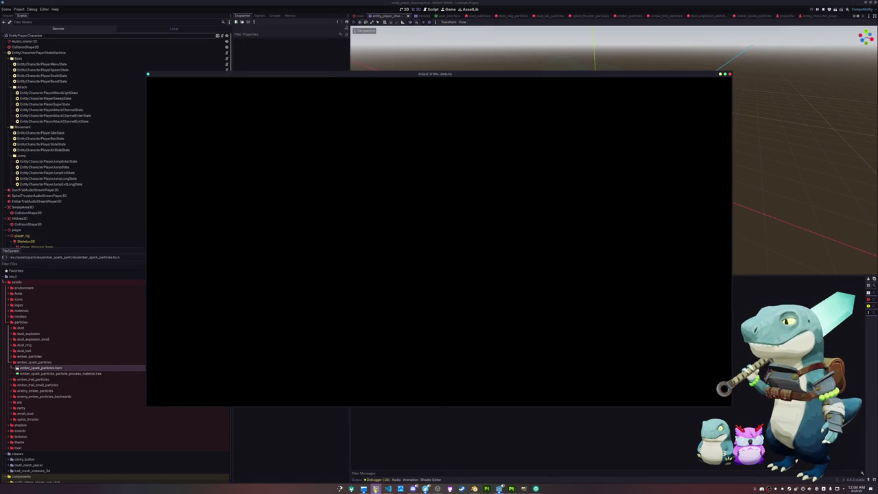
Add a 'Remove basic melee attack and spin' entry to the todo list in the terminal.
key(alt+Tab)
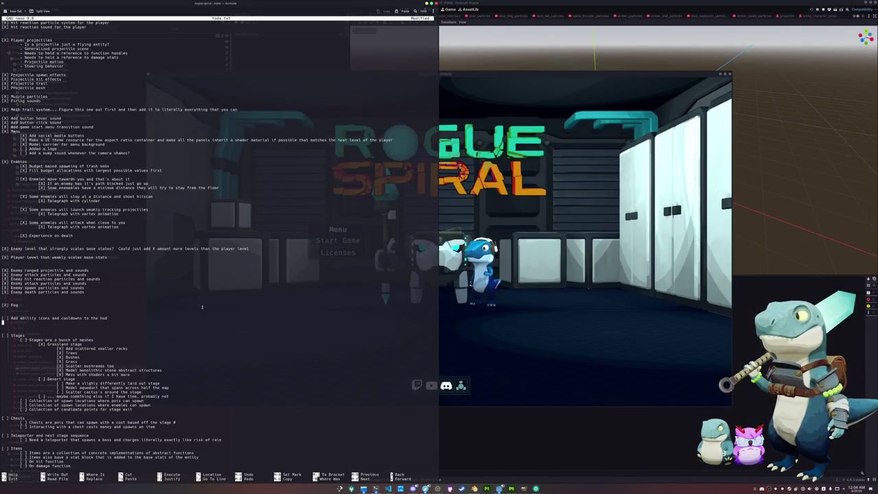
click(442, 365)
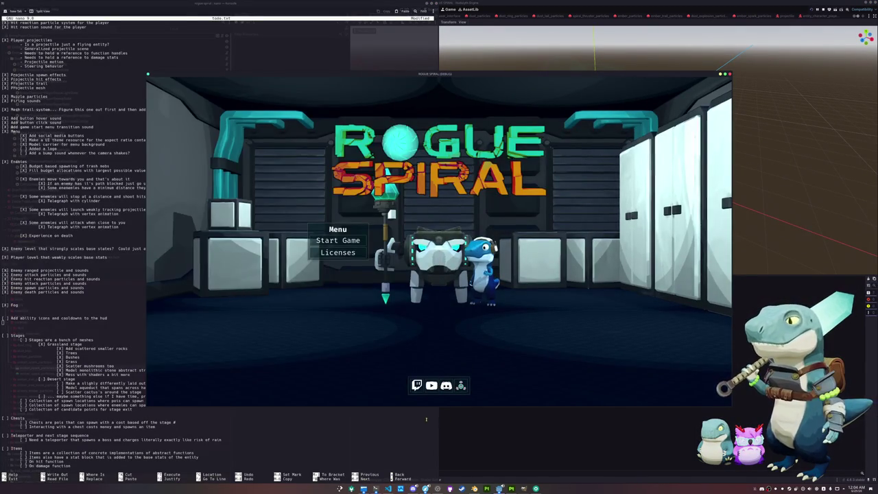
click(161, 340)
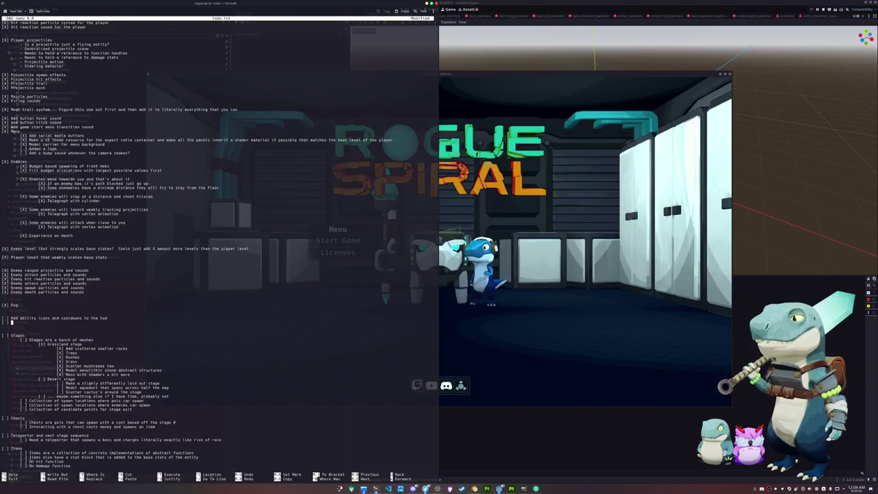
text(Remove basic melee attack and spin)
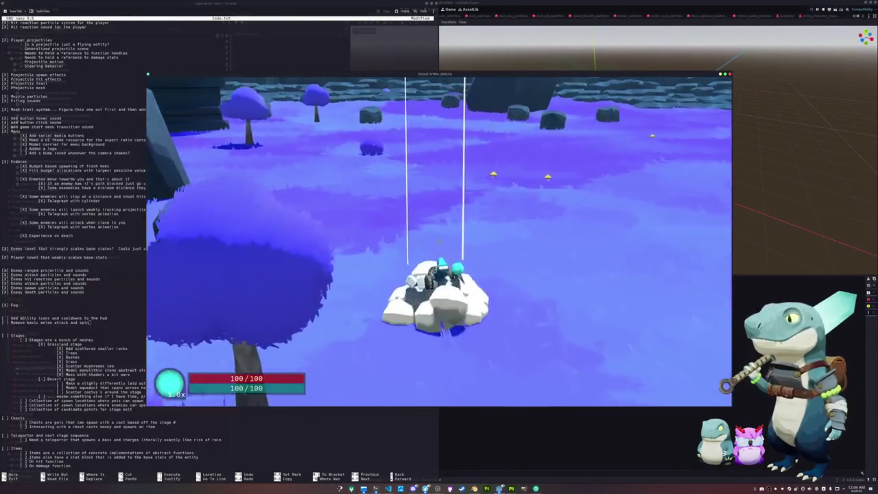
Run, boost and jump the character across the grass toward the stone arch.
key(w)
key(space)
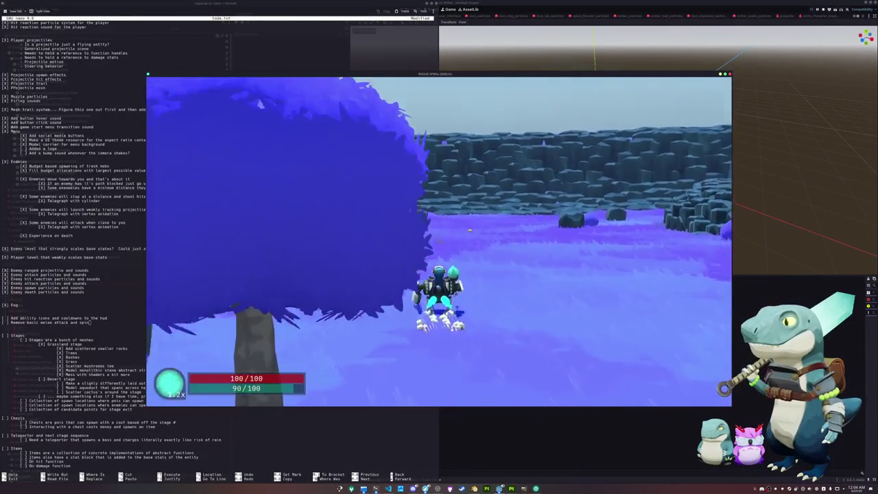
key(w)
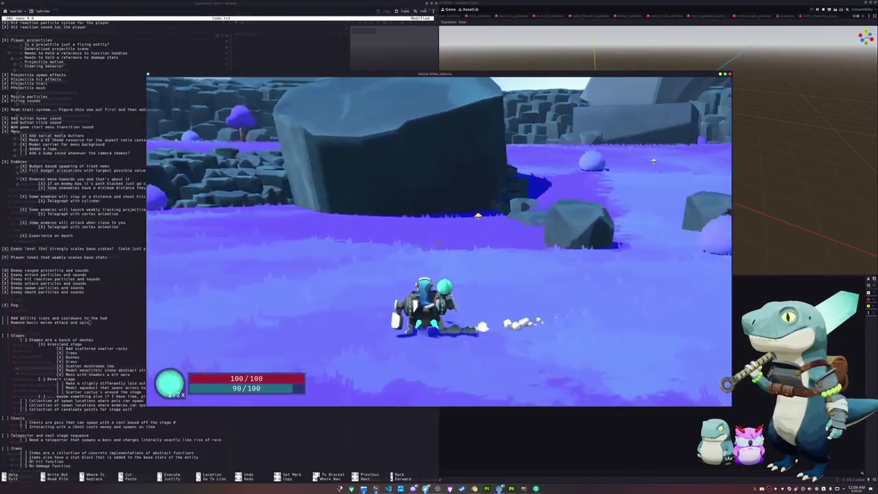
key(w)
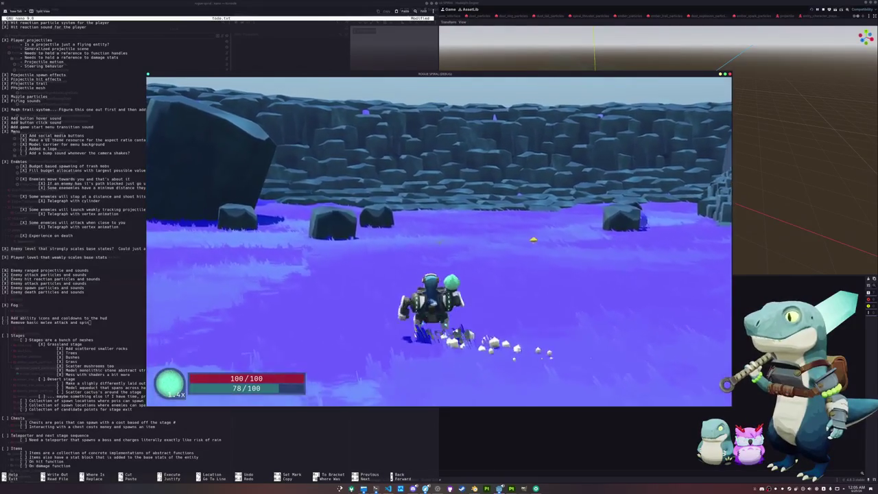
key(space)
key(w)
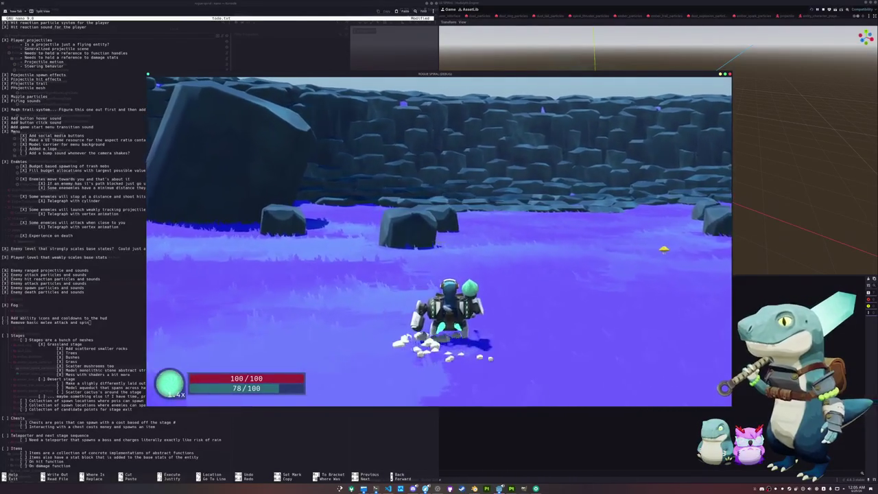
key(space)
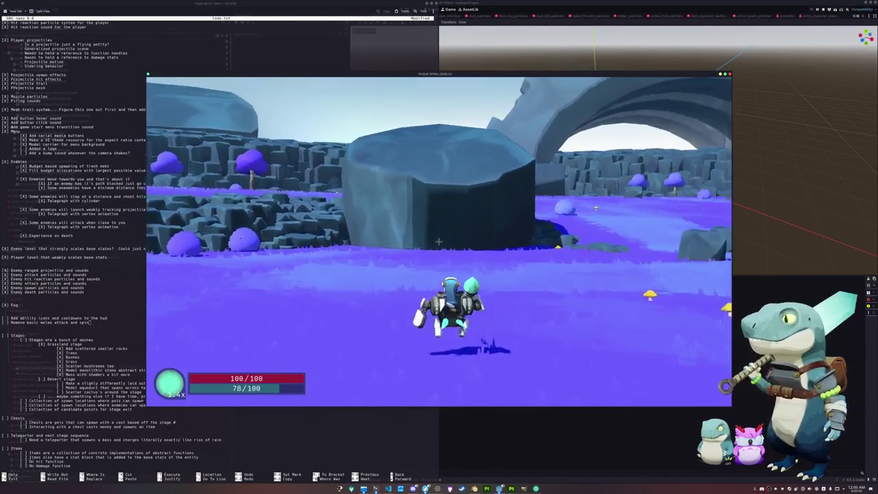
key(w)
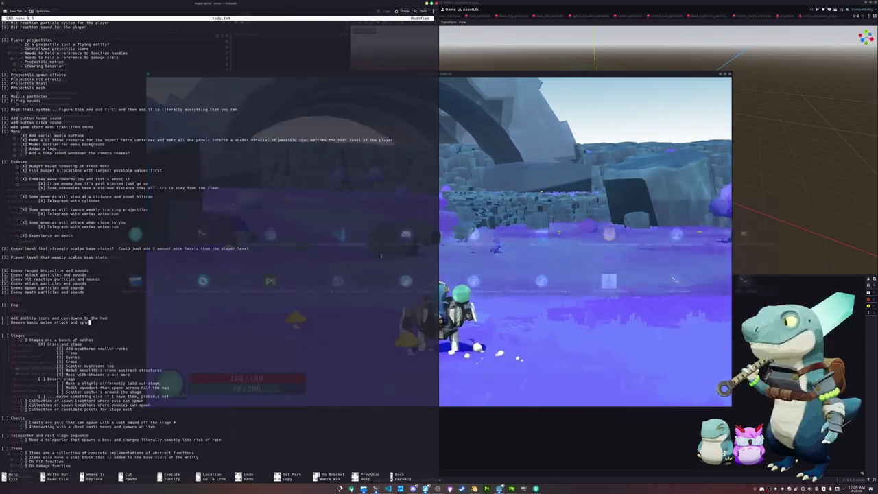
Open a new blank line between the todo list items.
key(Return)
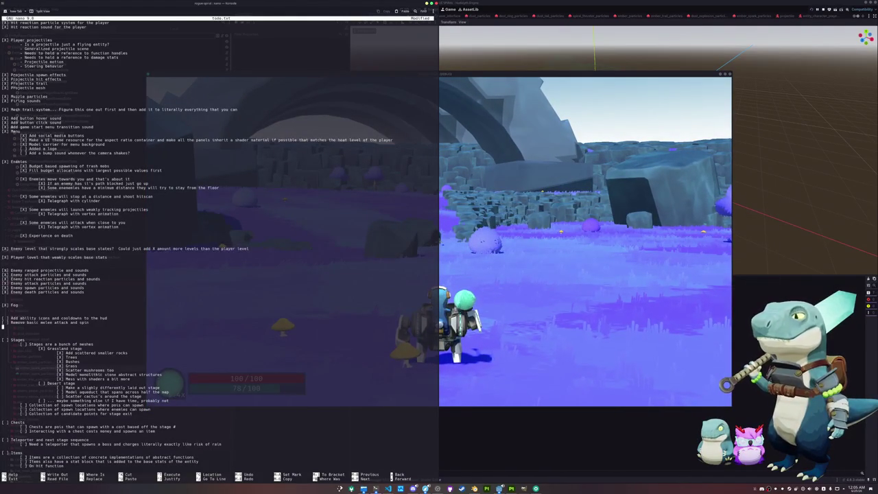
key(Up)
key(Return)
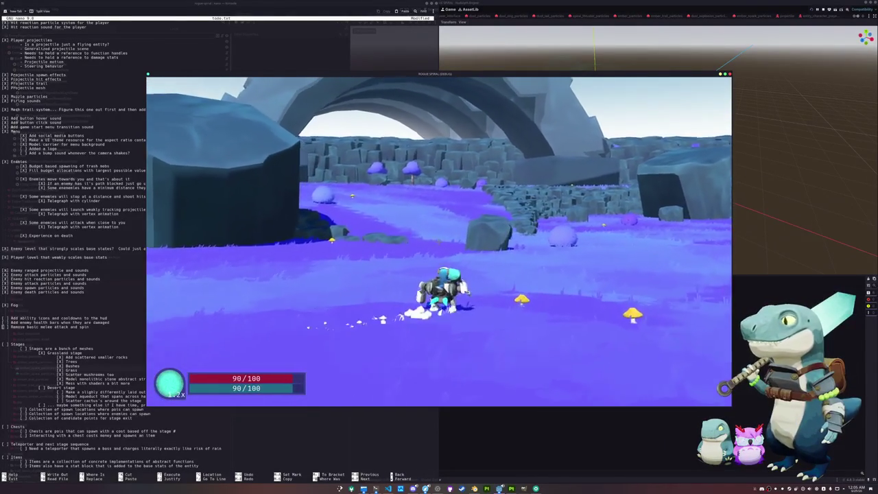
Pause the game, exit from the pause menu and close the game window.
key(Escape)
click(437, 252)
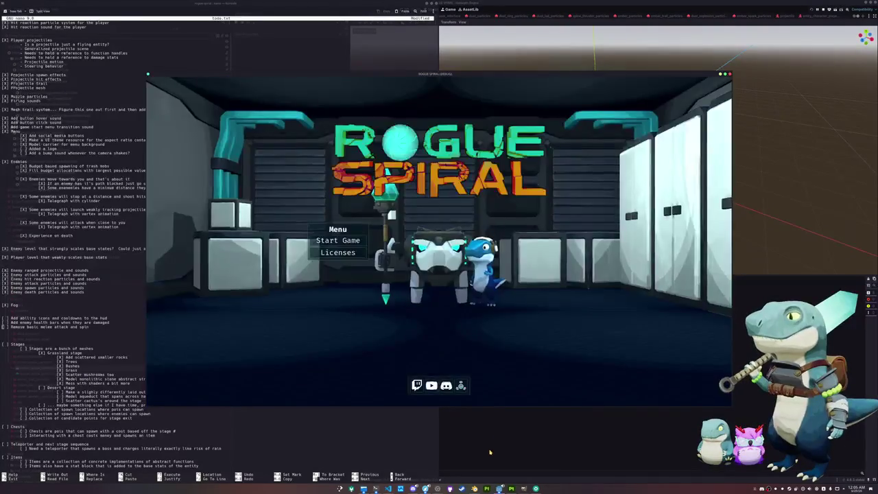
key(F8)
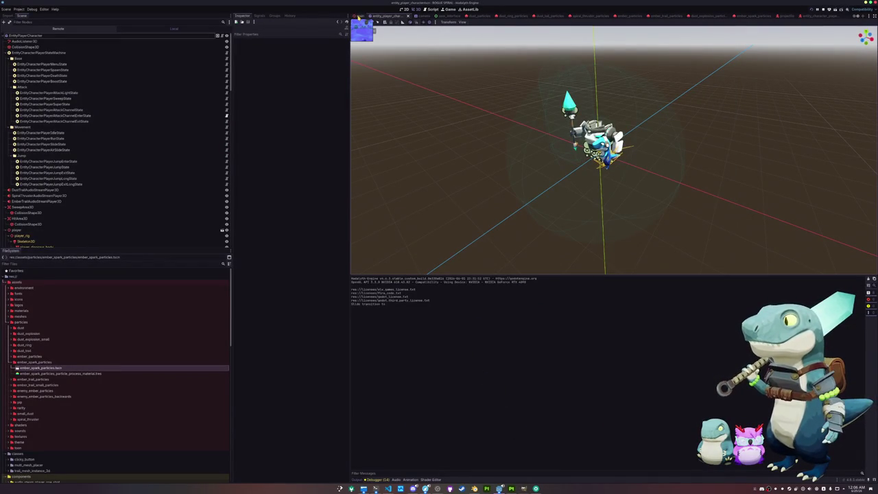
Open the player state machine node's script from the player character scene.
key(ctrl+shift+Tab)
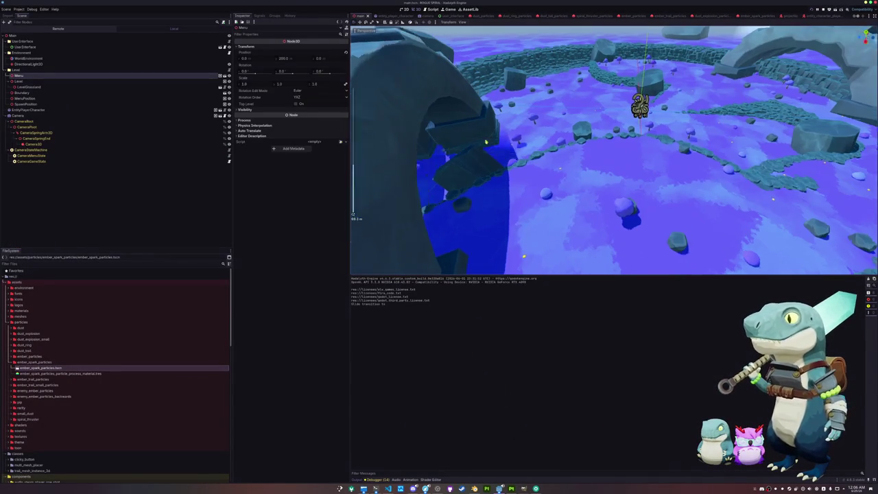
key(ctrl+Tab)
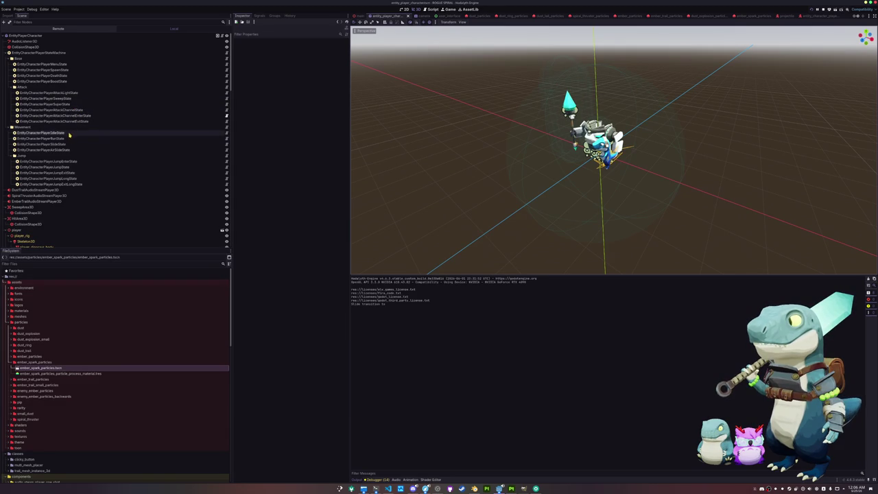
click(41, 53)
click(226, 53)
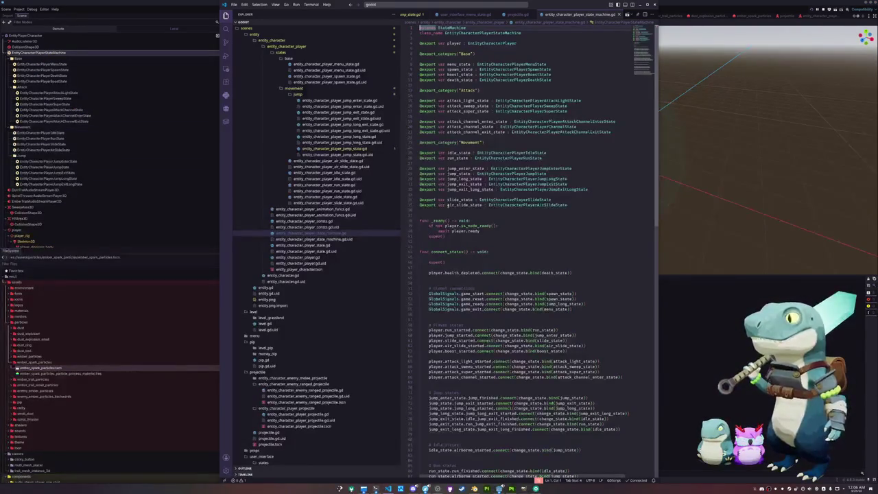
Comment out the attack_light and attack_sweep started and finished signal connections.
click(448, 208)
scroll(446, 233, down, 6)
click(430, 242)
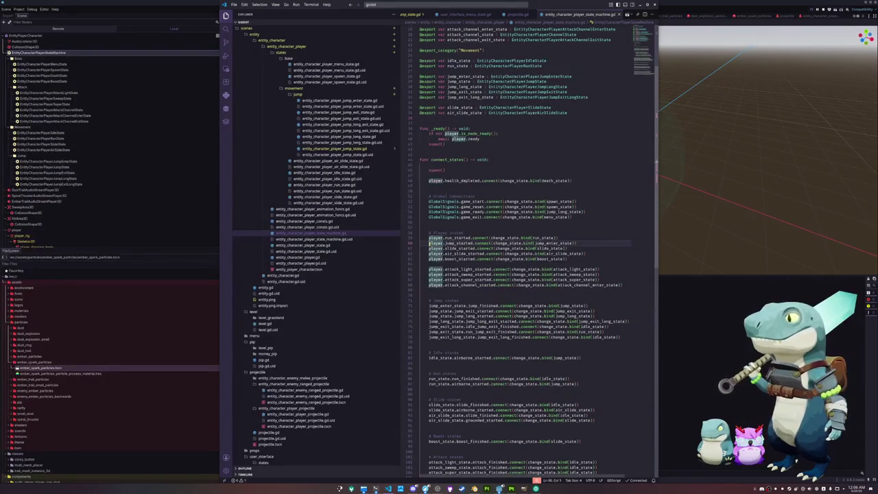
scroll(430, 244, down, 2)
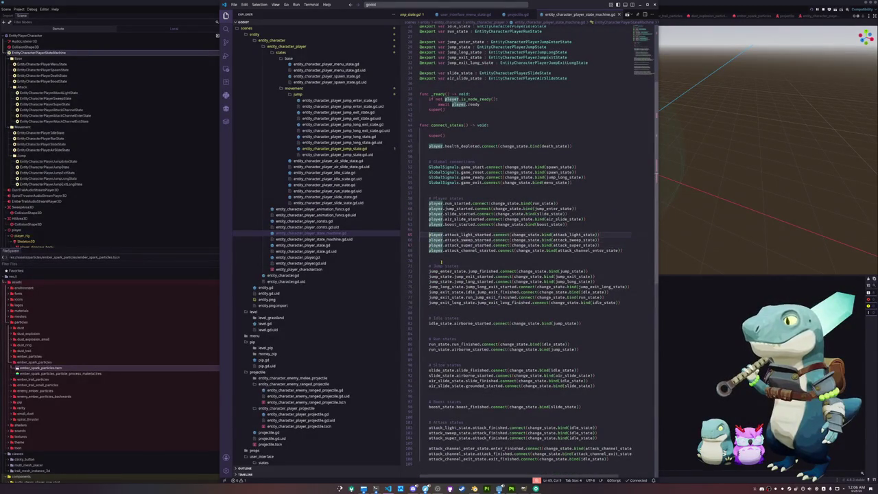
key(ctrl+slash)
key(Right)
key(Down)
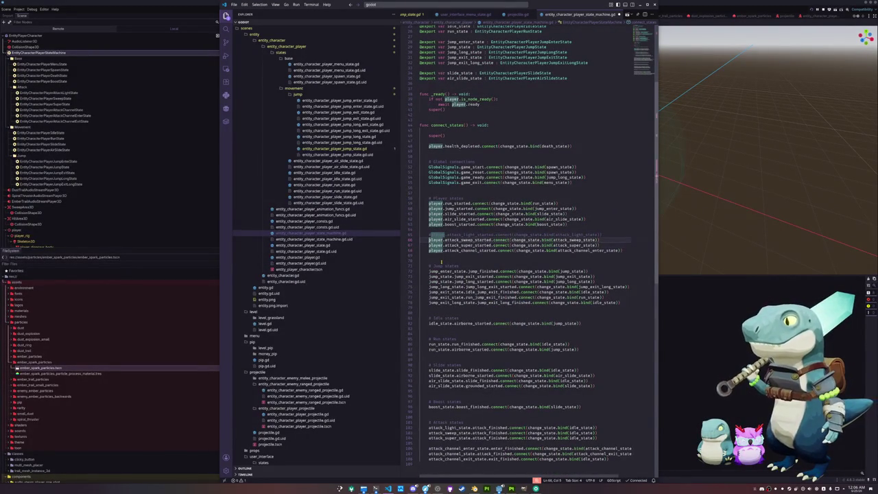
key(ctrl+slash)
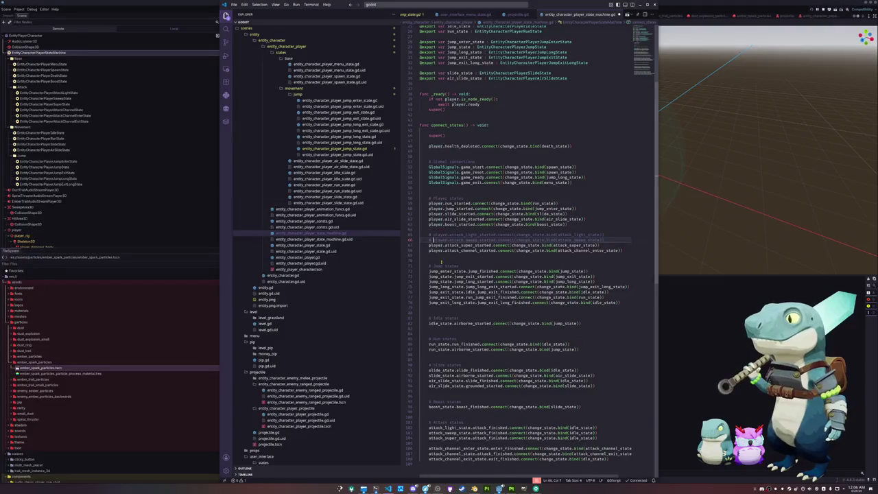
scroll(440, 261, down, 4)
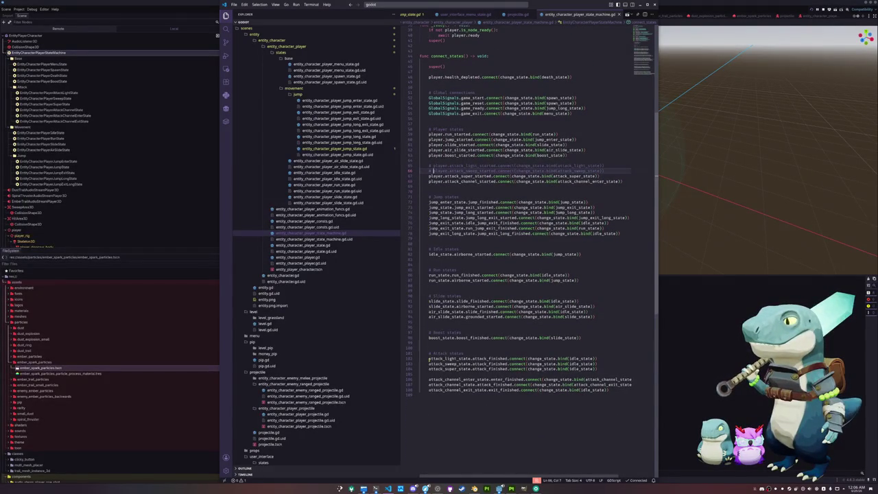
key(ctrl+slash)
key(Down)
key(ctrl+slash)
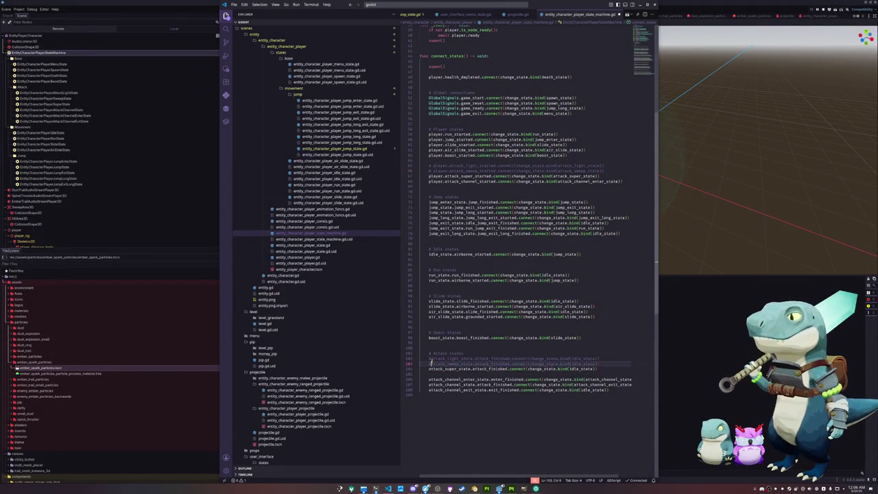
Insert a blank line after the player state connections and go to the attack_light_state export.
key(Up)
key(Up)
key(Up)
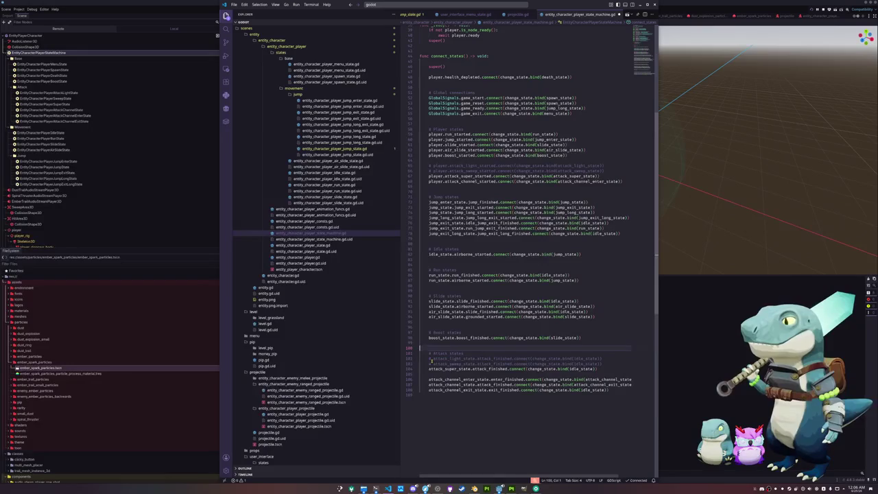
key(Up)
key(Up)
key(Up)
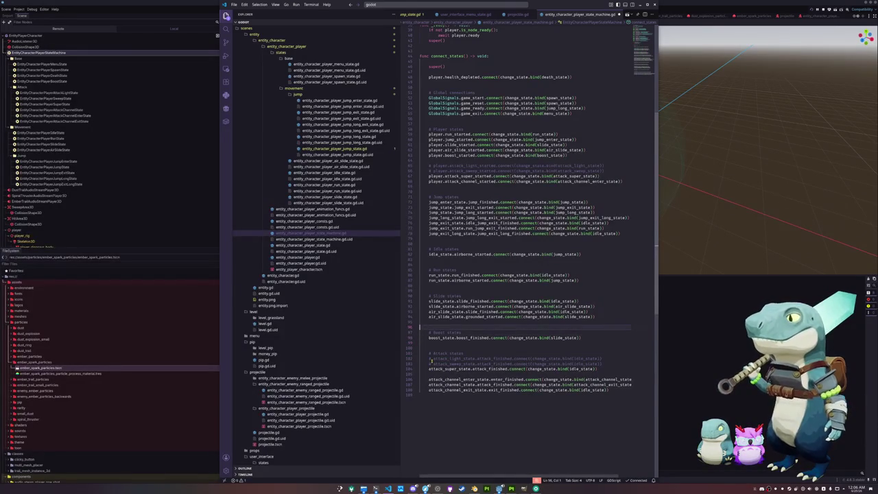
key(Up)
key(Up)
key(Up)
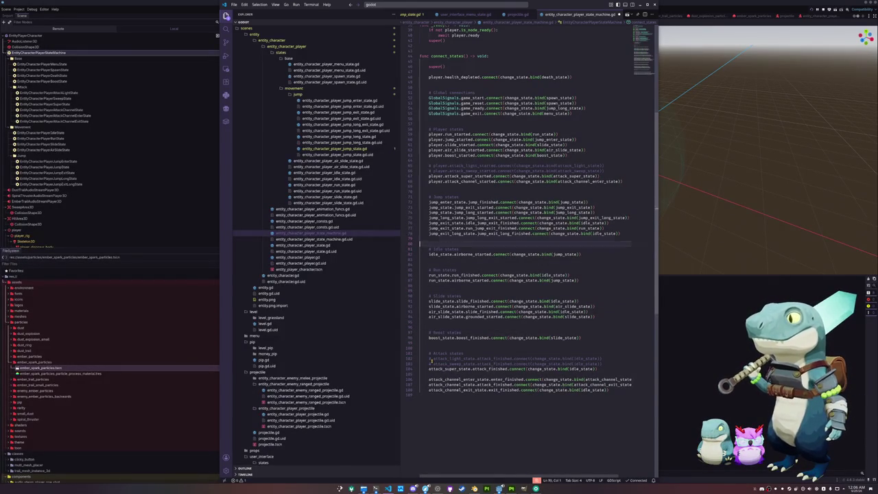
key(Up)
key(Up)
key(Up)
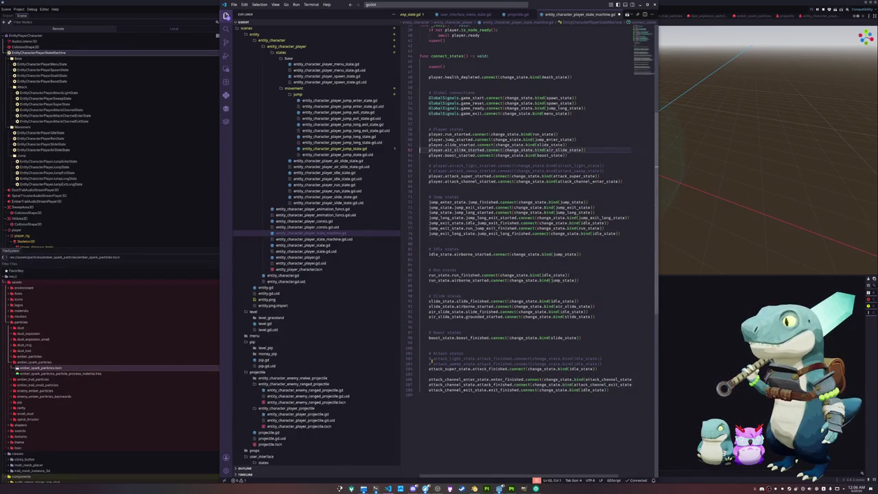
key(Down)
key(Down)
key(Down)
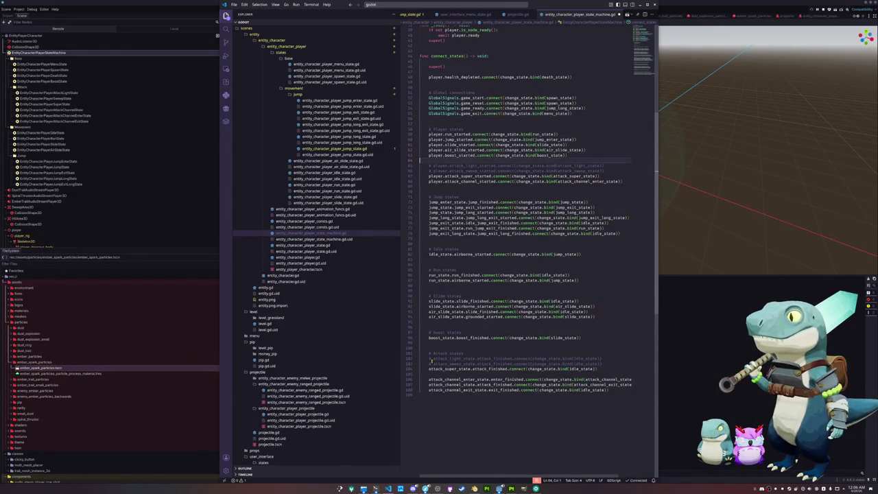
key(Return)
key(Up)
key(Up)
key(Up)
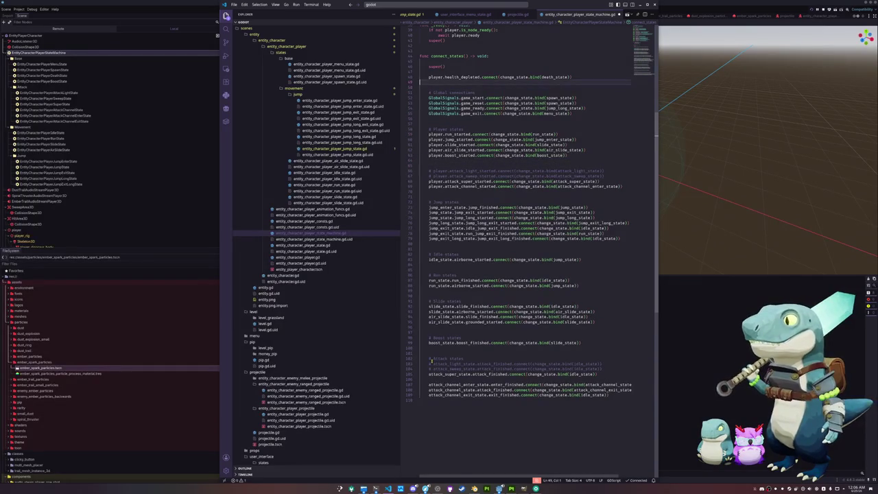
key(Up)
key(Up)
key(Up)
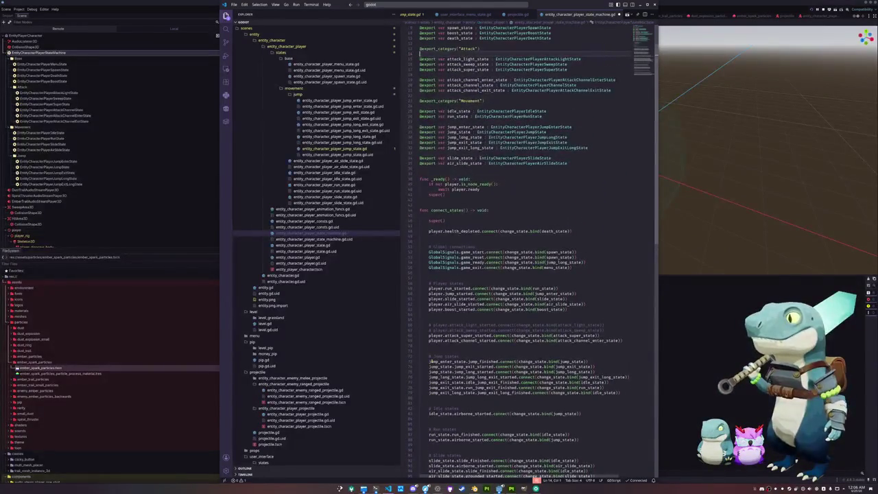
key(Up)
key(Up)
key(Up)
key(Down)
key(Down)
key(Down)
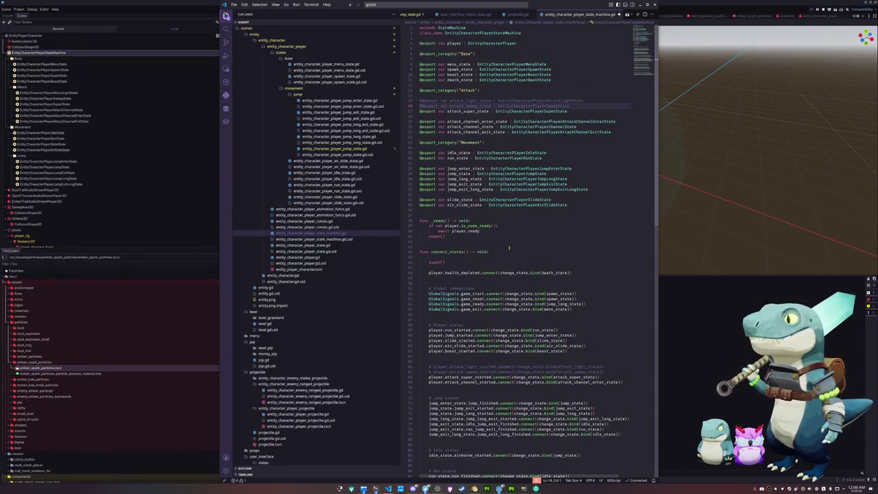
In entity_character_player.gd, comment out the attack_light_started signal and its input function.
ctrl+click(504, 44)
scroll(438, 287, down, 10)
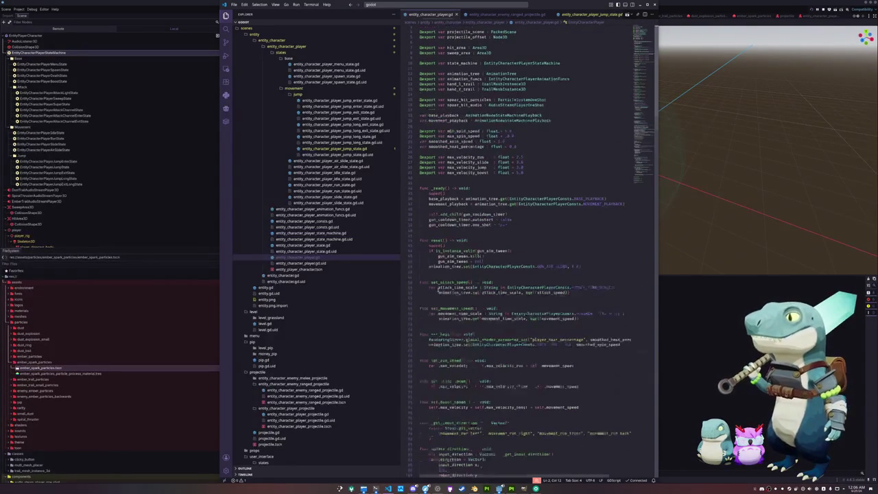
scroll(430, 287, down, 8)
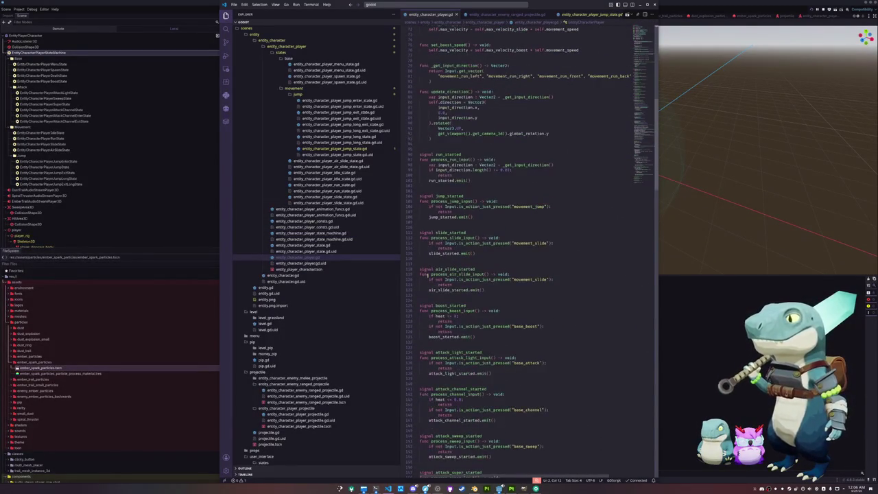
scroll(430, 271, down, 7)
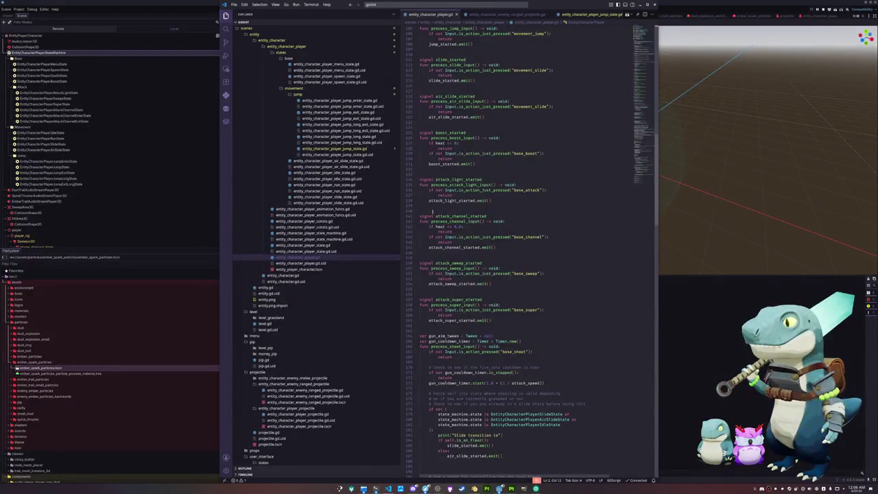
drag(425, 176, 509, 200)
key(ctrl+slash)
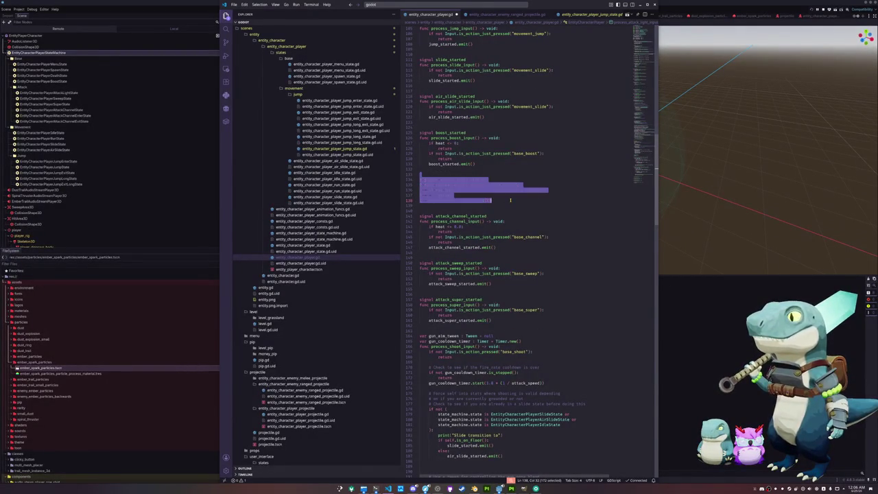
key(Down)
key(Down)
key(Down)
key(Down)
key(Down)
key(Down)
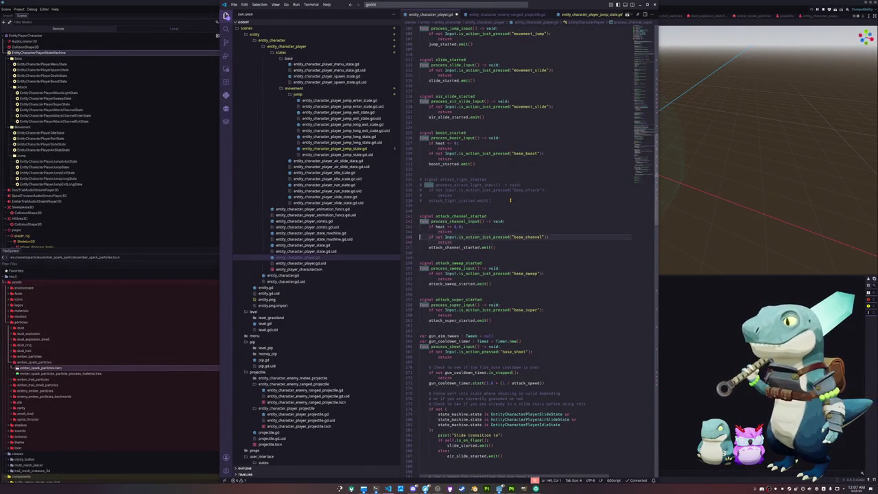
key(shift+Down)
key(shift+Down)
key(shift+Down)
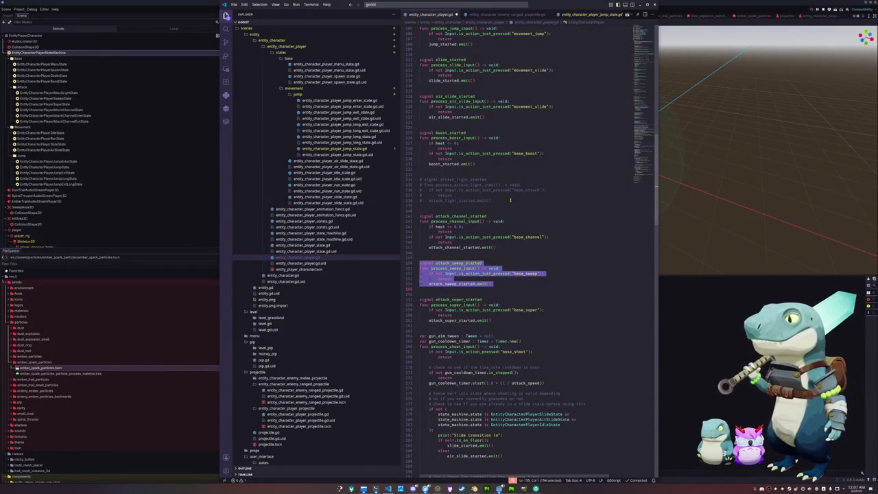
Review the do_sweep_area_test function and open the jump and jump enter state scripts.
scroll(439, 332, down, 10)
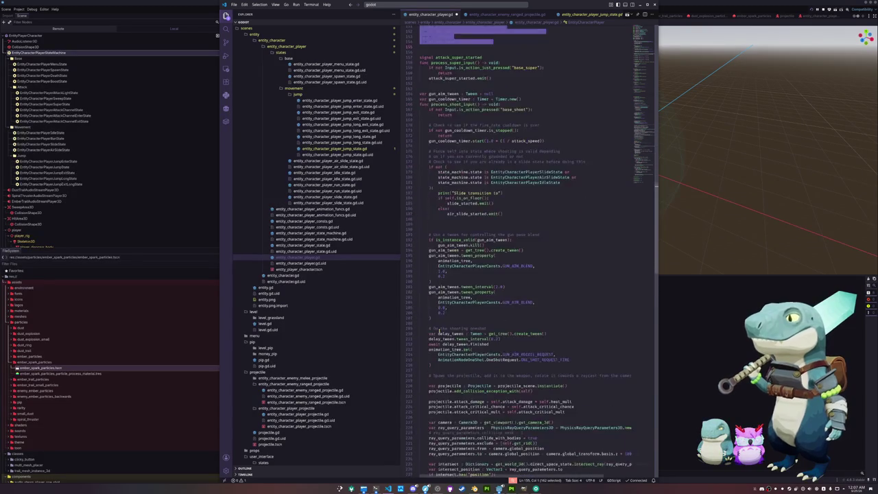
scroll(440, 332, down, 15)
scroll(428, 332, down, 8)
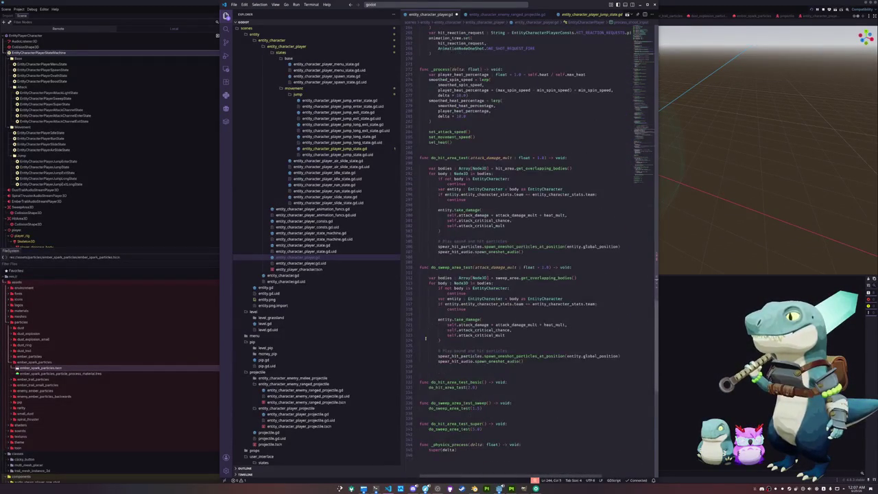
drag(434, 367, 421, 267)
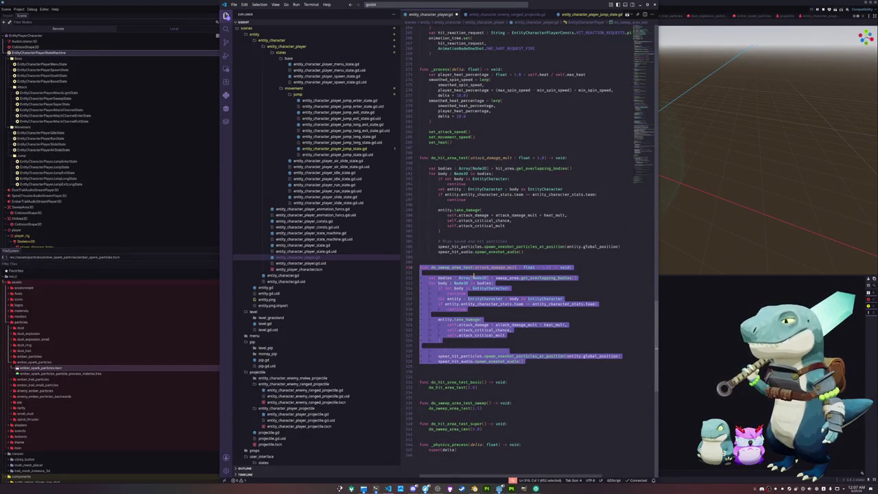
key(Down)
key(Down)
key(Down)
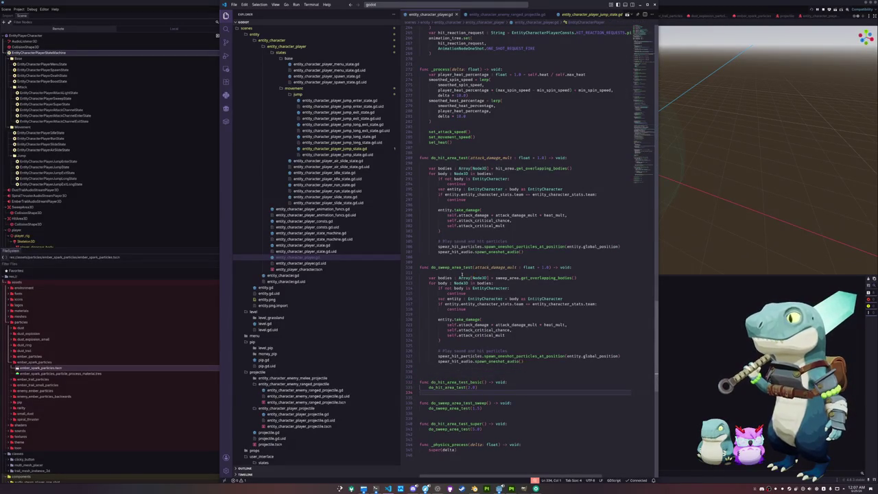
click(329, 148)
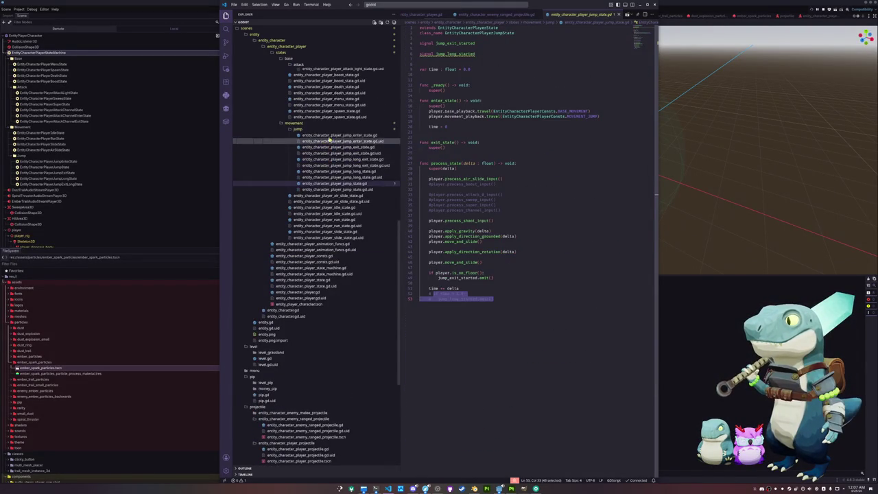
click(328, 136)
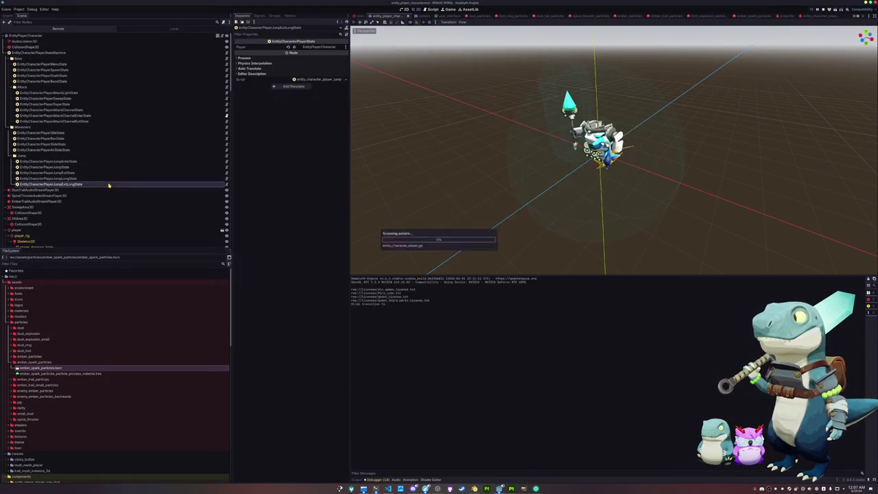
Delete the AttackLightState and SweepState nodes from the scene tree.
click(62, 184)
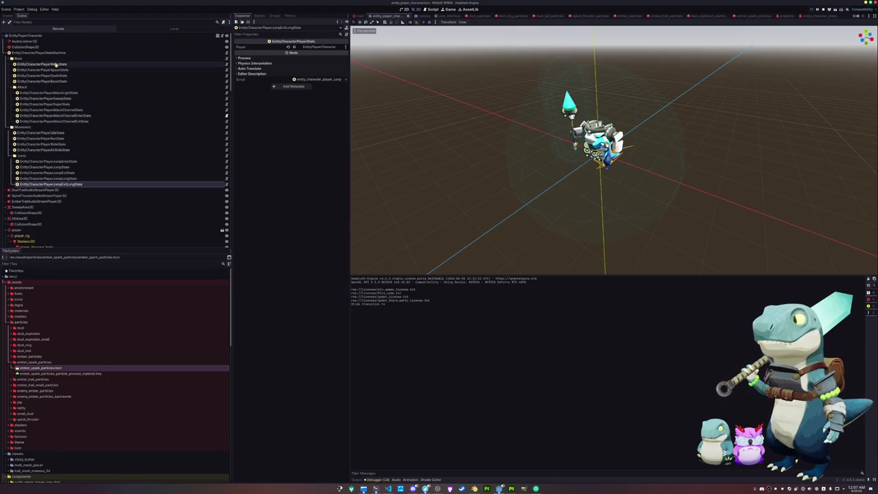
click(63, 93)
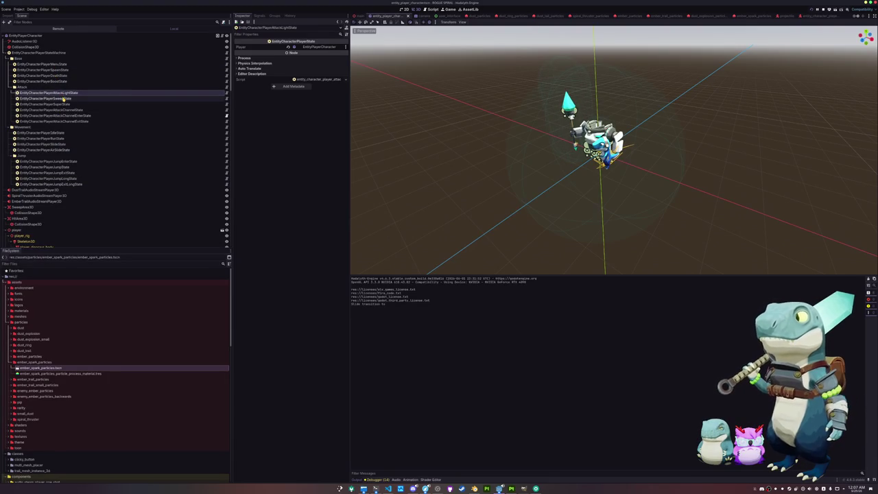
ctrl+click(63, 99)
key(Delete)
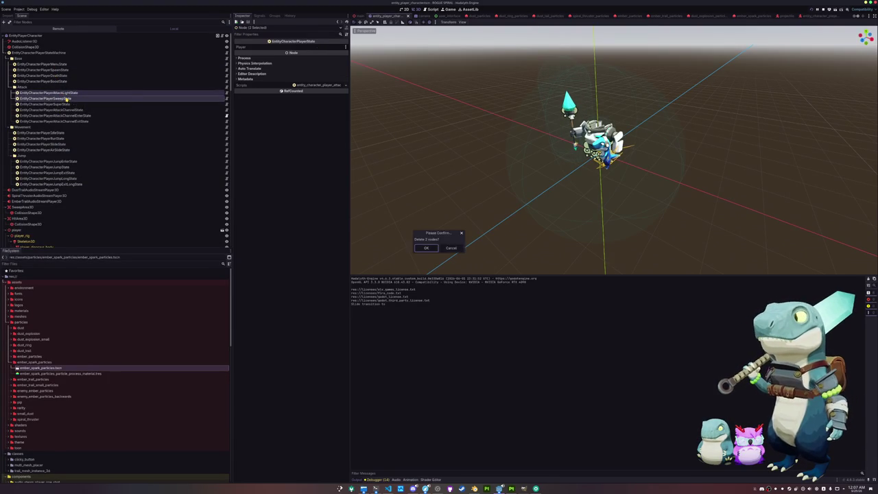
key(Return)
In the Input Map, rebind base_channel to Right Mouse Button and remove the base_sweep action.
click(20, 10)
click(32, 24)
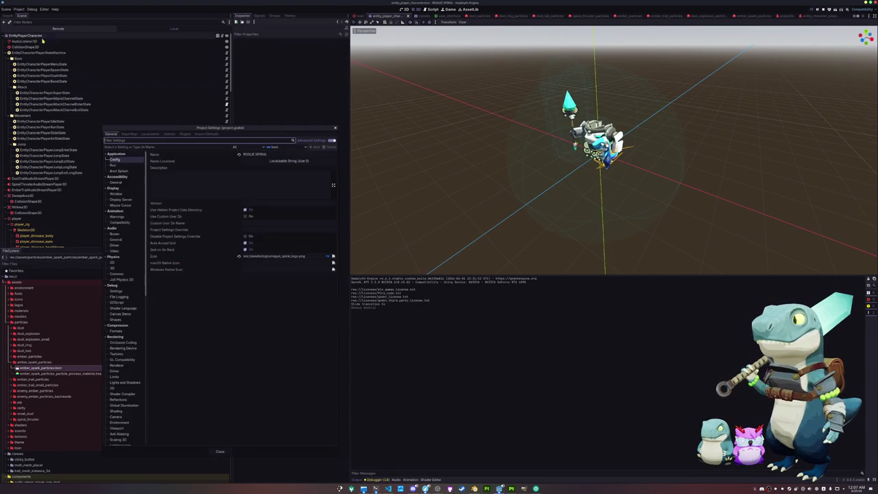
drag(184, 128, 404, 132)
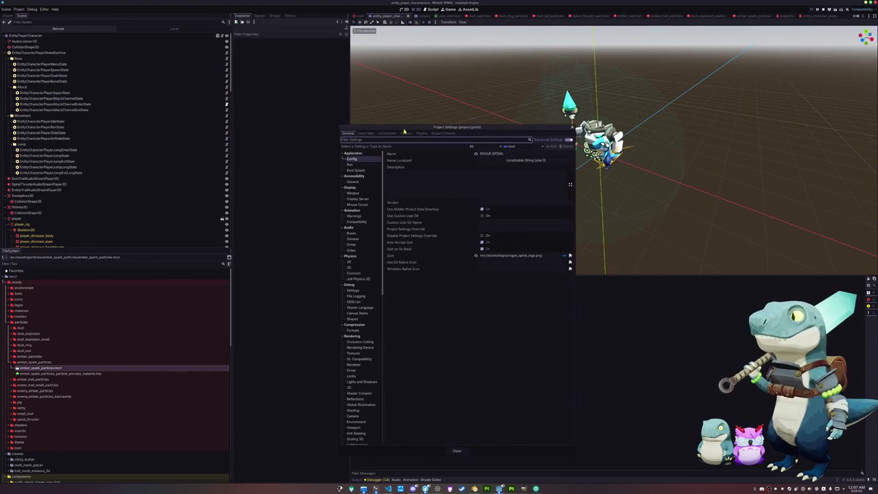
click(368, 133)
click(369, 268)
double_click(369, 269)
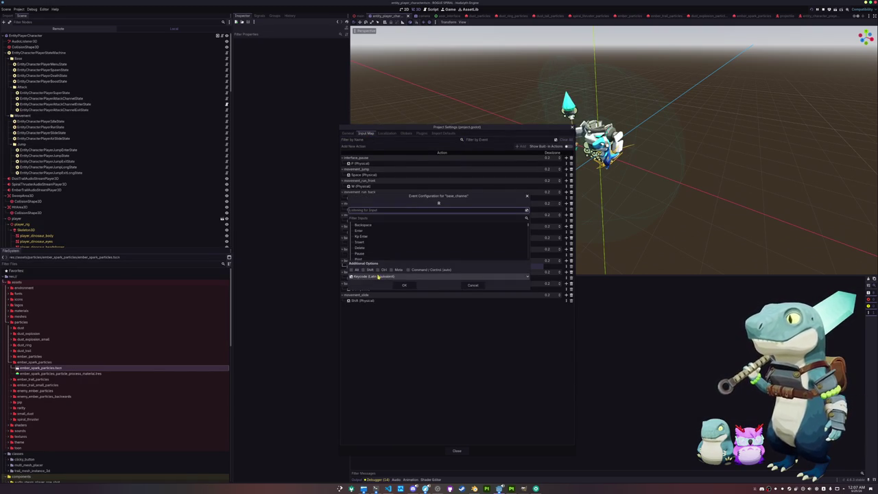
right_click(377, 210)
click(401, 286)
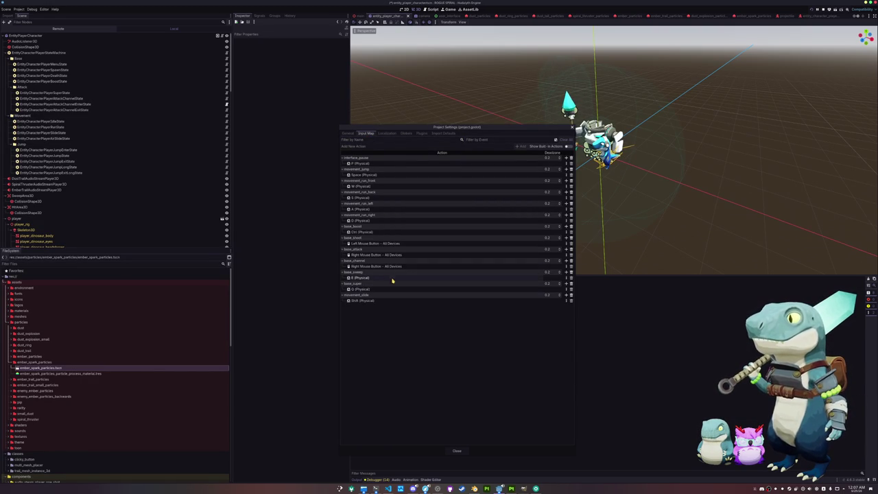
click(571, 272)
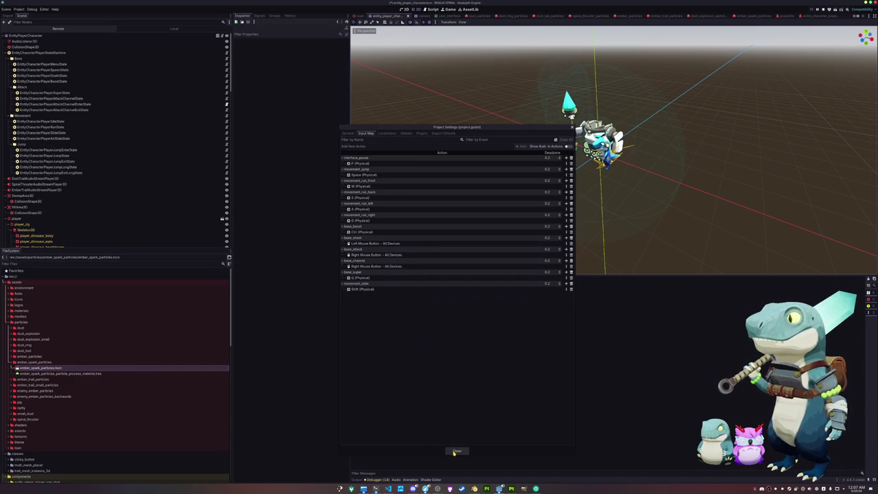
click(457, 451)
Briefly reopen Project Settings and look through the Project and Scene menus.
click(19, 9)
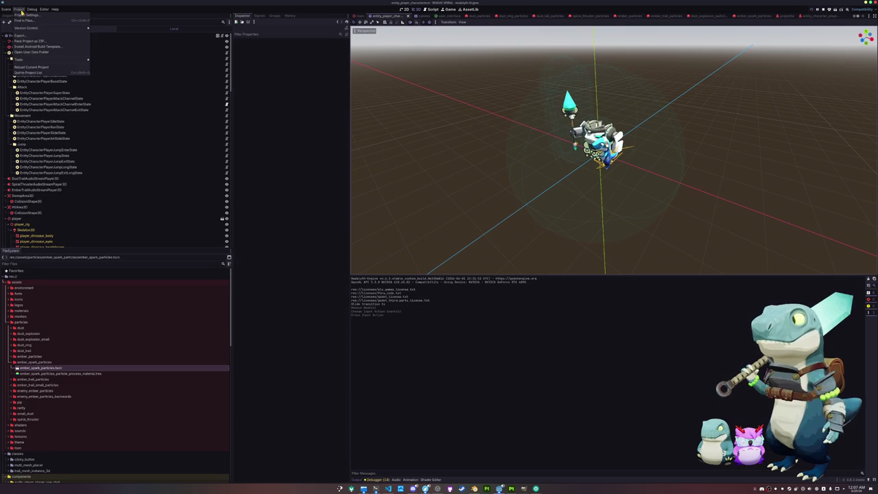
click(24, 15)
key(Escape)
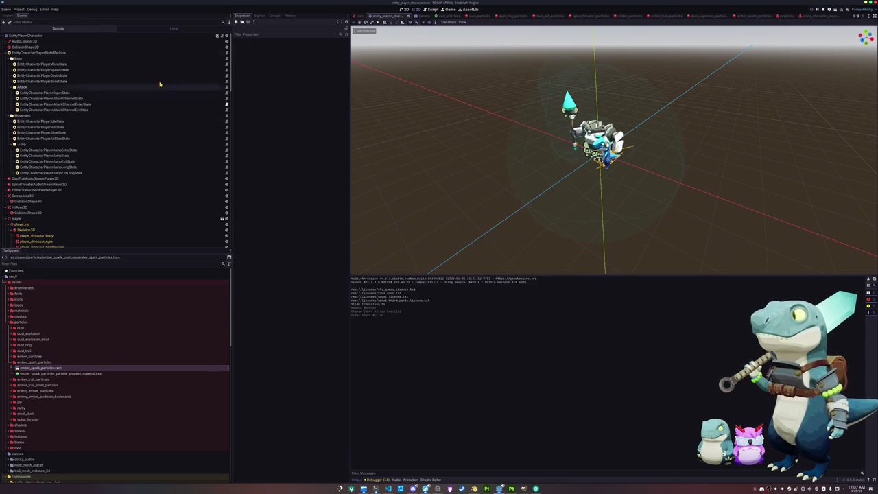
click(6, 9)
mouse_move(20, 9)
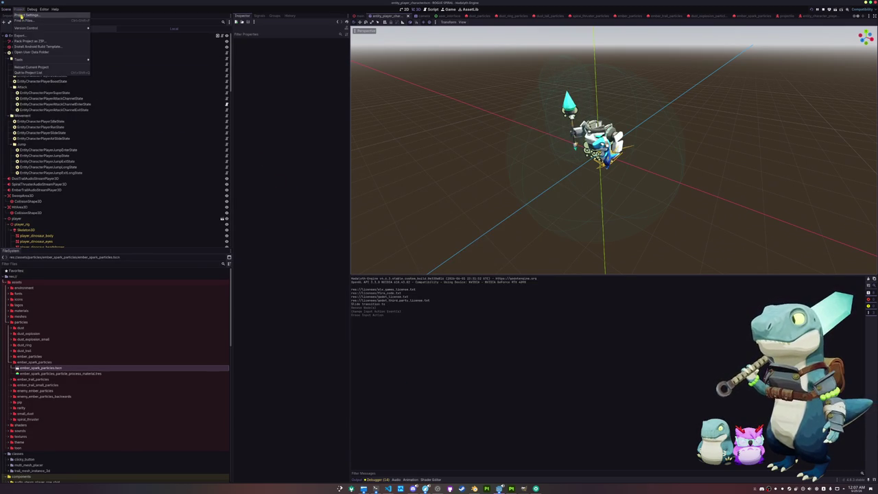
key(Escape)
Add blank lines after the jump state exports in the state machine script.
click(144, 52)
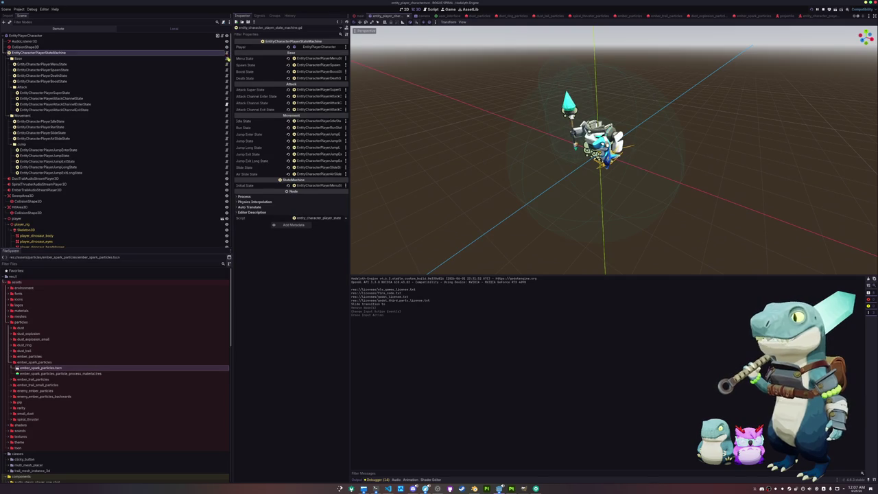
click(389, 488)
click(443, 209)
click(445, 195)
key(Return)
key(Up)
key(Up)
key(Up)
Separate the state export groups with blank lines and comment out the light and sweep exports.
key(Return)
key(Up)
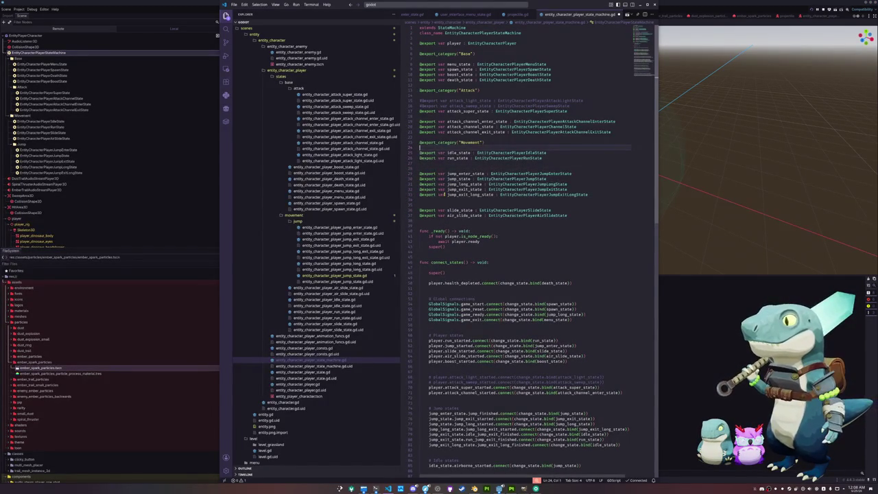
key(Return)
key(Up)
key(Up)
key(Up)
key(Up)
key(Up)
key(Up)
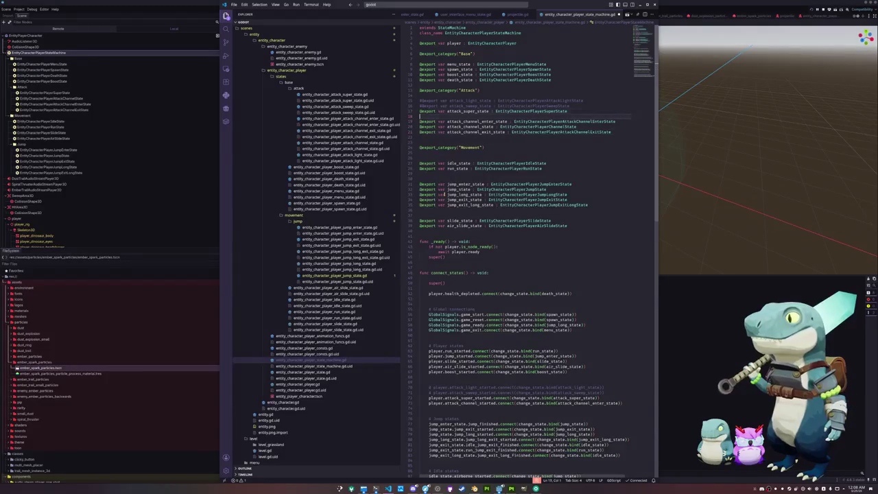
key(shift+Up)
key(shift+Up)
key(ctrl+slash)
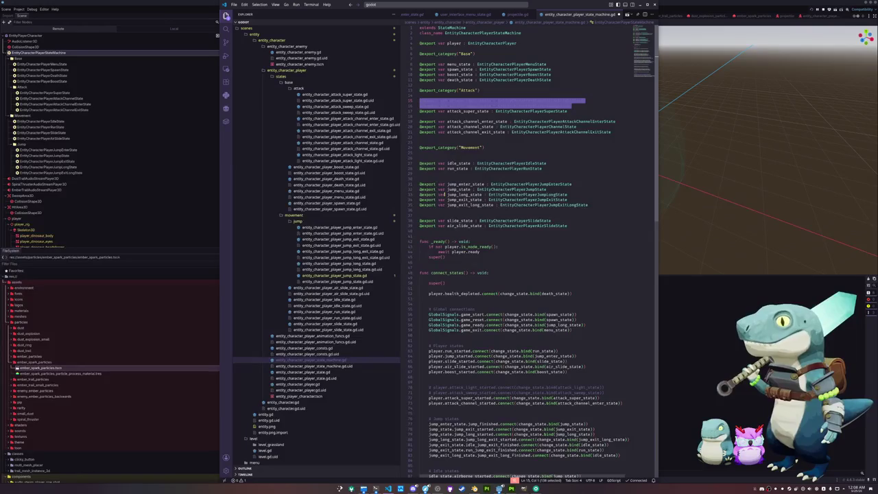
Delete the commented-out light and sweep state export lines.
click(501, 116)
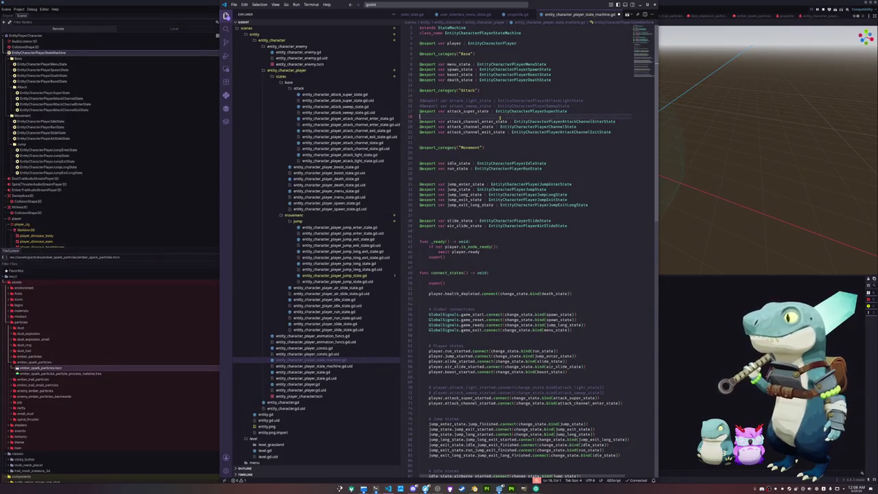
click(580, 106)
key(shift+Up)
key(shift+Up)
key(BackSpace)
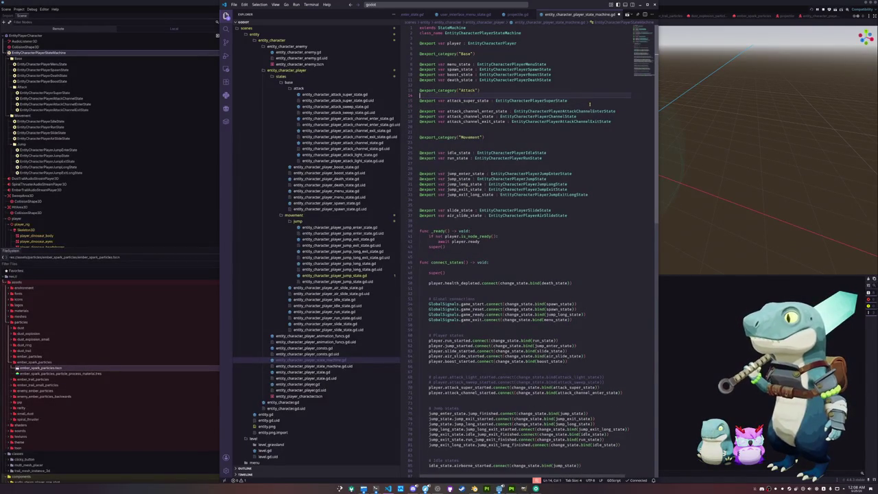
Remove the extra blank lines around the attack, idle, run and jump state exports.
click(499, 105)
key(Delete)
click(490, 122)
key(Delete)
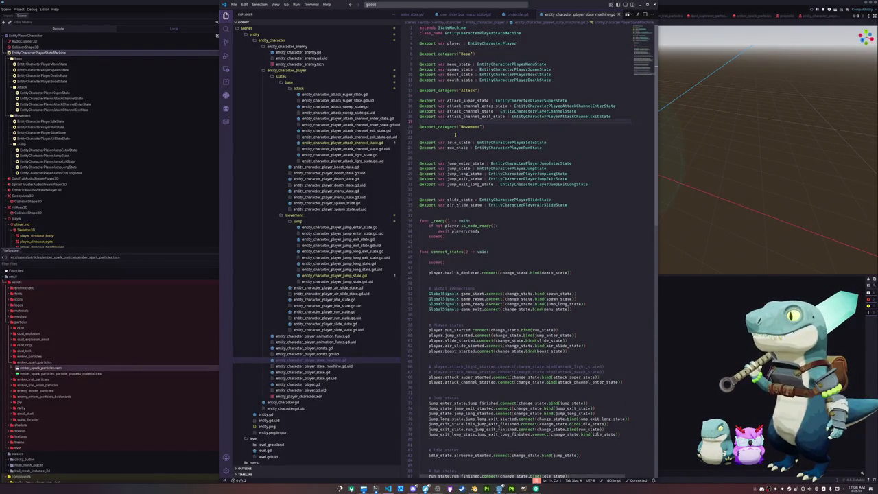
click(491, 132)
key(Delete)
click(472, 146)
key(Delete)
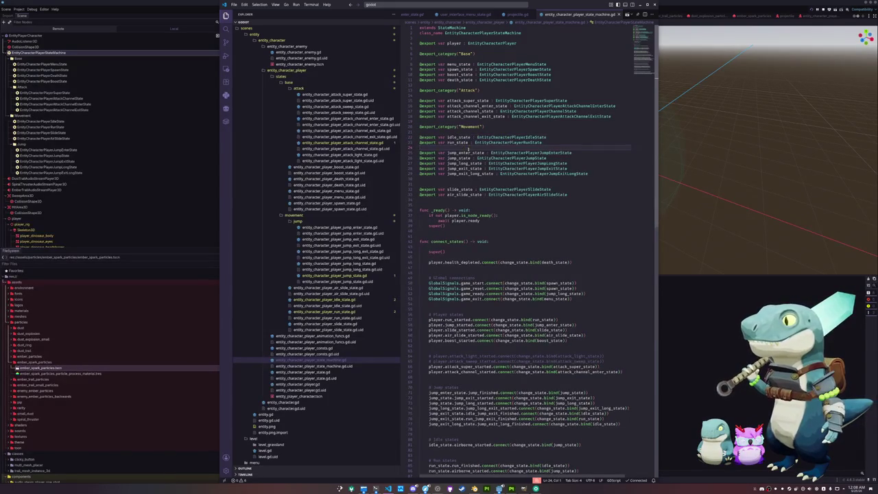
click(457, 178)
key(Delete)
Delete the two commented attack_light/attack_sweep connection lines under # Attack states.
scroll(457, 177, down, 2)
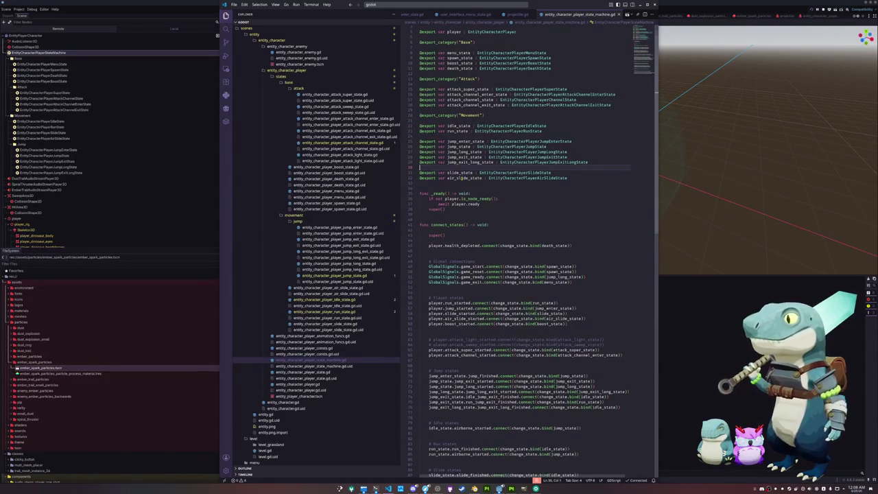
scroll(458, 173, down, 10)
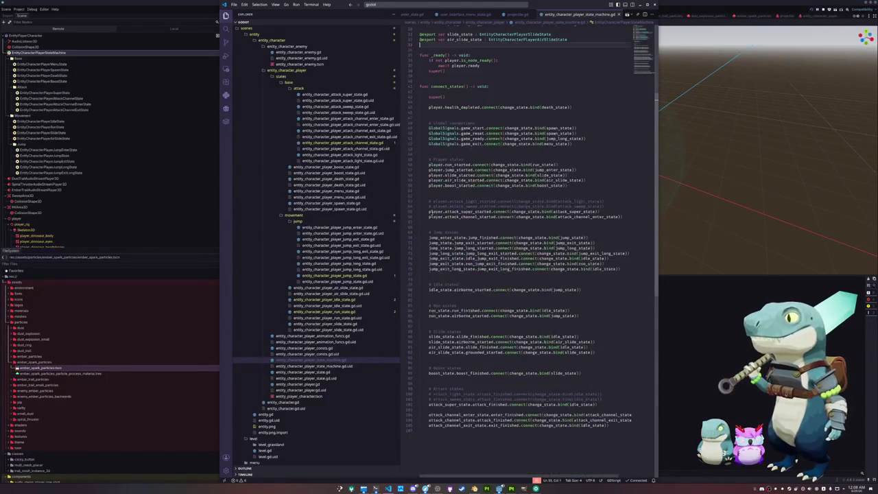
scroll(430, 276, down, 1)
drag(600, 353, 606, 344)
key(BackSpace)
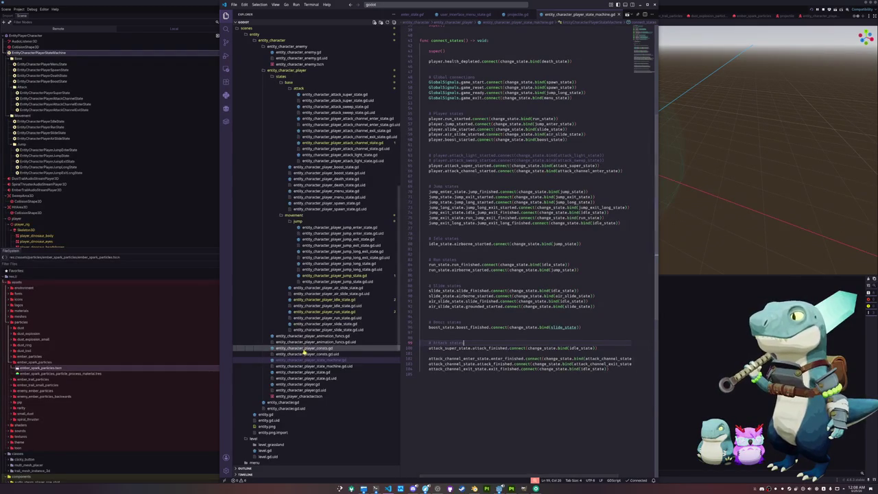
click(306, 348)
click(322, 323)
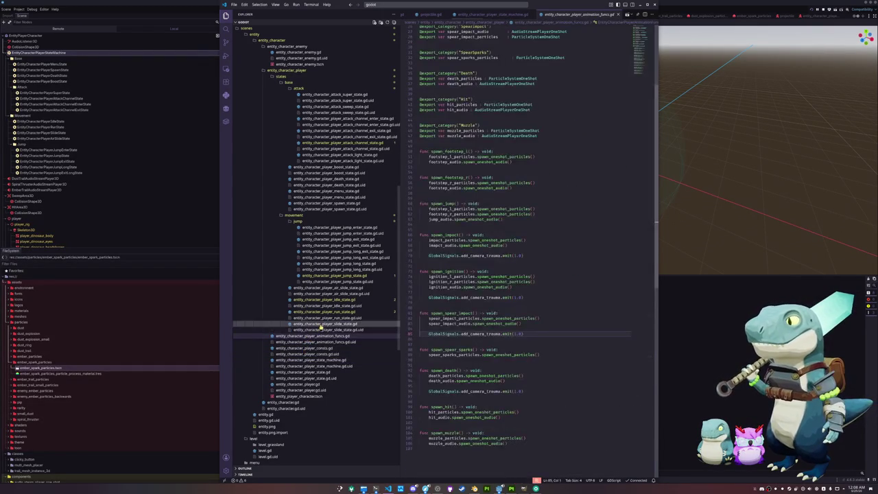
Comment out the process_attack_light_input and process_sweep_input calls in the slide state script.
drag(507, 334, 525, 325)
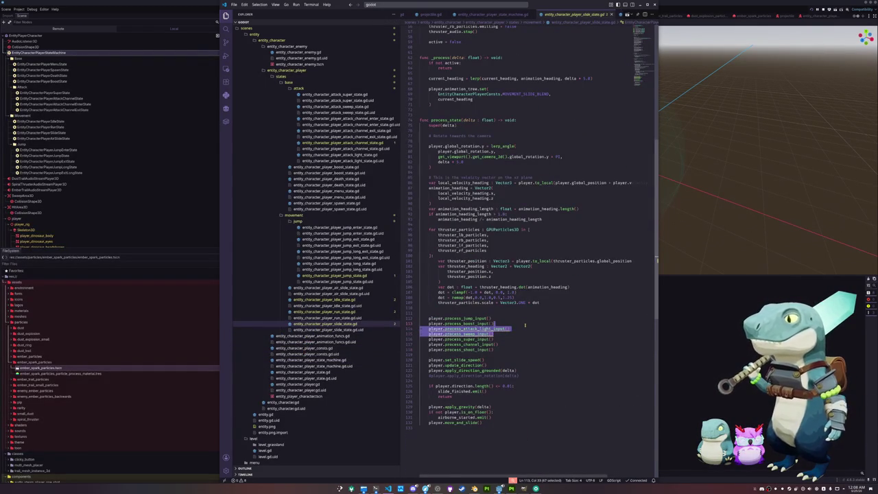
click(494, 334)
mouse_move(494, 335)
mouse_down()
mouse_move(508, 324)
mouse_move(420, 328)
mouse_up()
click(494, 334)
key(ctrl+slash)
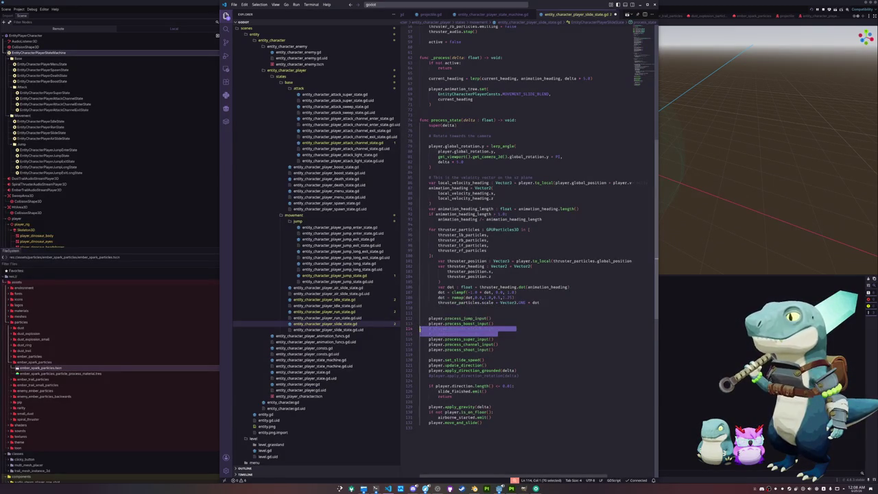
Comment out the same light and sweep input calls in the run and idle state scripts.
scroll(426, 338, up, 5)
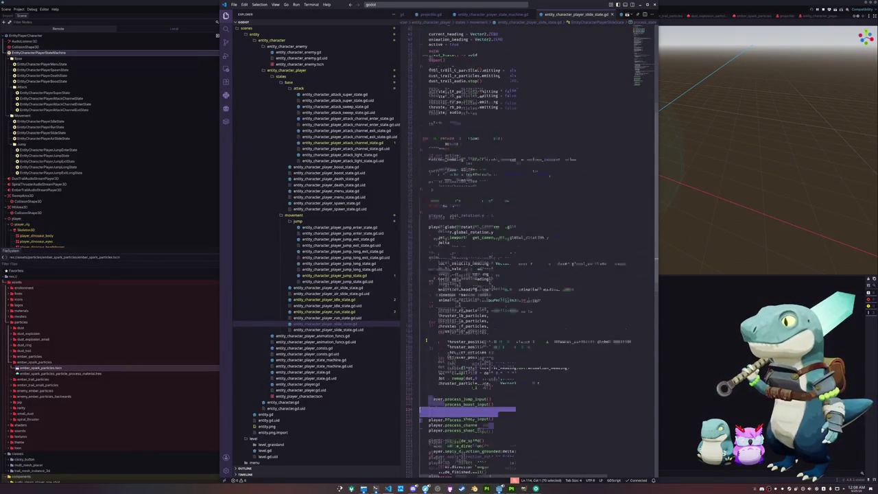
scroll(429, 333, down, 5)
click(353, 312)
drag(494, 173, 425, 172)
key(ctrl+slash)
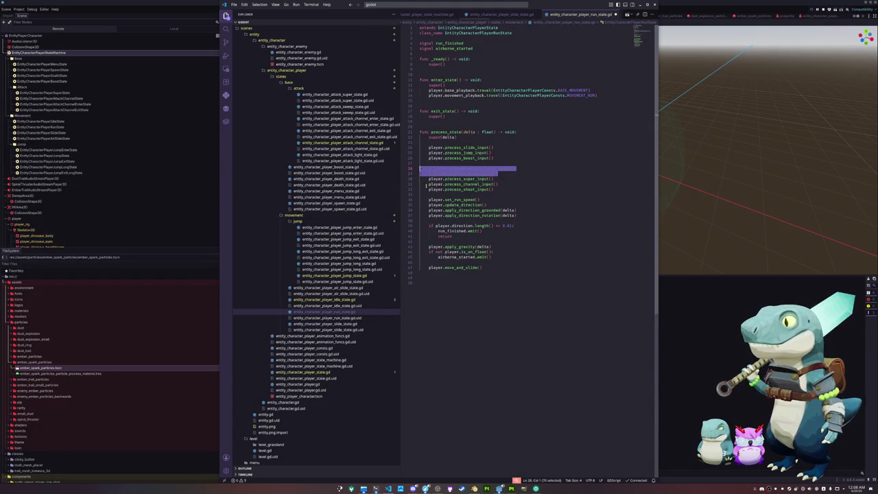
click(326, 300)
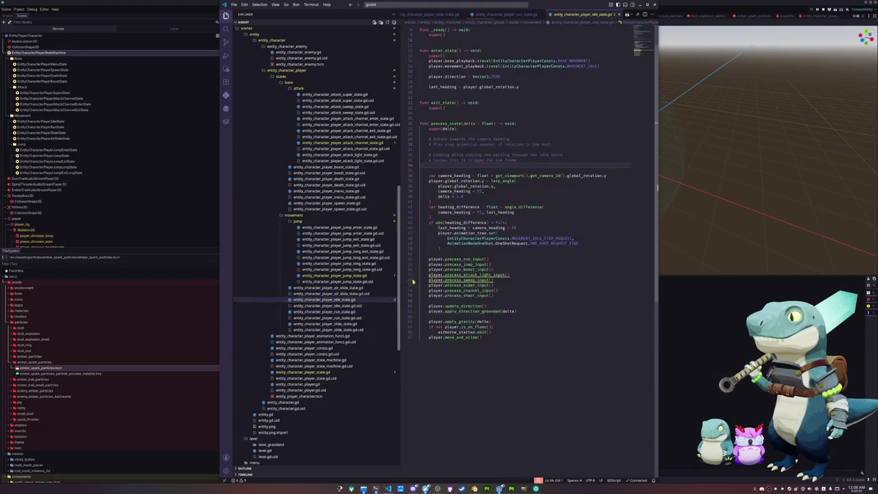
drag(502, 279, 411, 274)
key(ctrl+slash)
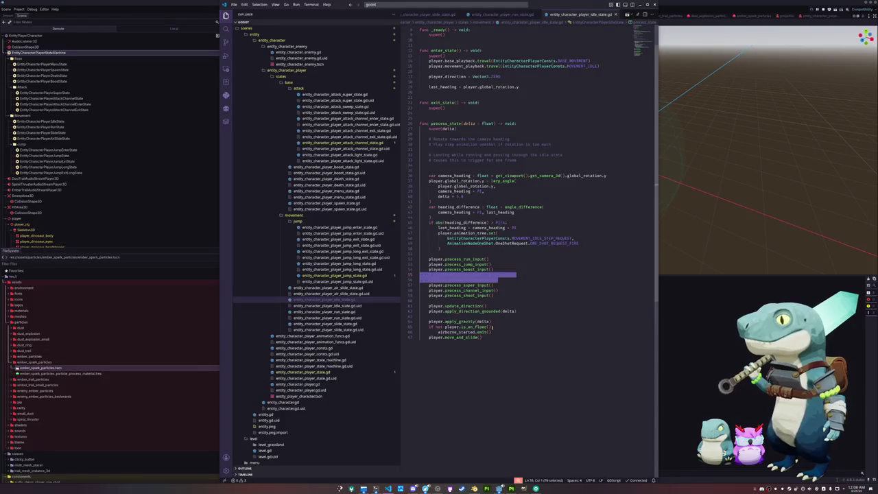
Browse the air slide, jump, jump exit, spawn and menu state scripts.
click(336, 289)
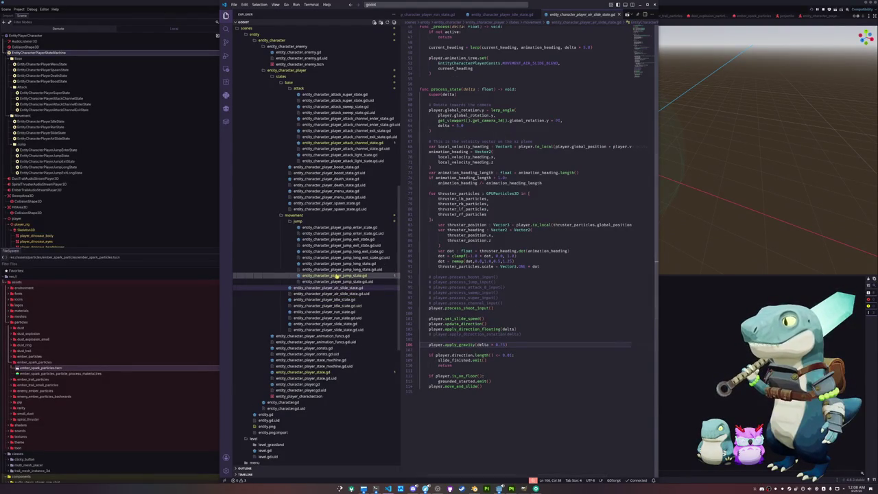
click(334, 276)
click(332, 265)
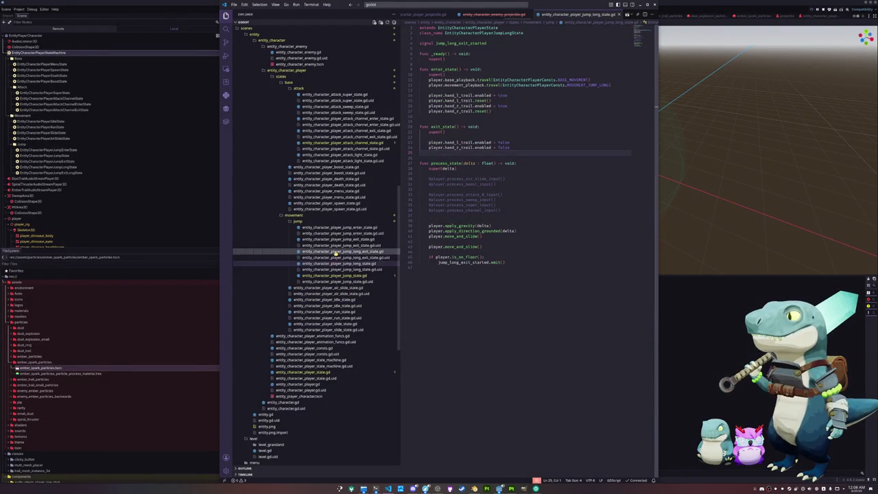
click(336, 252)
click(337, 241)
click(341, 227)
scroll(343, 235, up, 2)
click(343, 236)
click(337, 249)
click(322, 237)
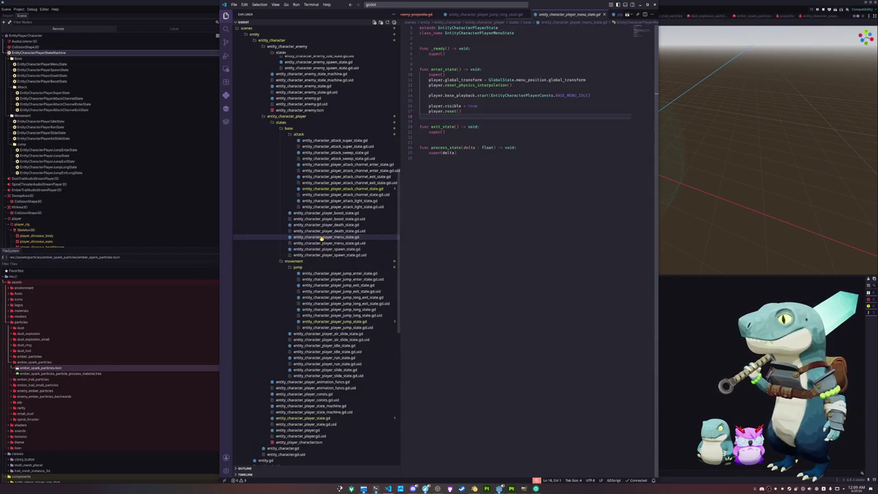
key(alt+Tab)
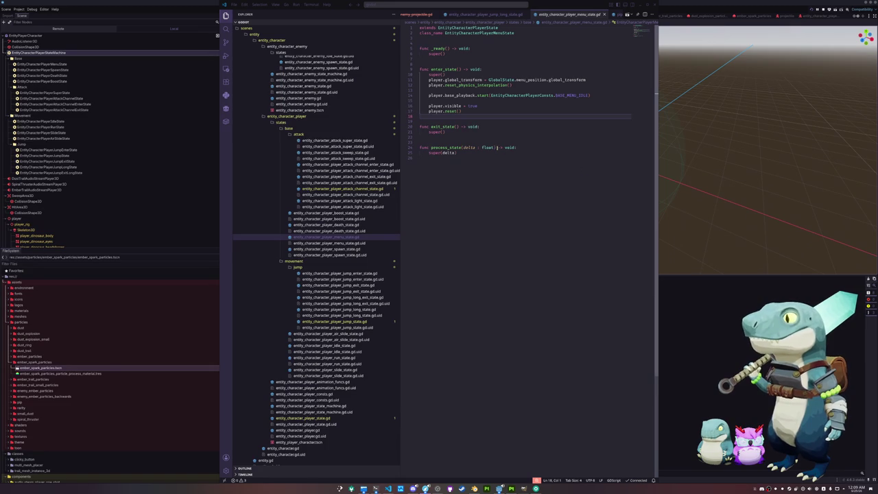
Comment out the player.process_sweep_input() call on line 58 of attack_light_state.gd.
click(453, 142)
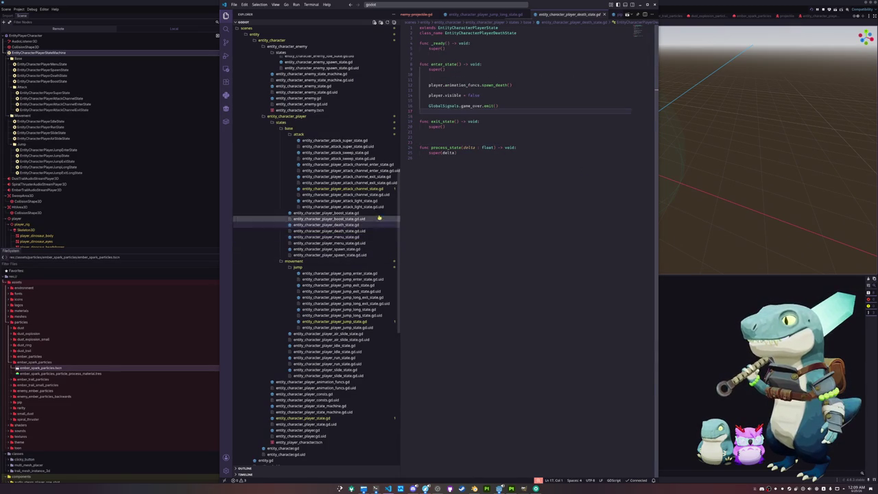
click(328, 213)
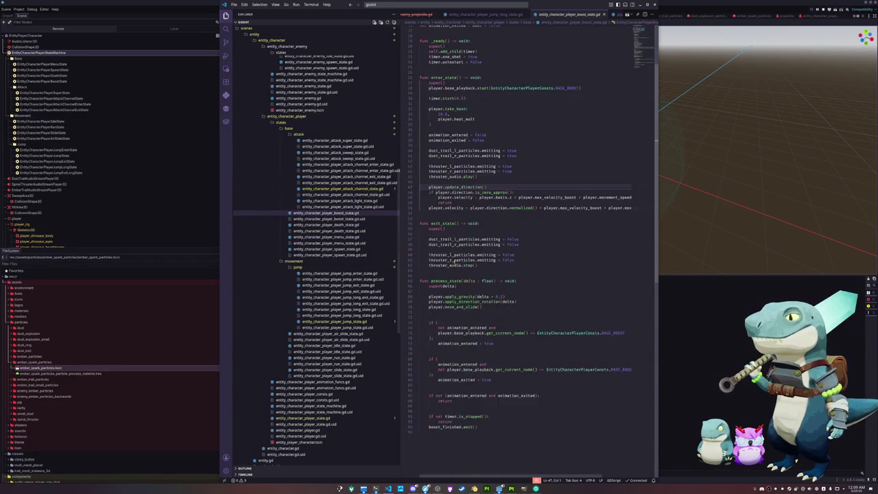
click(377, 207)
drag(508, 212, 420, 211)
key(ctrl+slash)
key(Down)
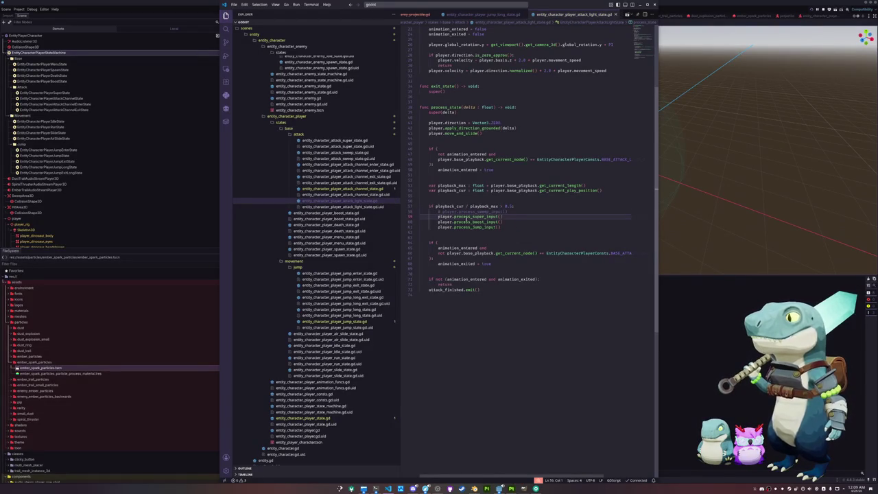
Review the channel, channel exit, sweep and super attack state scripts, then return to Godot.
click(384, 189)
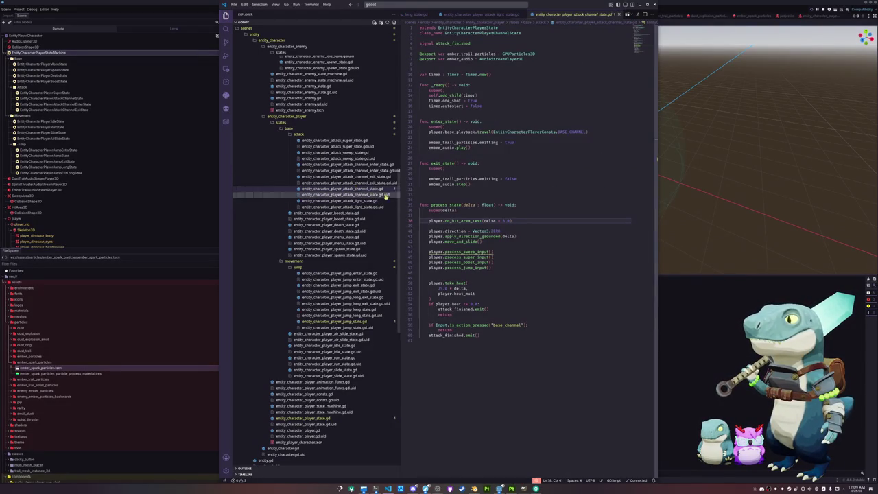
triple_click(493, 252)
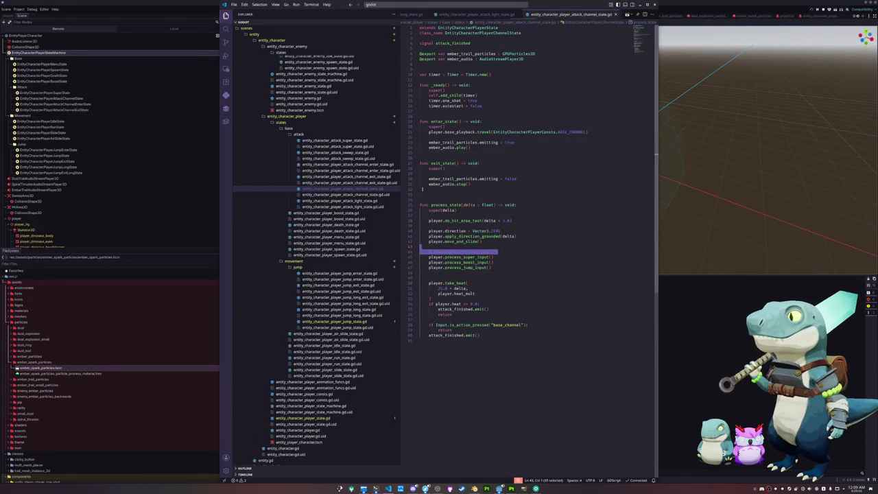
click(346, 177)
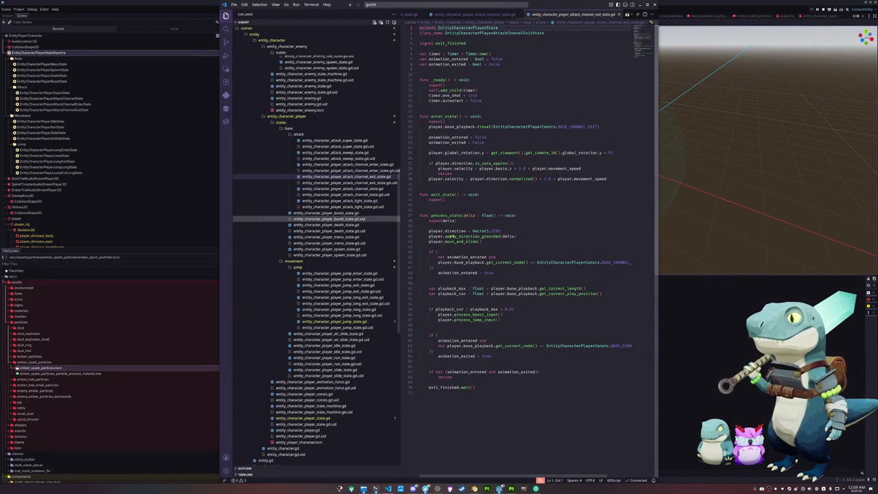
click(347, 152)
click(337, 141)
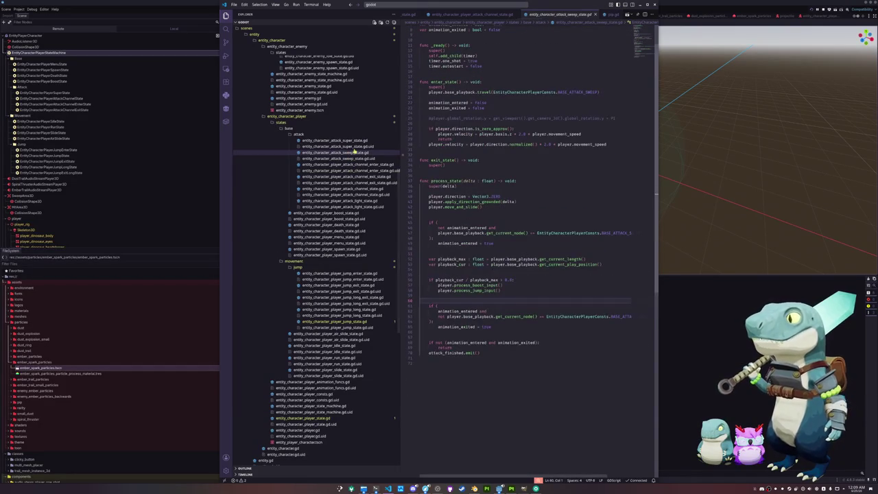
click(348, 153)
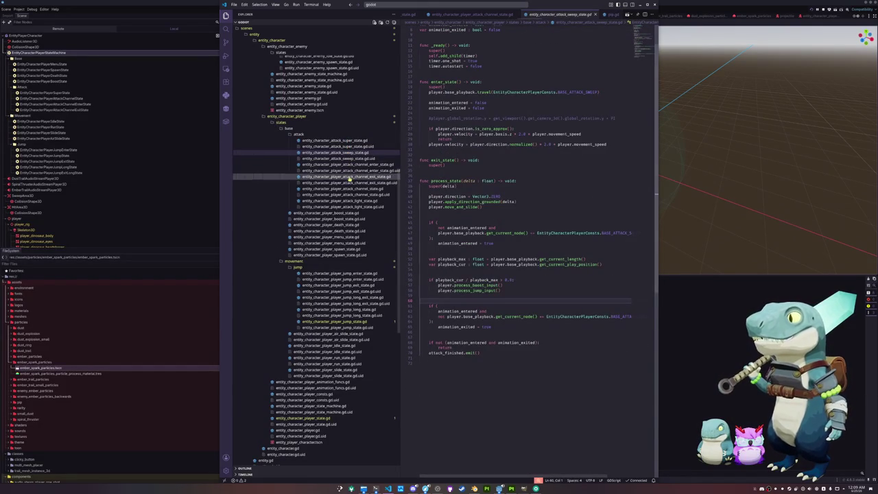
click(108, 318)
scroll(65, 359, down, 5)
scroll(59, 362, down, 5)
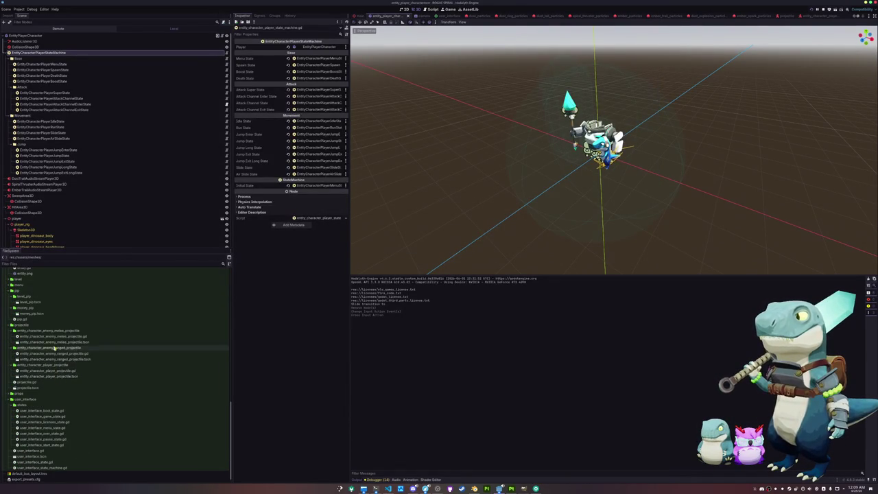
Expand entity_character_player > states > base > attack in the FileSystem dock.
scroll(33, 364, up, 4)
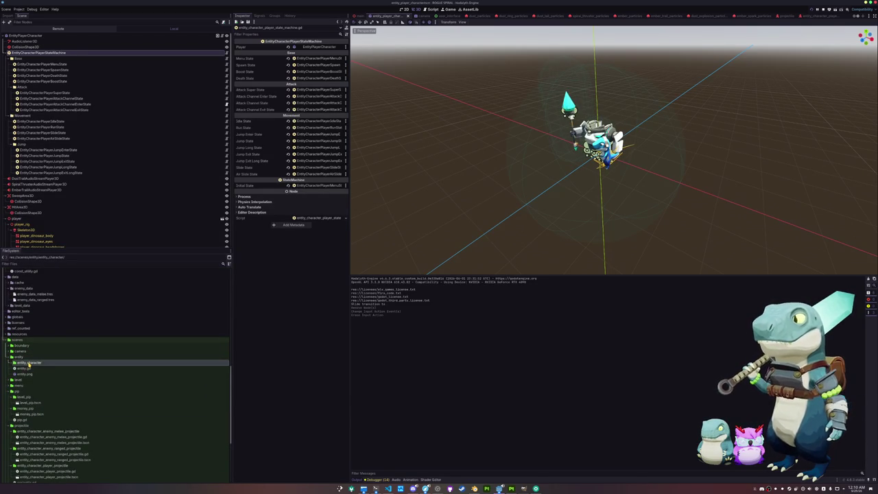
double_click(27, 362)
click(29, 374)
double_click(29, 374)
scroll(29, 364, down, 2)
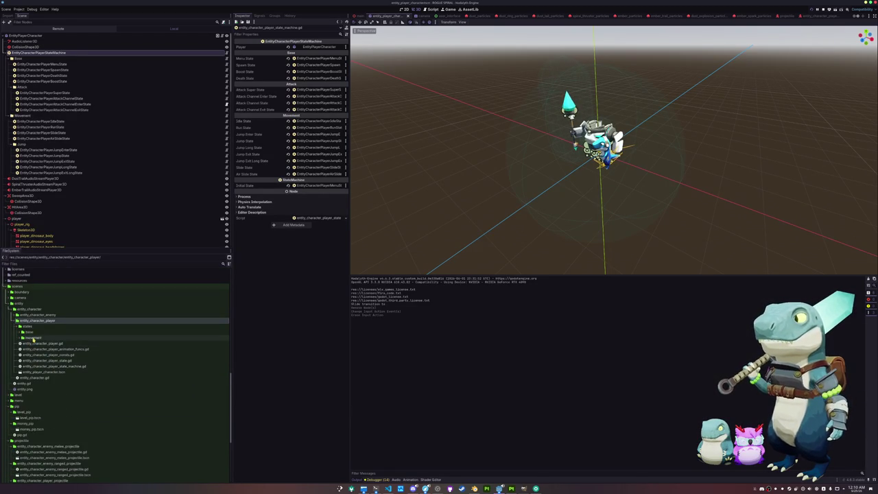
double_click(34, 337)
double_click(29, 332)
double_click(32, 337)
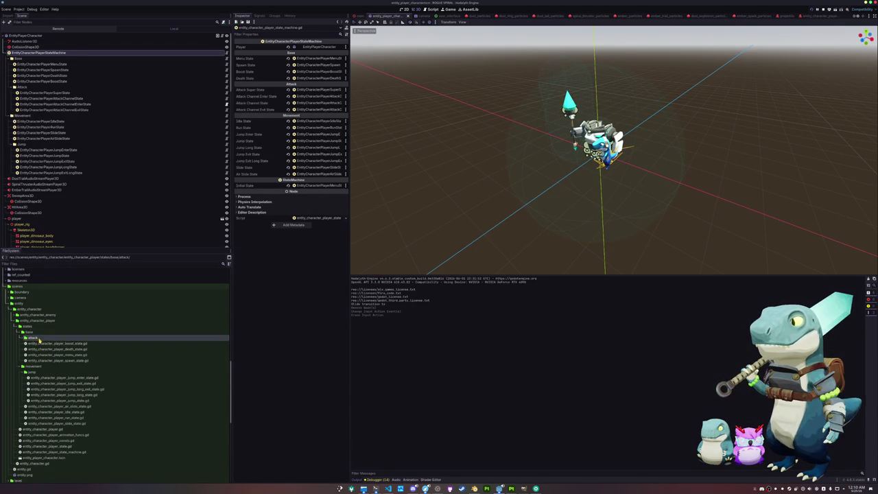
click(69, 344)
Delete the sweep attack and light attack state scripts, confirming each removal.
click(75, 350)
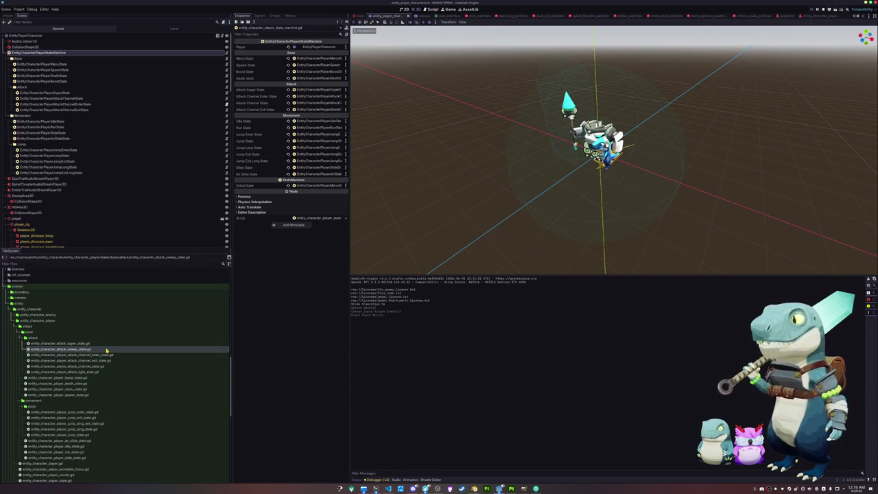
key(Delete)
key(Return)
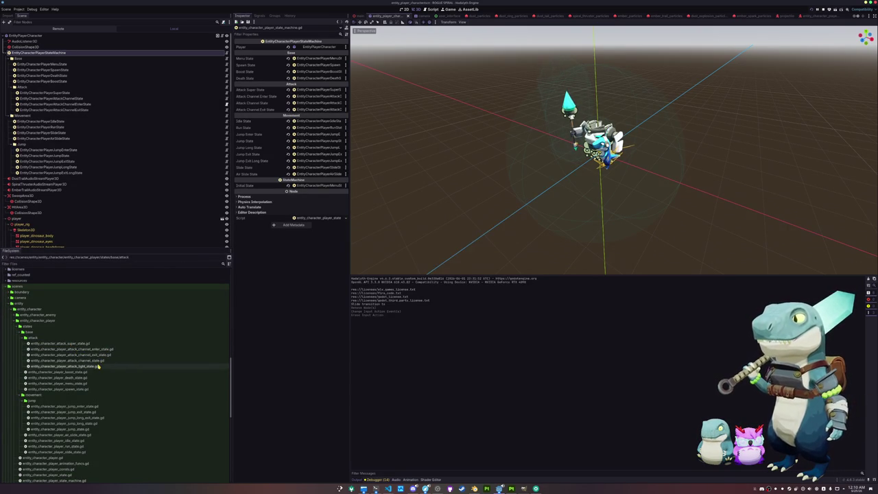
click(98, 367)
key(Delete)
key(Return)
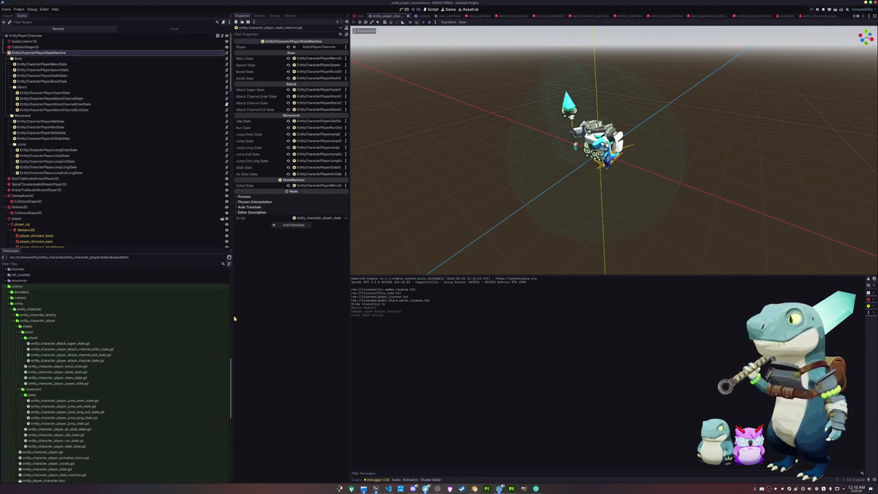
mouse_move(232, 315)
mouse_down()
mouse_move(265, 315)
mouse_move(214, 315)
mouse_move(240, 313)
mouse_move(206, 285)
mouse_up()
Start a game, run and attack around the arena, then pause and exit to the main menu.
click(108, 360)
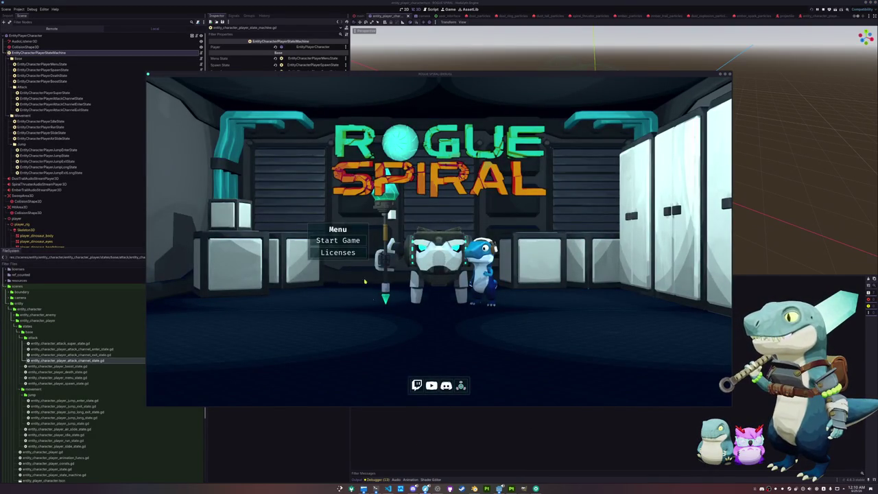
click(354, 241)
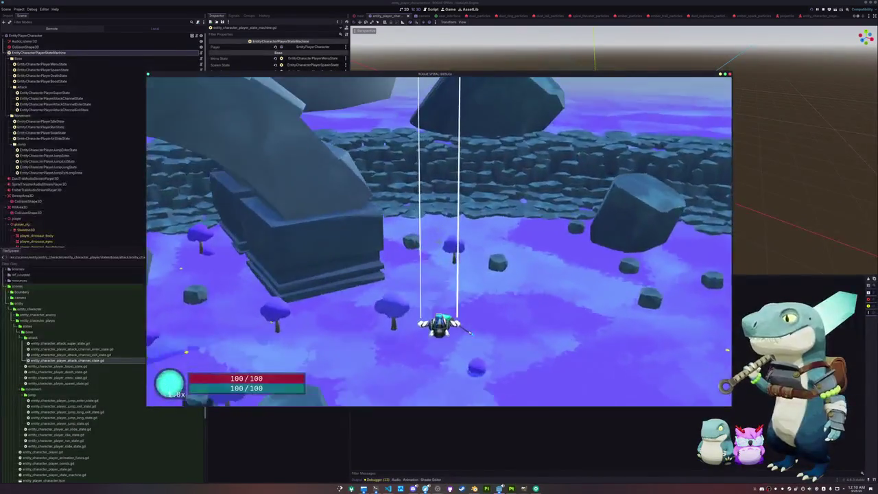
key(w)
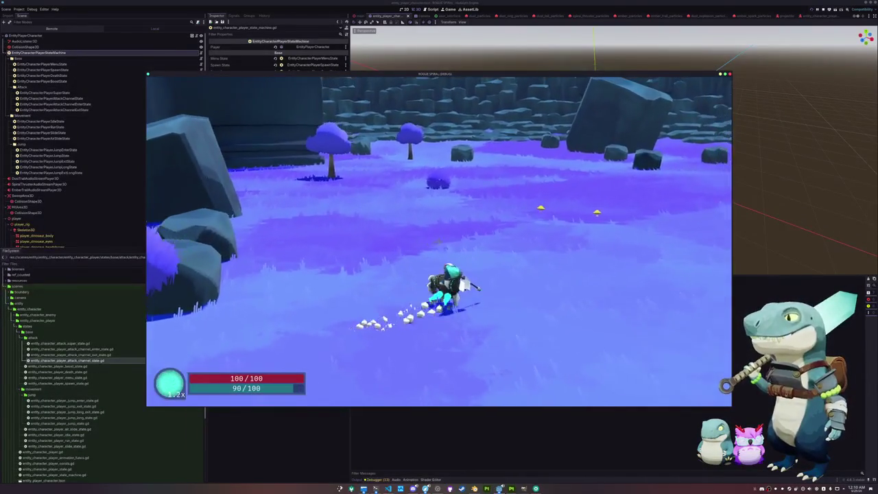
key(w)
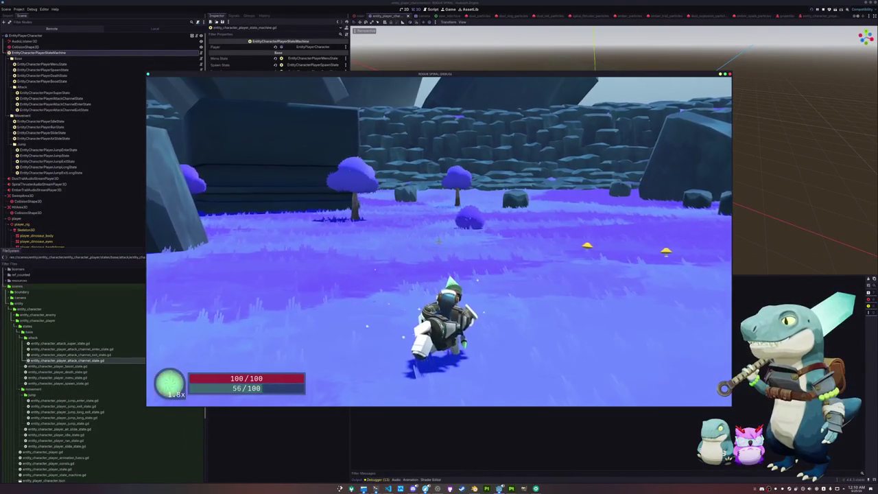
key(w)
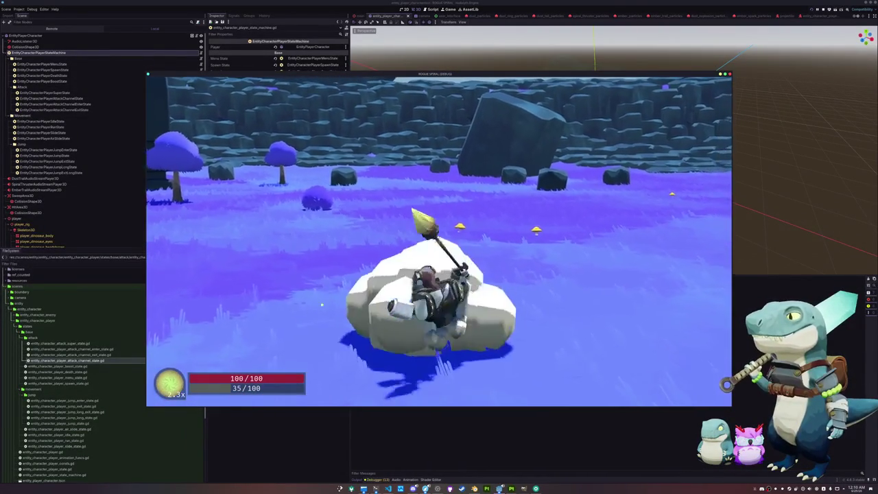
key(w)
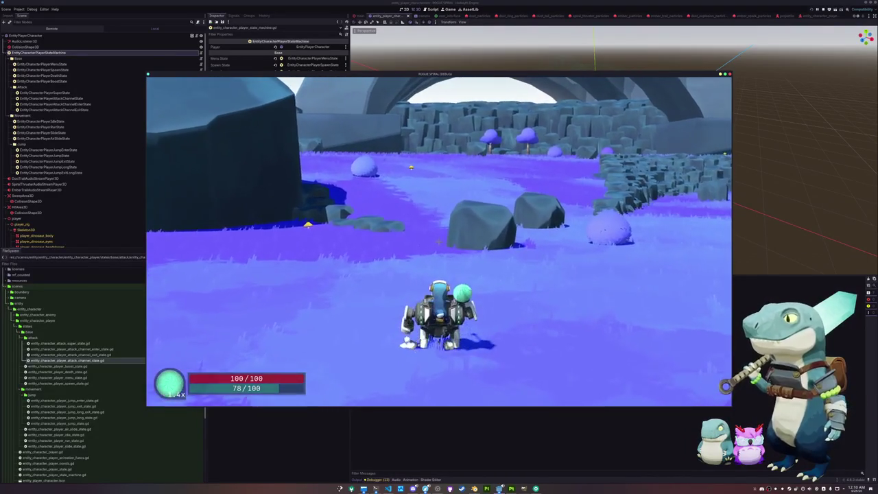
key(Escape)
click(439, 252)
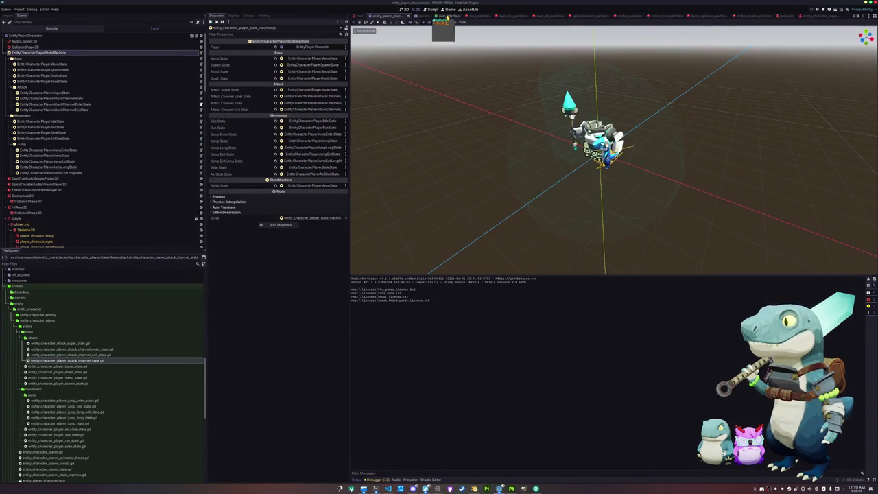
click(446, 16)
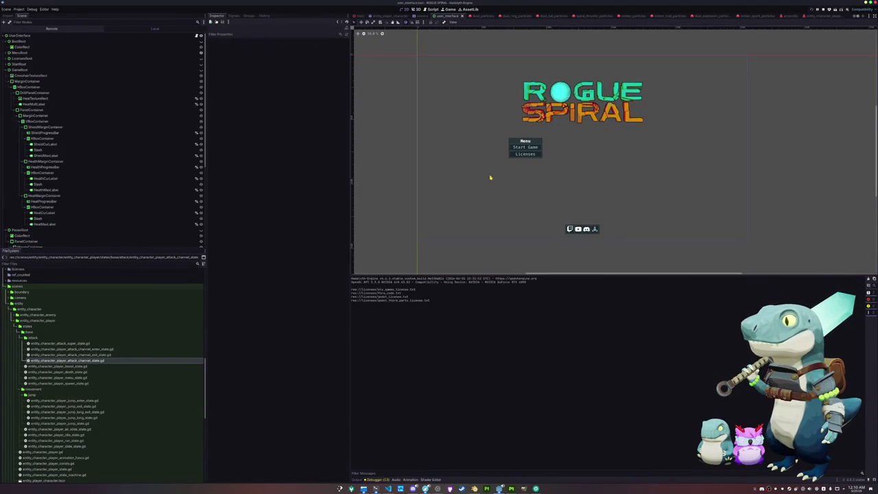
Hide MenuRoot and make GameRoot visible so the HUD bars show in the viewport.
click(19, 70)
click(26, 81)
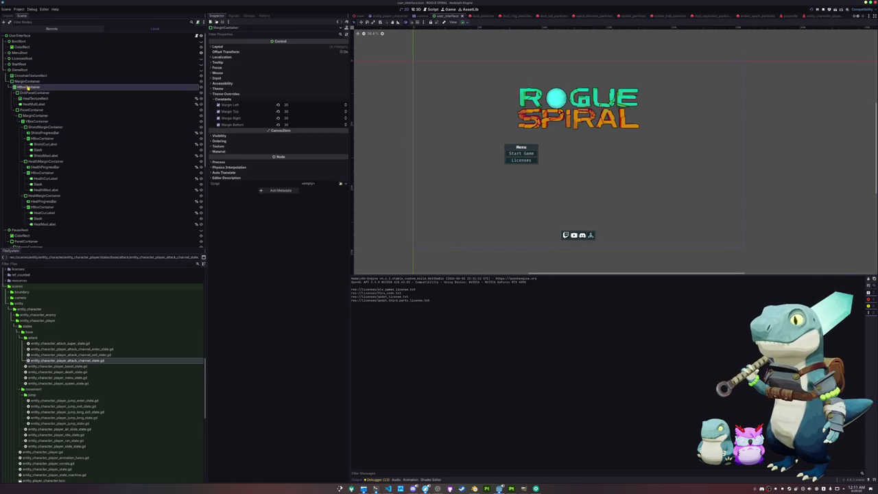
click(127, 53)
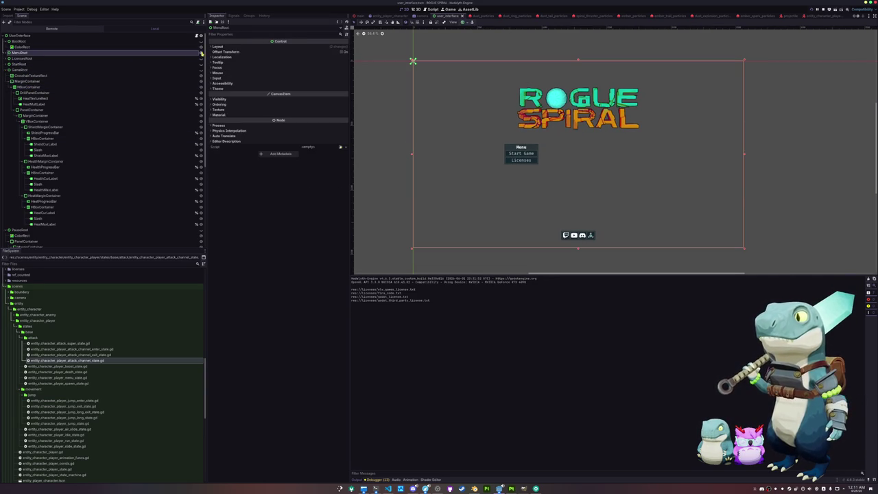
click(201, 53)
click(201, 71)
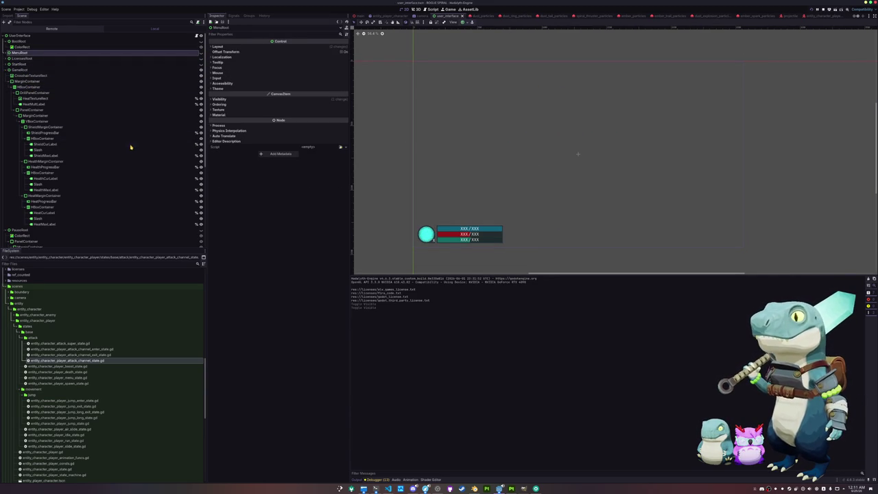
click(28, 110)
click(31, 115)
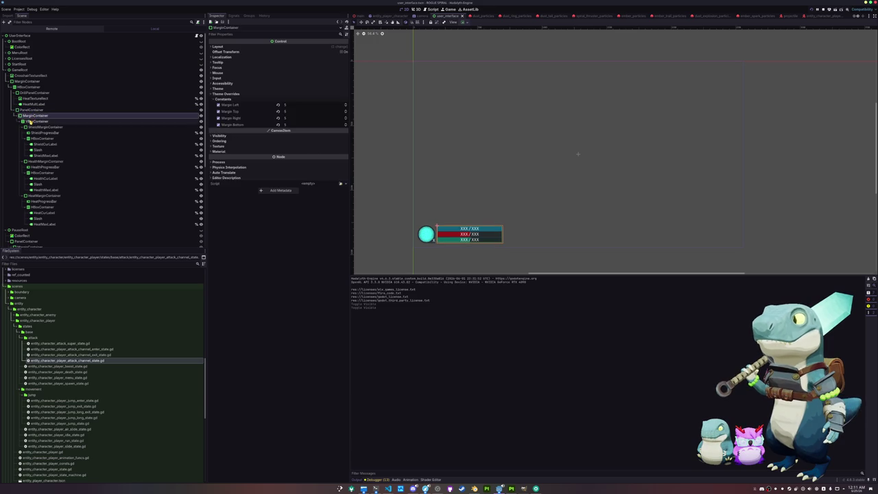
click(29, 110)
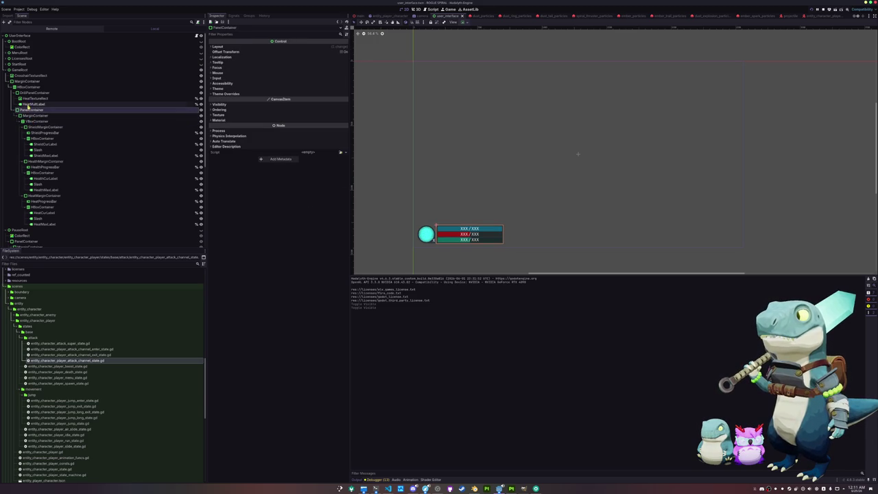
click(29, 81)
Wrap the HUD container in a new MarginContainer parent and set up the ExperienceMarginContainer copy.
click(18, 70)
right_click(16, 69)
click(60, 74)
text(margin)
key(Return)
mouse_move(62, 85)
mouse_down()
mouse_move(43, 86)
mouse_move(41, 76)
mouse_up()
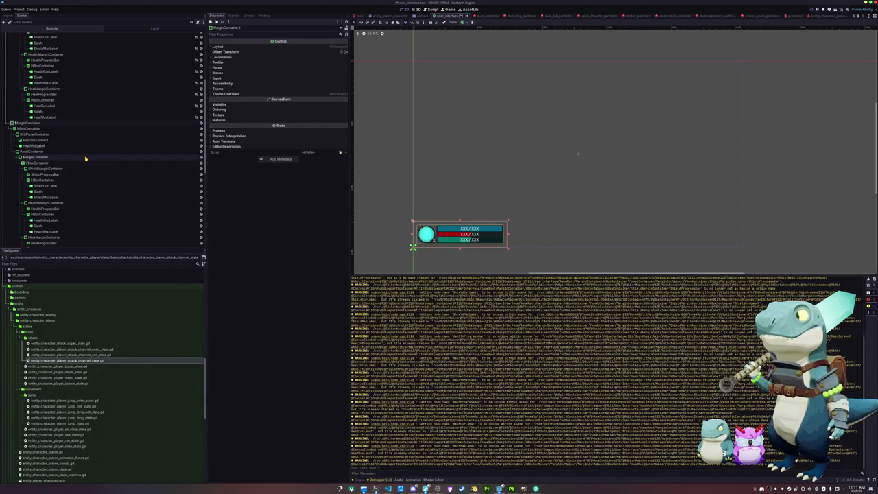
key(ctrl+z)
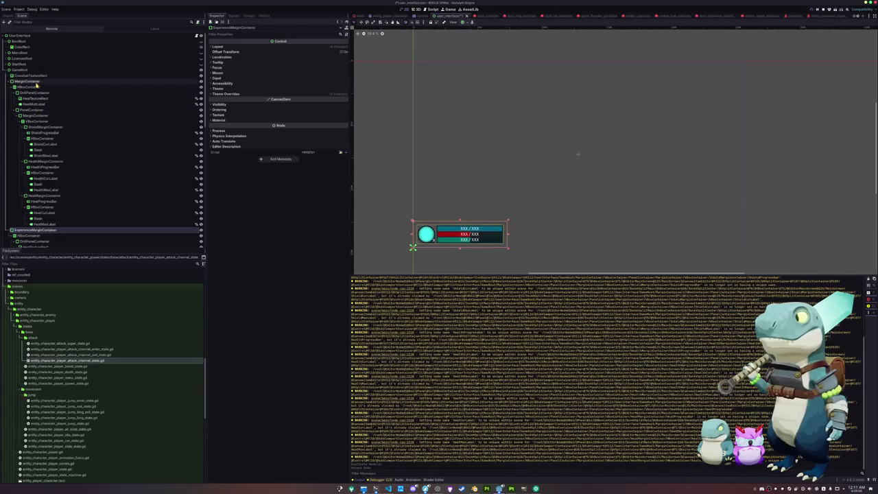
Move ExperienceMarginContainer to the right of the original shield, health and heat bars.
click(27, 82)
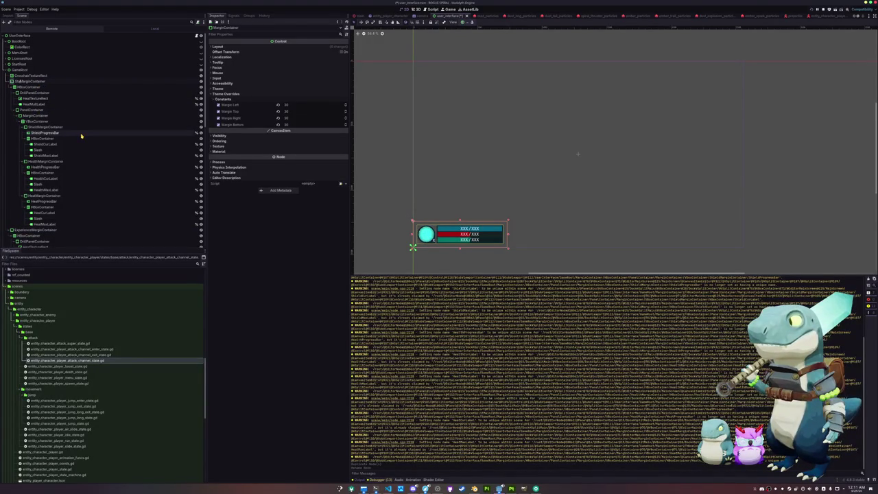
scroll(75, 147, down, 4)
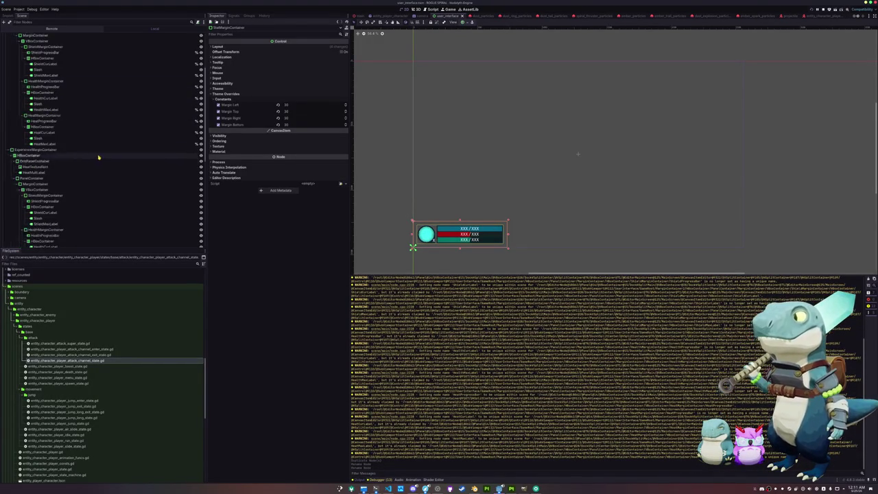
click(42, 149)
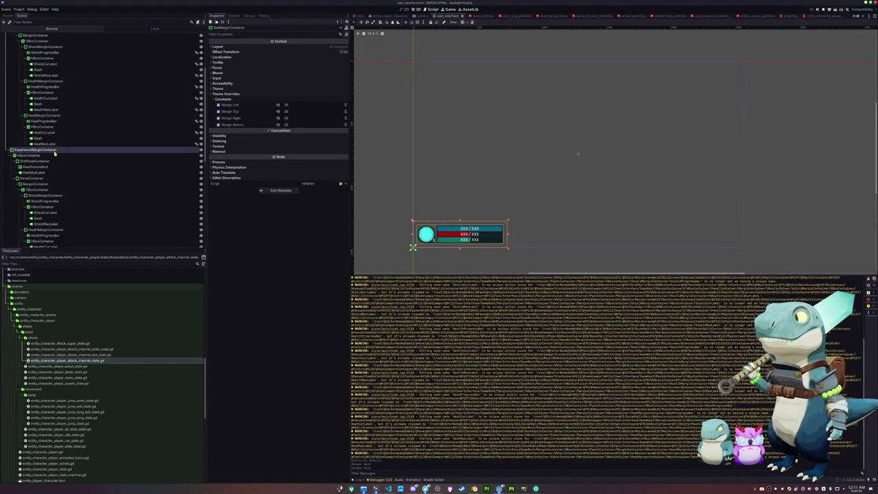
click(464, 23)
drag(460, 246, 579, 247)
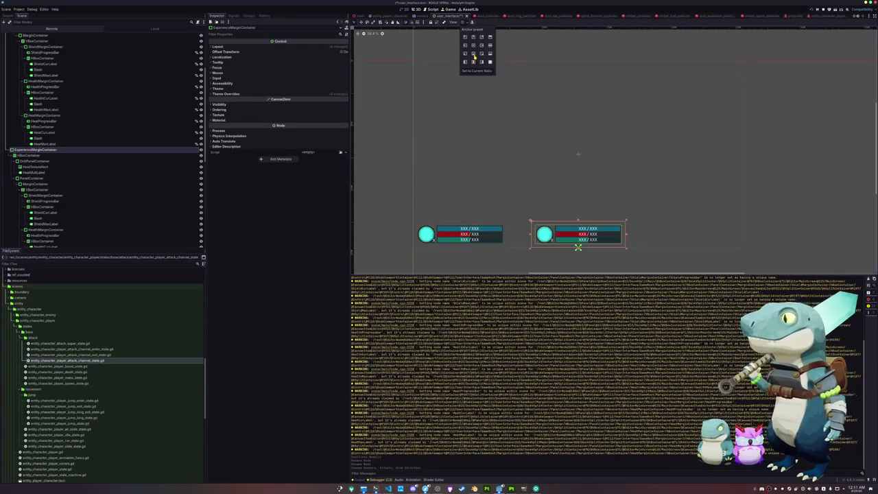
click(295, 245)
scroll(471, 202, up, 1)
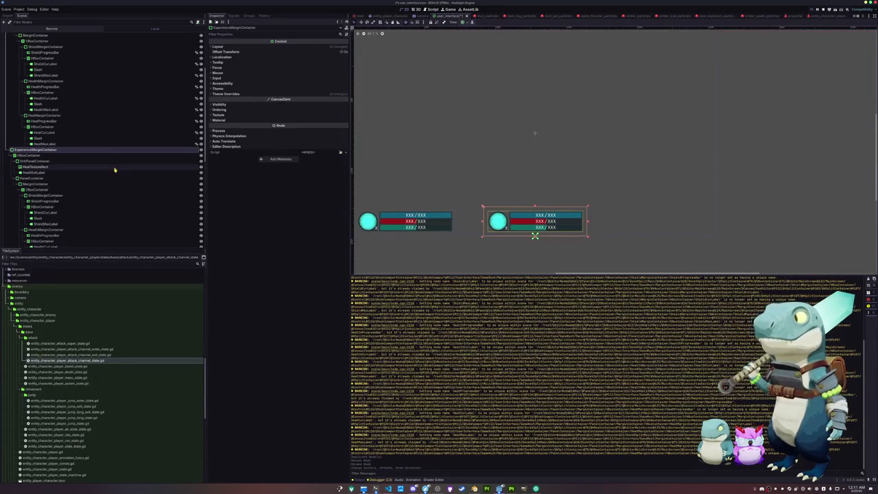
click(59, 161)
Delete DrillPanelContainer and its child nodes from the experience block.
click(58, 167)
click(57, 172)
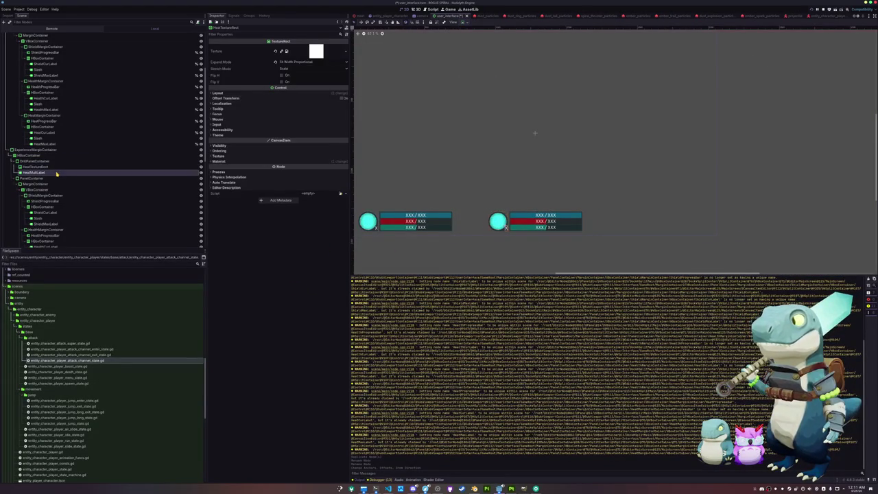
shift+click(57, 166)
shift+click(59, 161)
key(Delete)
key(Return)
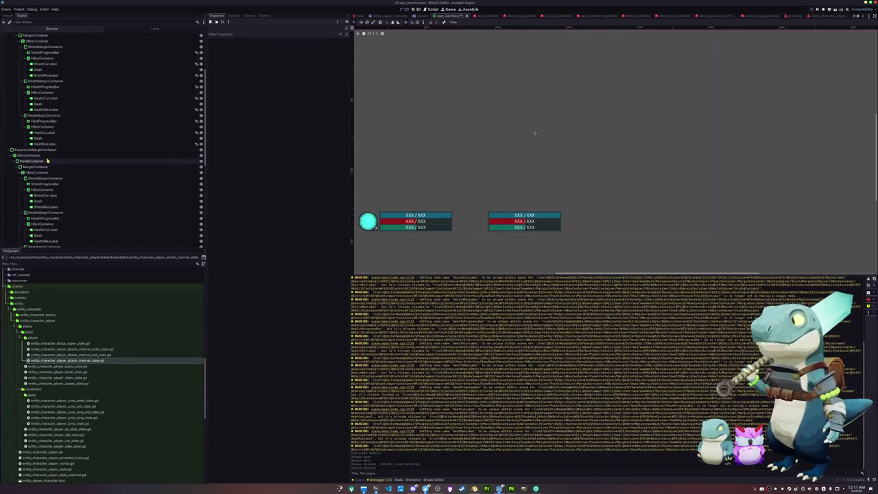
Center the bars inside the experience block's HBoxContainer.
click(43, 156)
click(46, 161)
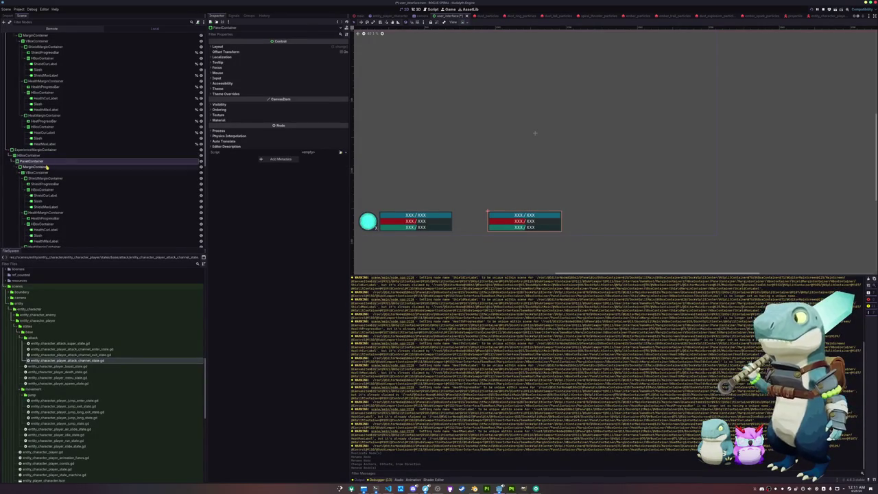
click(55, 150)
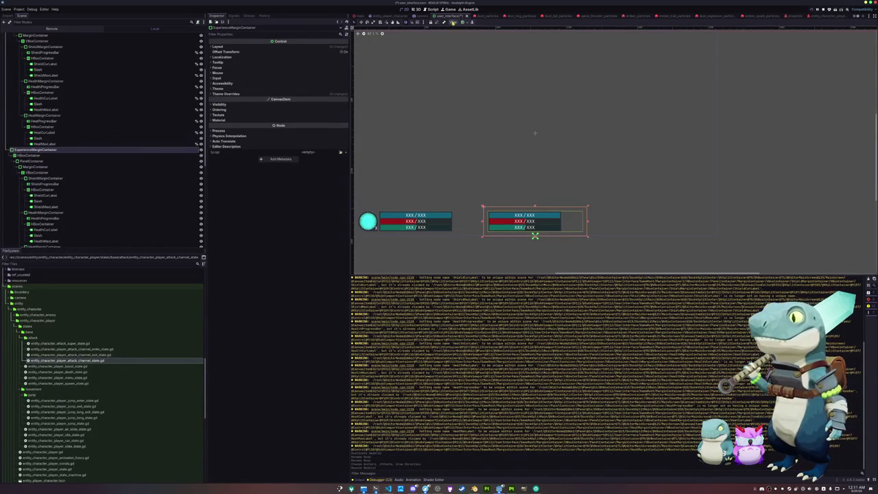
click(465, 23)
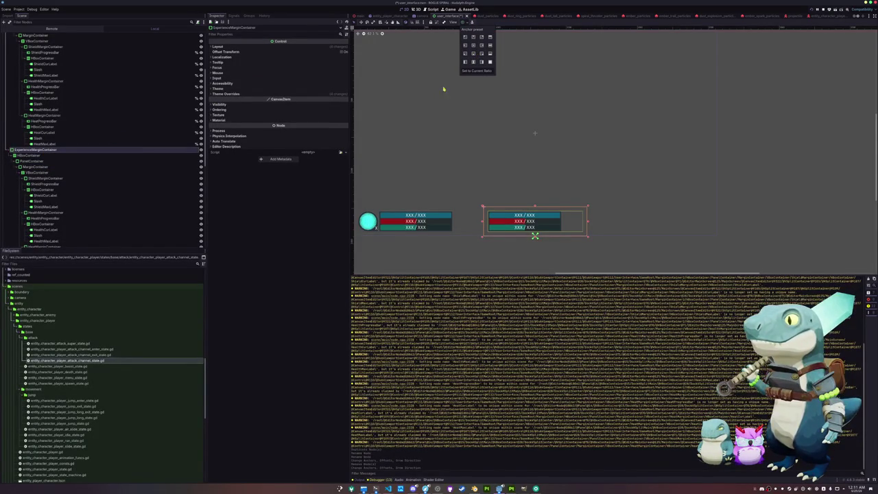
click(55, 172)
click(35, 155)
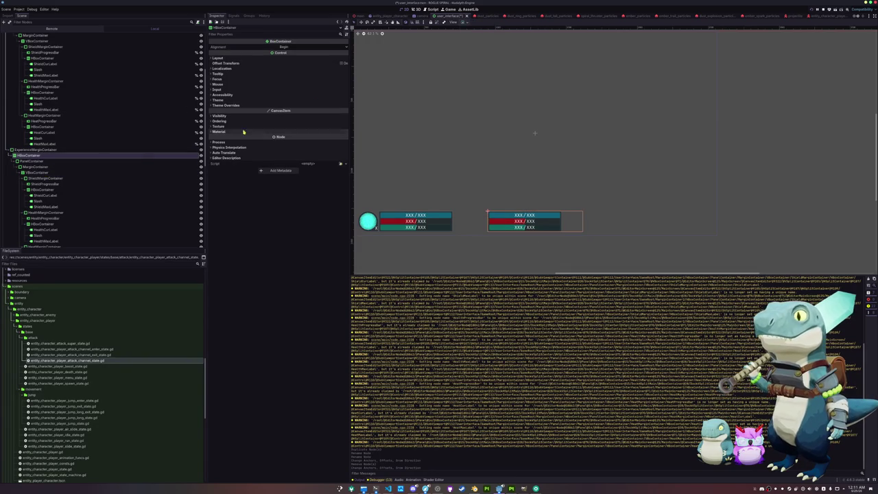
click(467, 23)
click(474, 59)
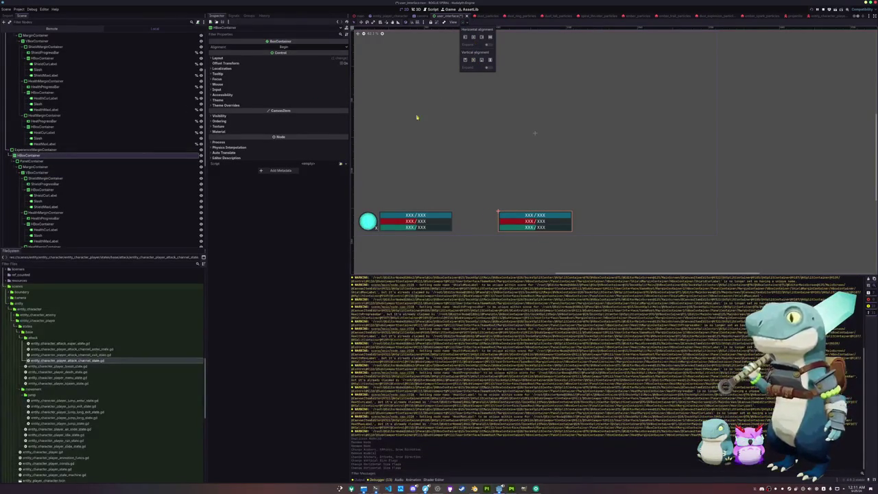
click(35, 150)
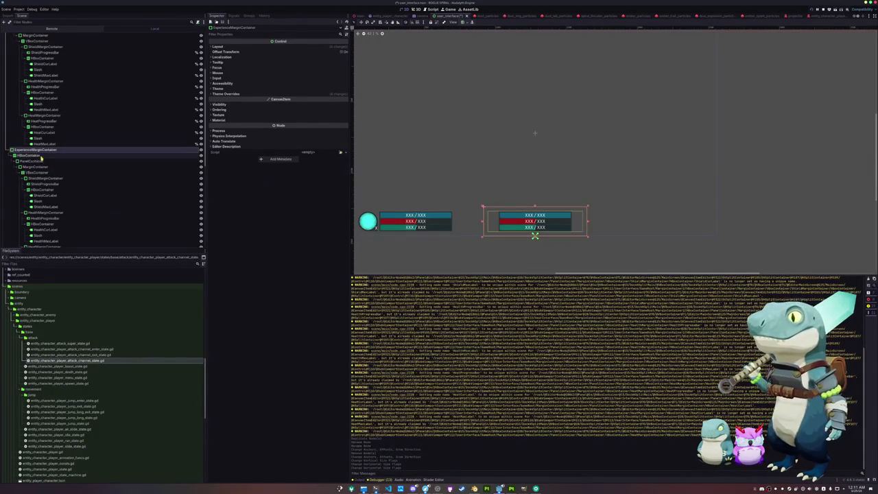
Delete the four shield label nodes, through ShieldMaxLabel, from the copy.
scroll(435, 196, down, 1)
scroll(436, 197, up, 1)
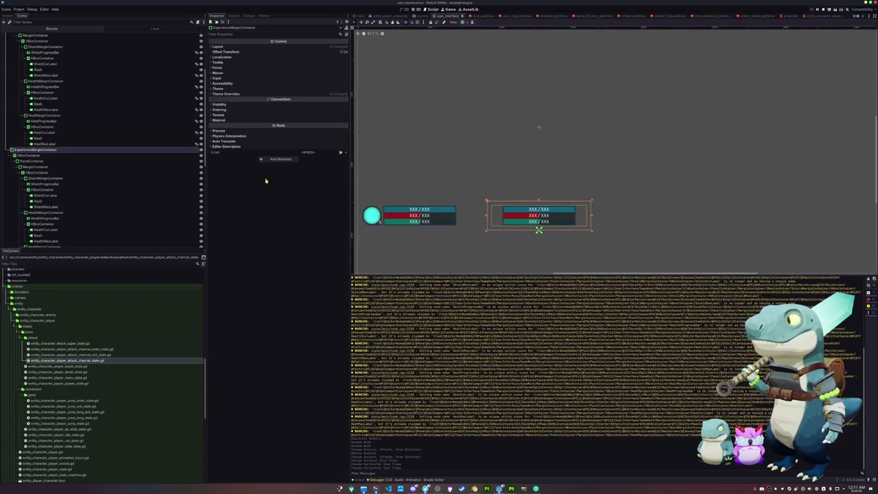
click(45, 179)
click(45, 184)
click(42, 189)
shift+click(42, 205)
key(Delete)
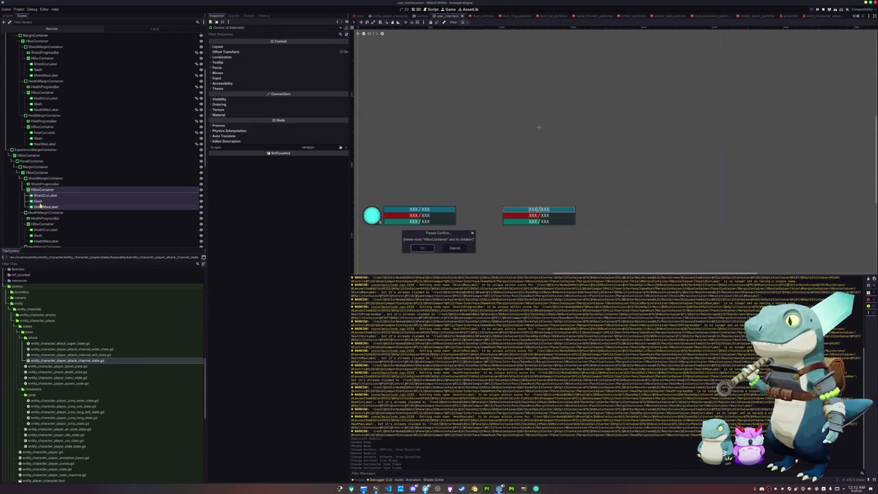
key(Return)
Delete ShieldMarginContainer and the health bar container, leaving only the heat bar.
click(42, 218)
click(41, 178)
key(Delete)
key(Return)
key(Delete)
key(Return)
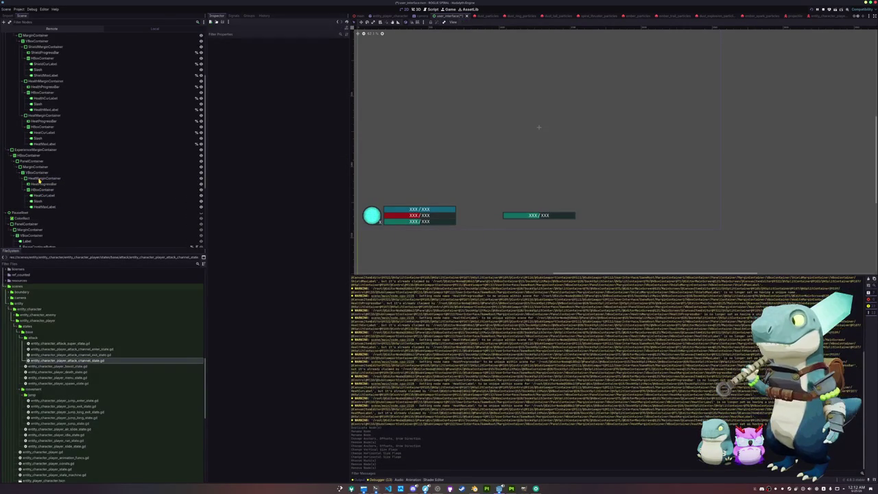
Anchor ExperienceMarginContainer to a preset and adjust the HBoxContainer's vertical and horizontal alignment.
click(39, 178)
click(31, 159)
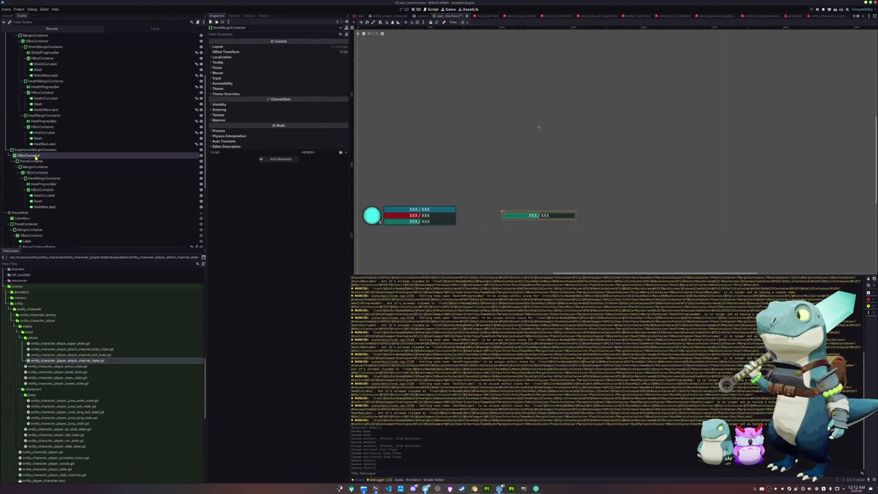
click(31, 167)
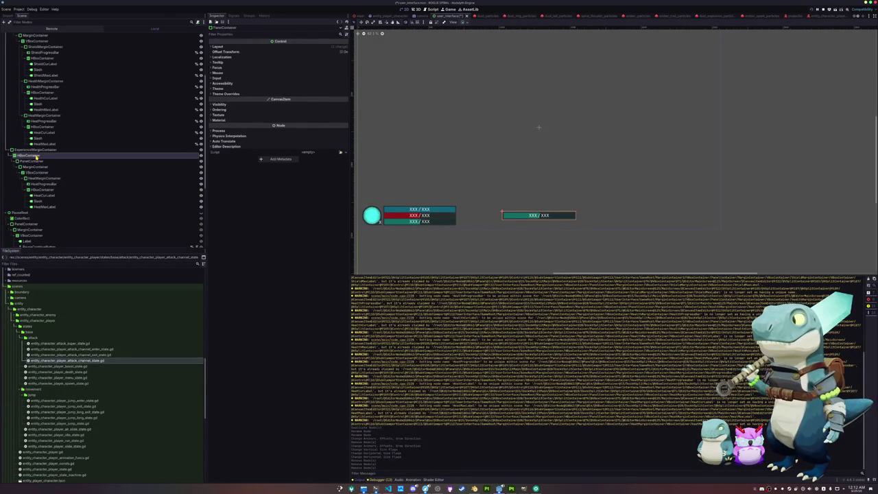
click(29, 155)
click(35, 149)
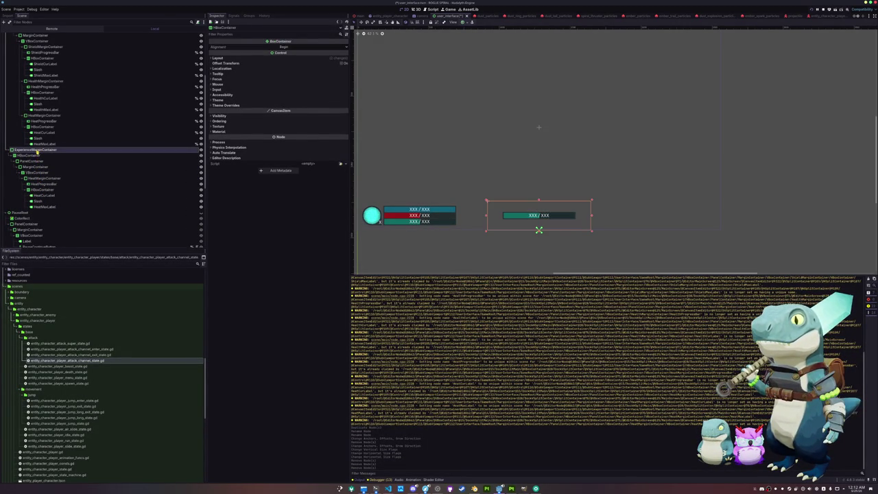
click(470, 22)
click(474, 55)
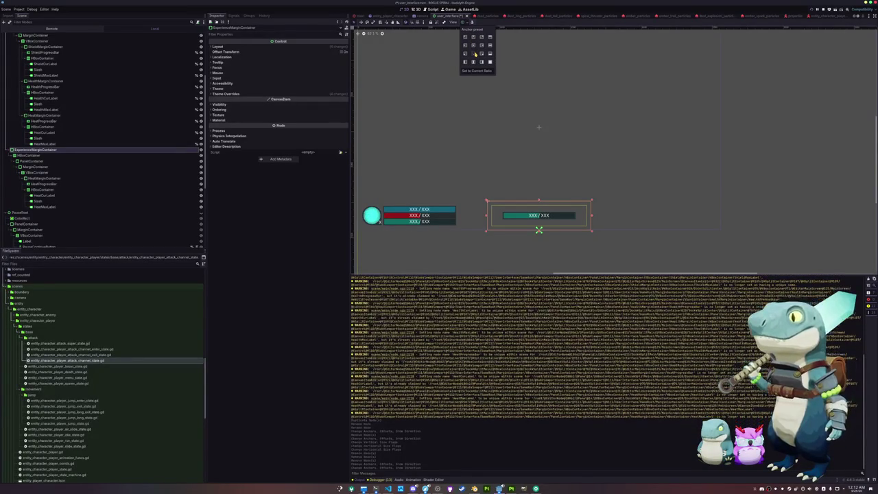
click(54, 156)
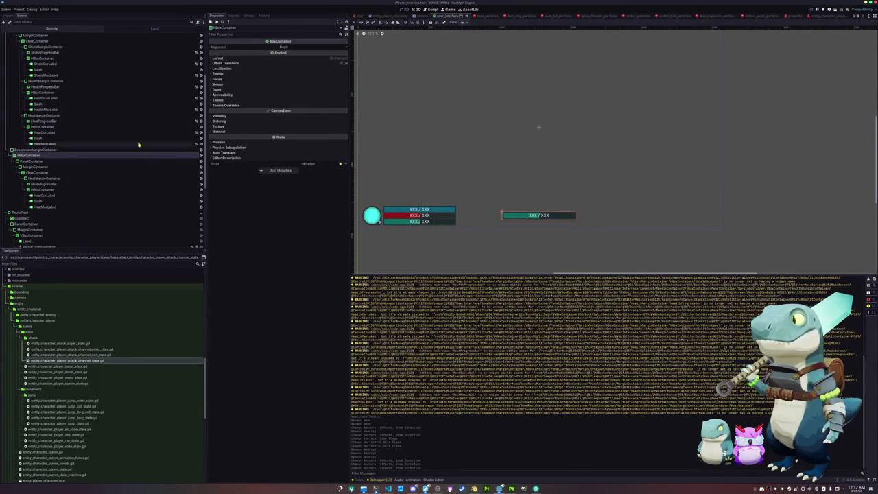
click(465, 23)
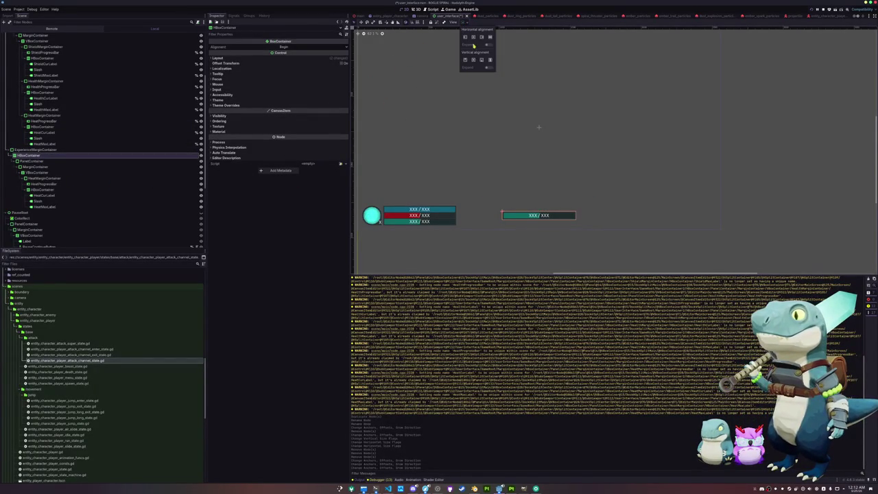
click(482, 61)
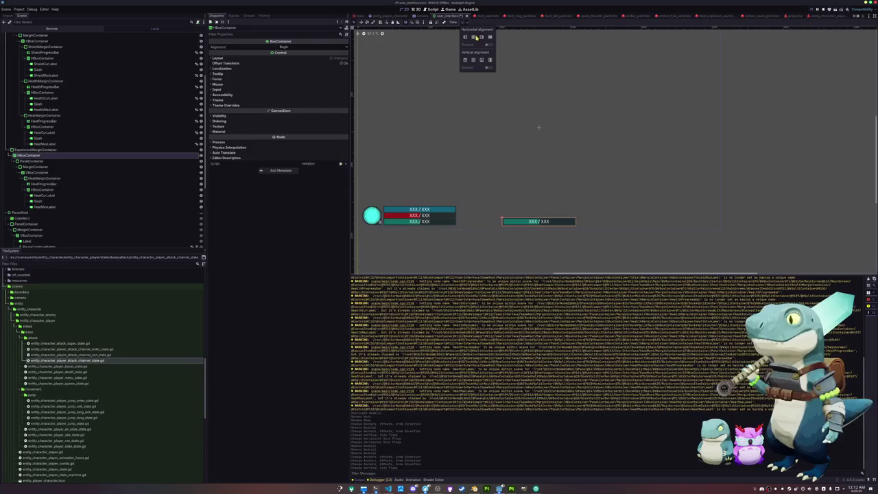
click(477, 38)
Start adding a child node under the VBoxContainer.
click(44, 196)
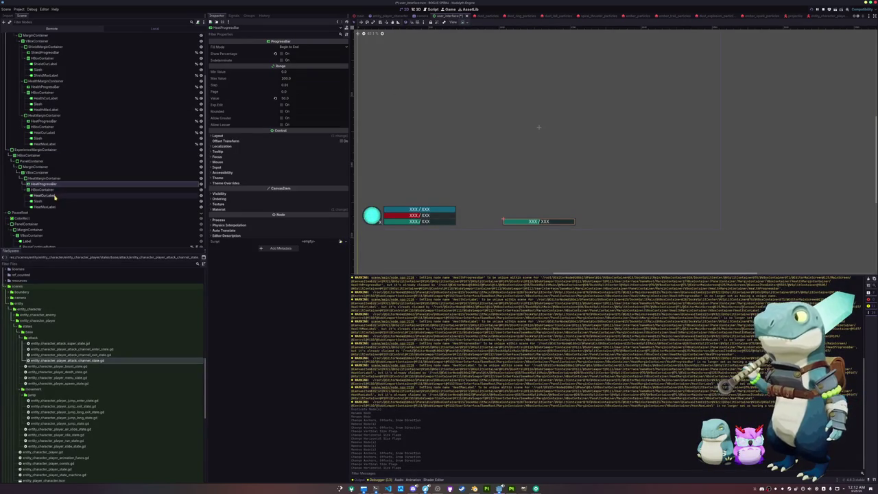
ctrl+click(45, 207)
click(52, 190)
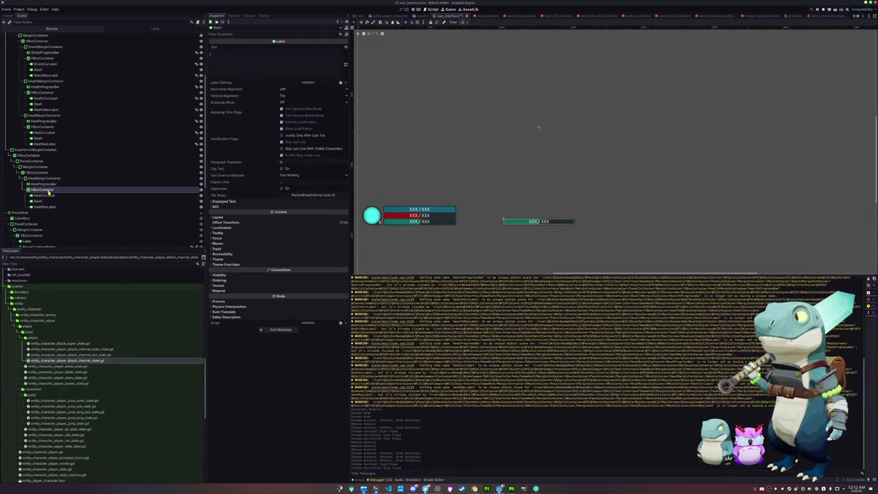
right_click(53, 191)
click(41, 173)
right_click(42, 172)
click(57, 177)
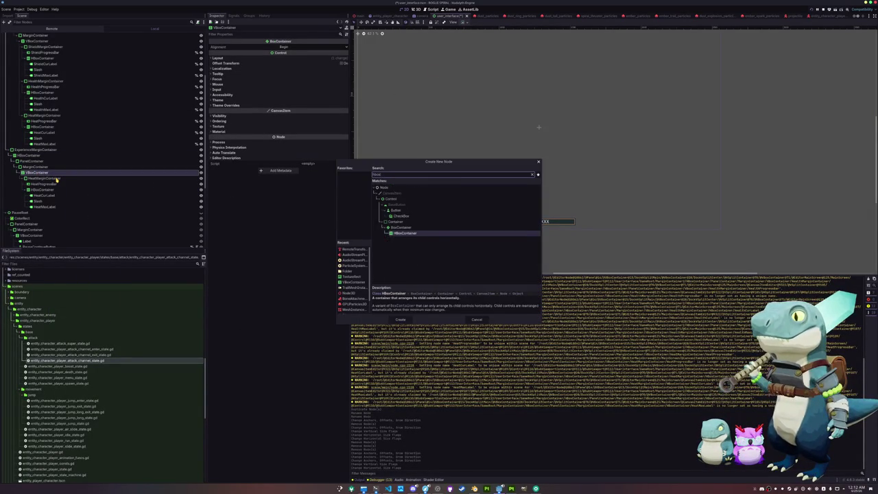
Create the HBoxContainer, nest the heat bar container in it, and add a Label inside.
key(Return)
mouse_move(42, 213)
mouse_down()
mouse_move(39, 176)
mouse_move(32, 181)
mouse_up()
click(40, 178)
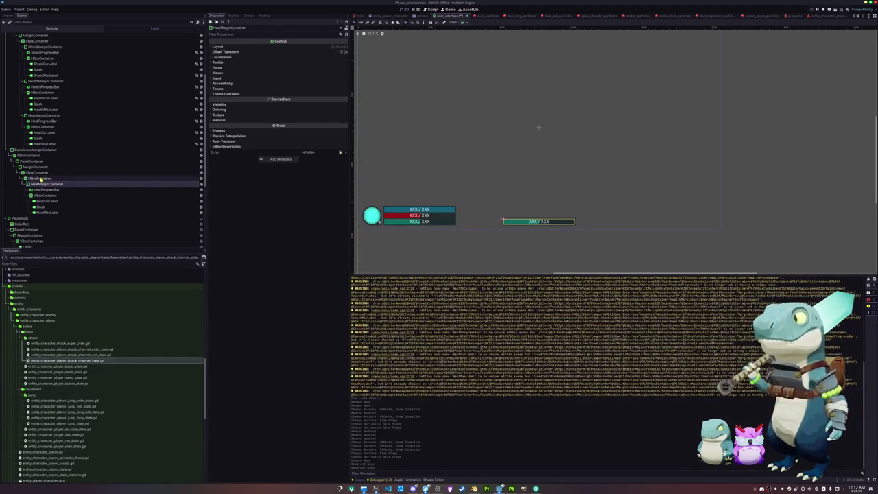
key(ctrl+a)
text(label)
key(Return)
drag(41, 220, 43, 181)
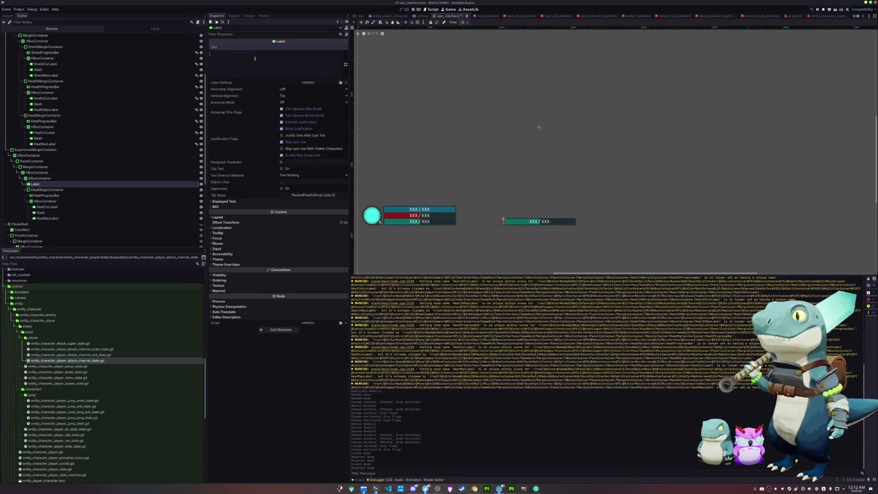
Set the label text to 'Level', duplicate it, and change the copy's text to XXX.
text(Level)
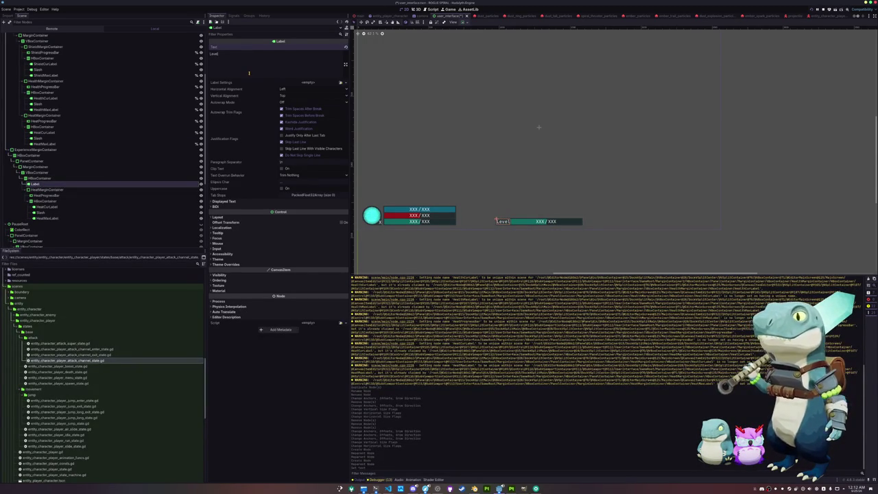
click(44, 184)
key(ctrl+d)
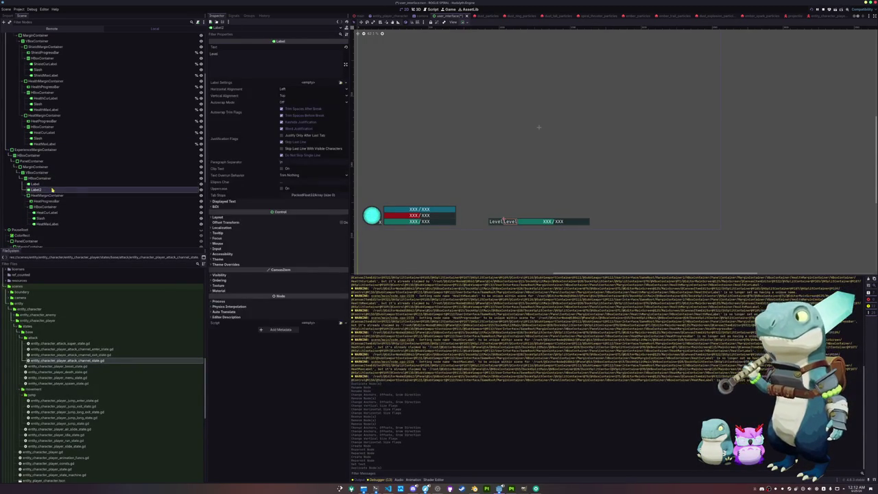
double_click(248, 65)
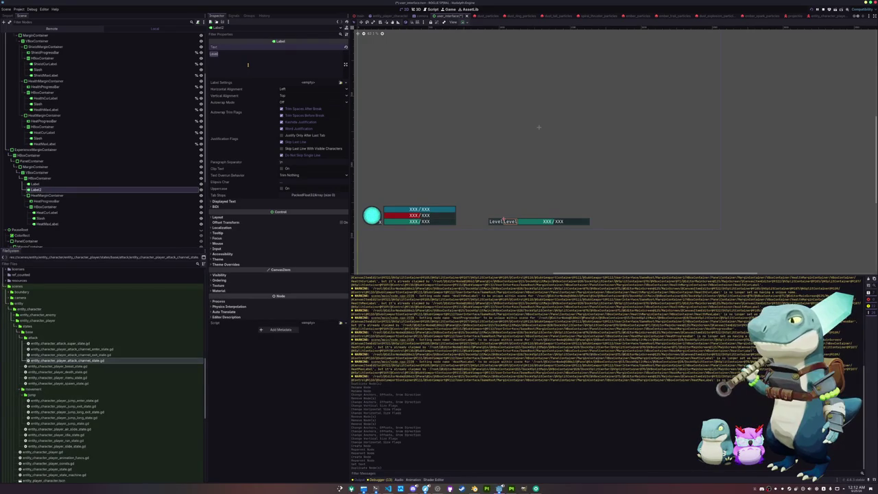
text(XXX)
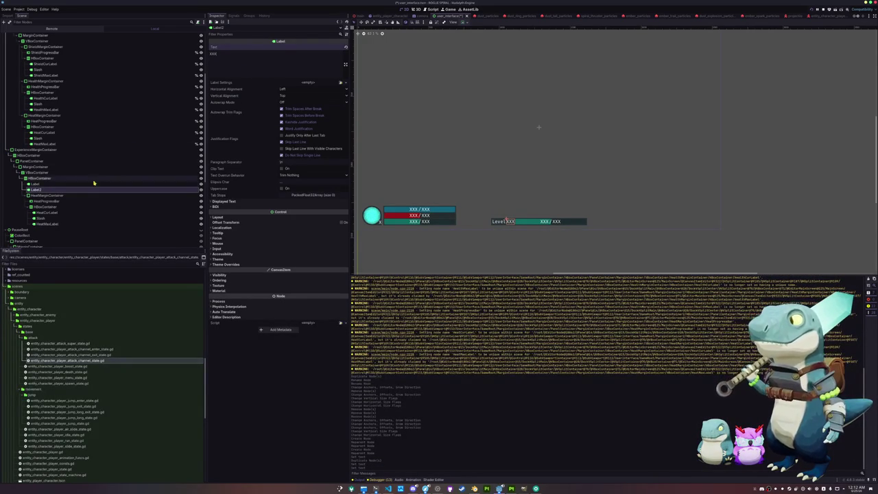
click(63, 184)
click(63, 179)
click(62, 190)
Give HeatCurLabel, Slash and HeatMaxLabel a Font Size theme override, lowered in steps from 24.
click(62, 196)
click(62, 207)
click(62, 213)
shift+click(61, 224)
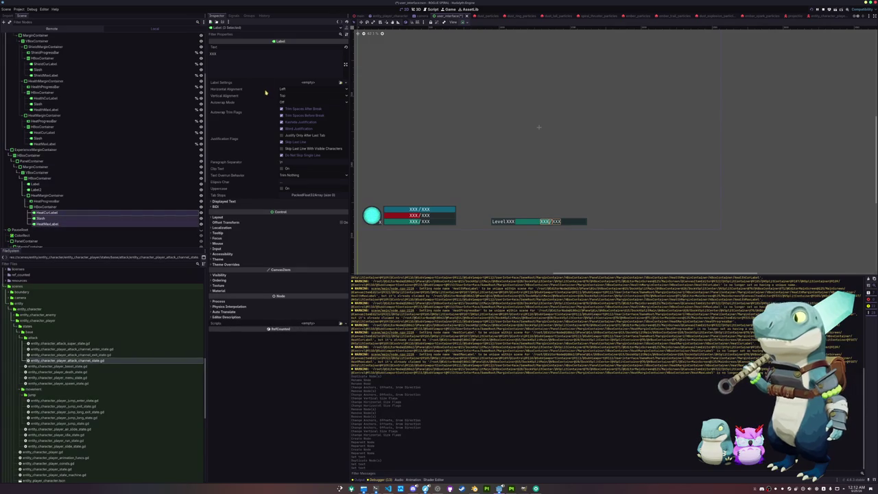
click(345, 83)
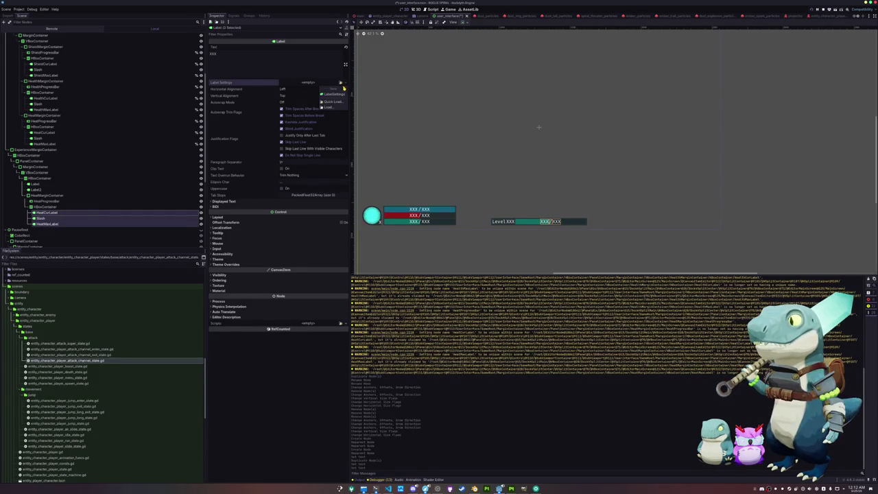
click(218, 259)
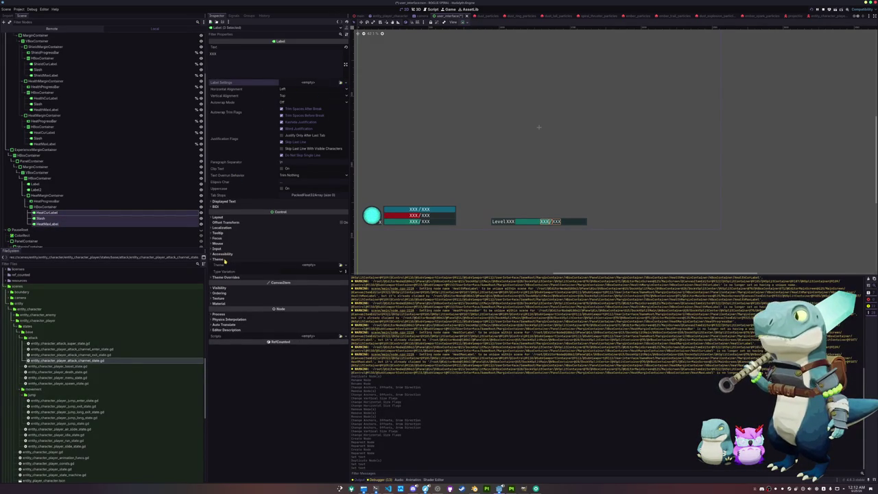
click(225, 277)
click(228, 293)
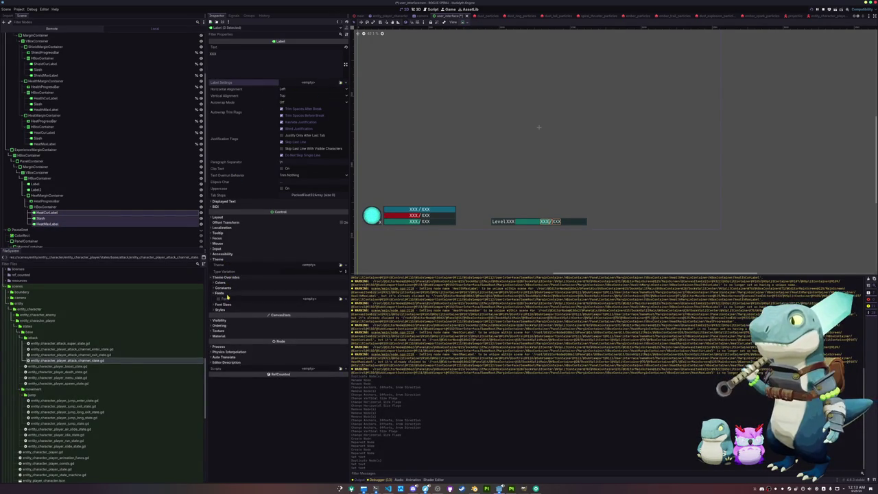
click(231, 305)
click(338, 311)
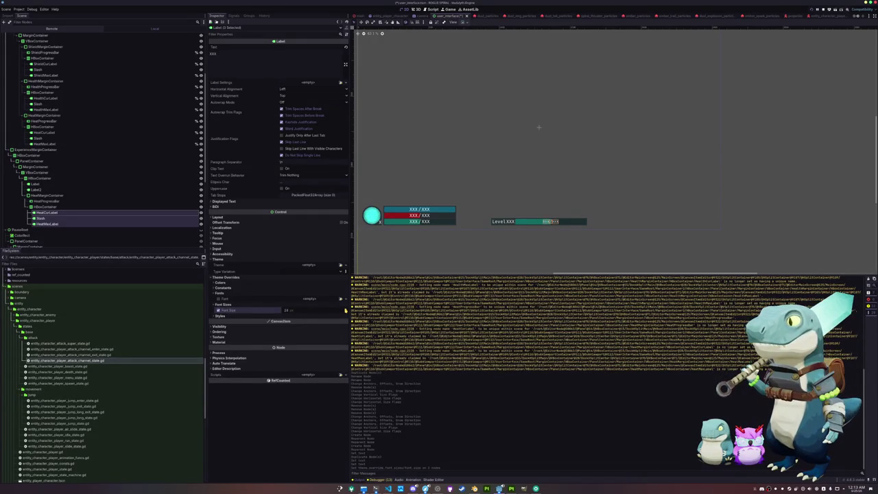
click(346, 312)
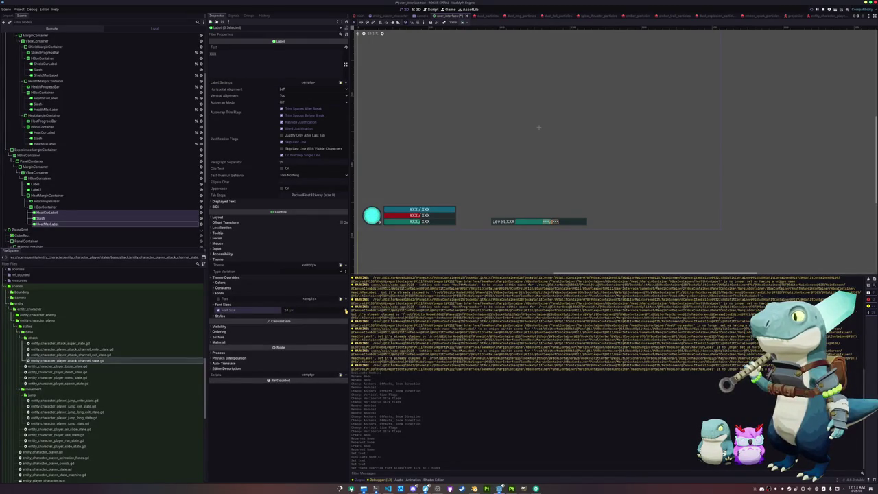
click(346, 312)
click(346, 312)
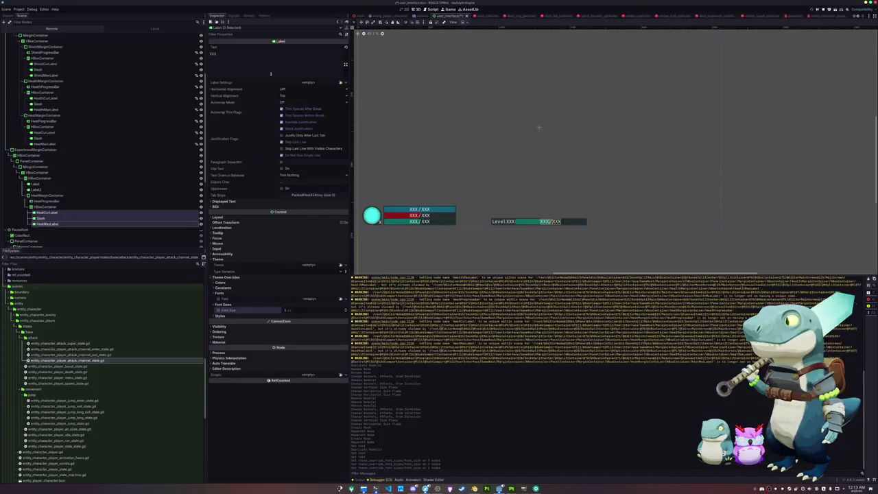
Rename the copied margin container and progress bar to ExperienceMarginContainer and ExperienceProgressBar.
click(68, 206)
click(69, 201)
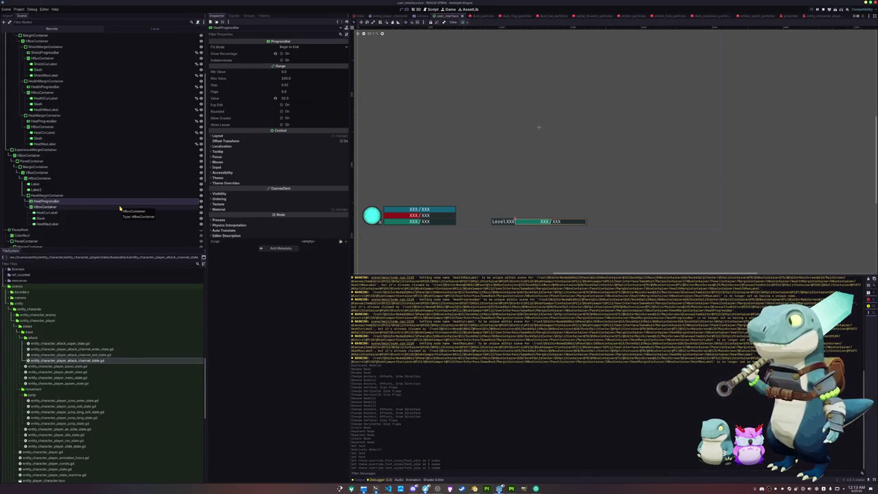
key(Up)
text(Exp)
key(Return)
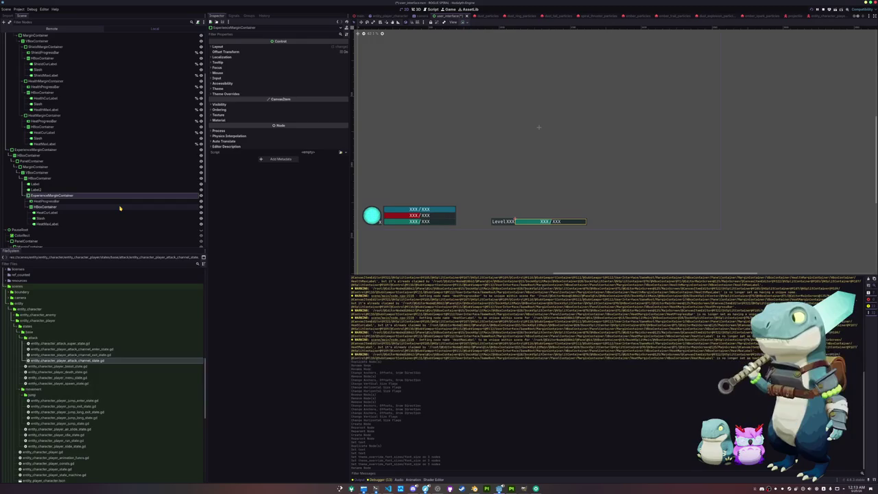
key(Down)
text(Experience)
key(Return)
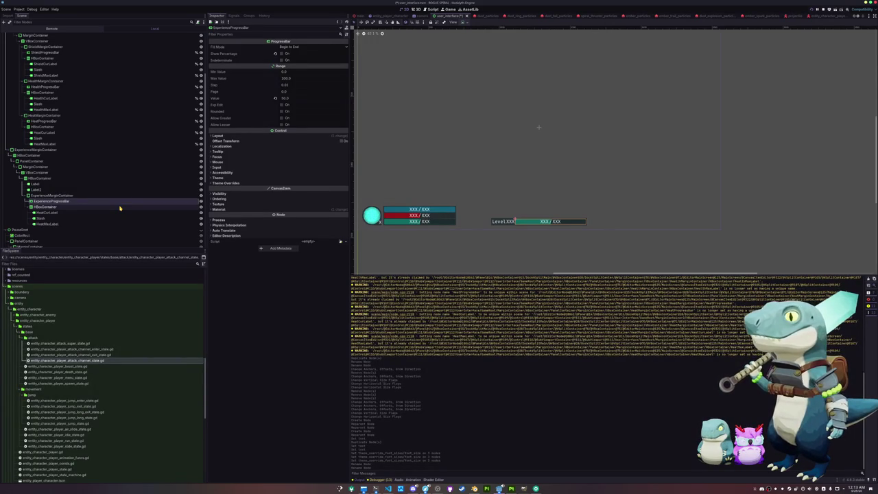
Rename HeatCurLabel and HeatMaxLabel to ExperienceCurLabel and ExperienceMaxLabel.
click(120, 208)
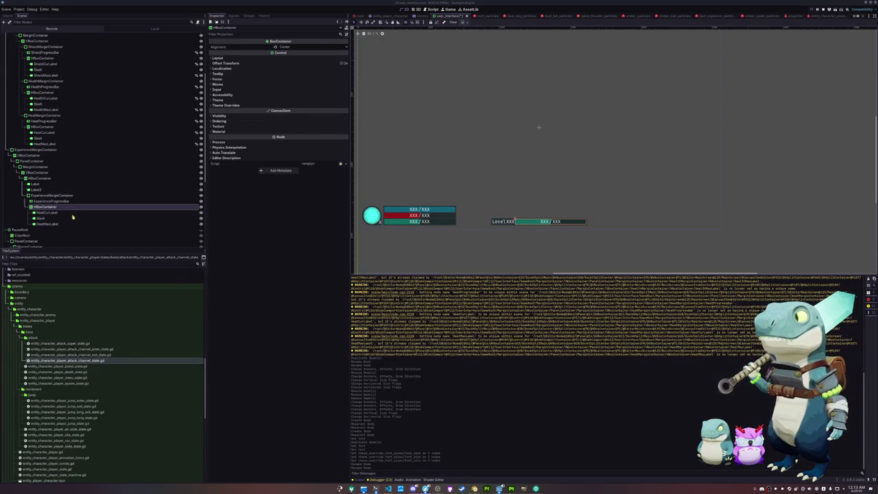
click(73, 213)
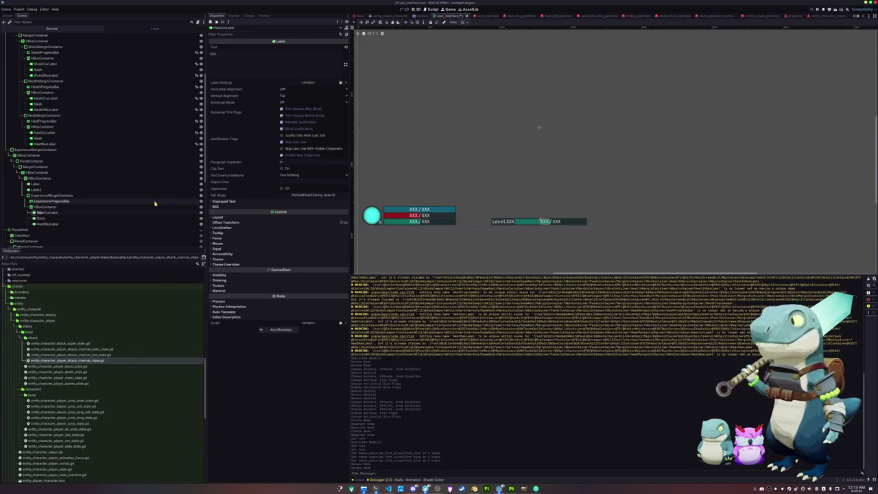
text(Exper)
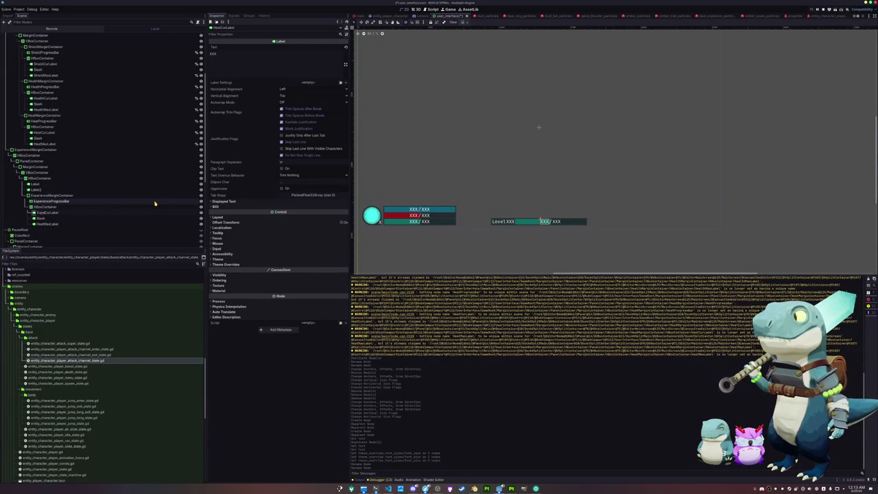
text(ience)
key(Return)
key(Down)
key(Down)
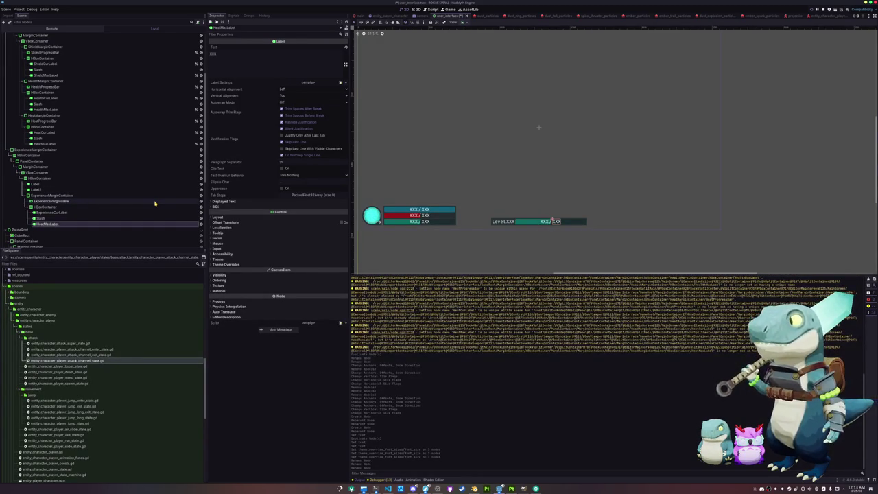
text(Expe)
text(rience)
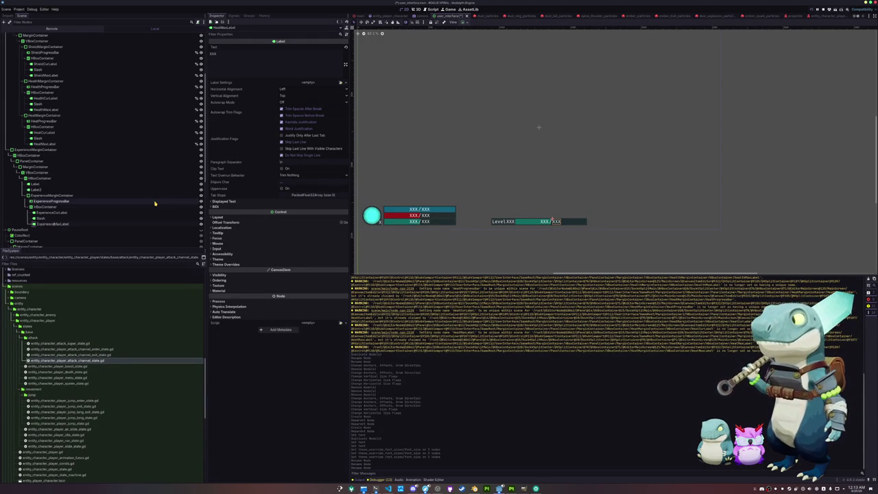
key(Return)
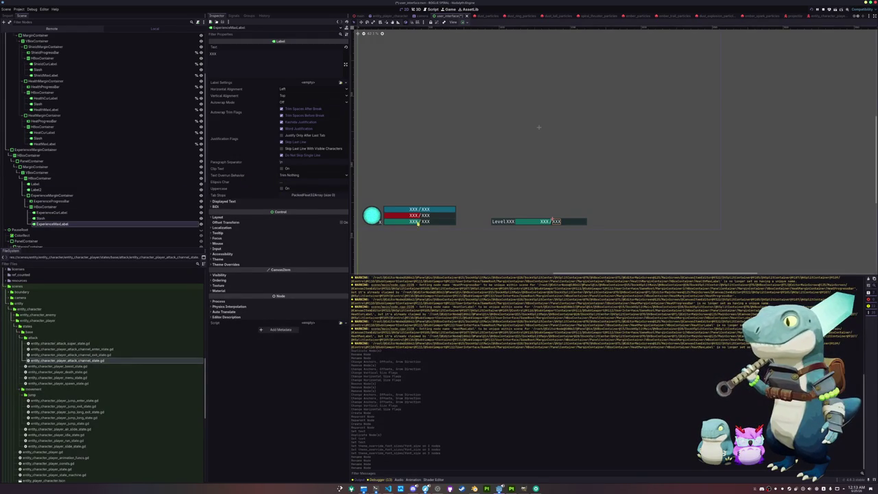
drag(444, 232, 446, 239)
click(507, 228)
Select the Level label, Label2 and the experience value labels together.
click(492, 229)
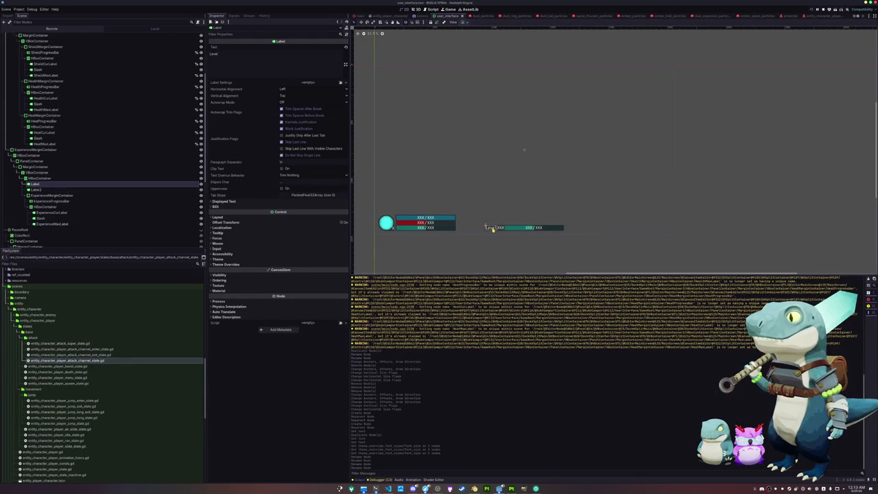
click(30, 179)
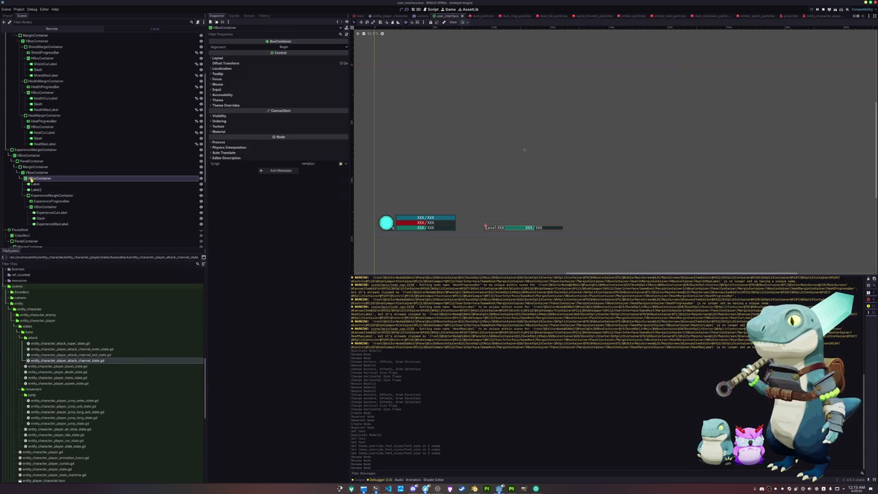
click(50, 224)
click(30, 172)
click(46, 224)
ctrl+click(40, 218)
ctrl+click(48, 212)
ctrl+click(36, 190)
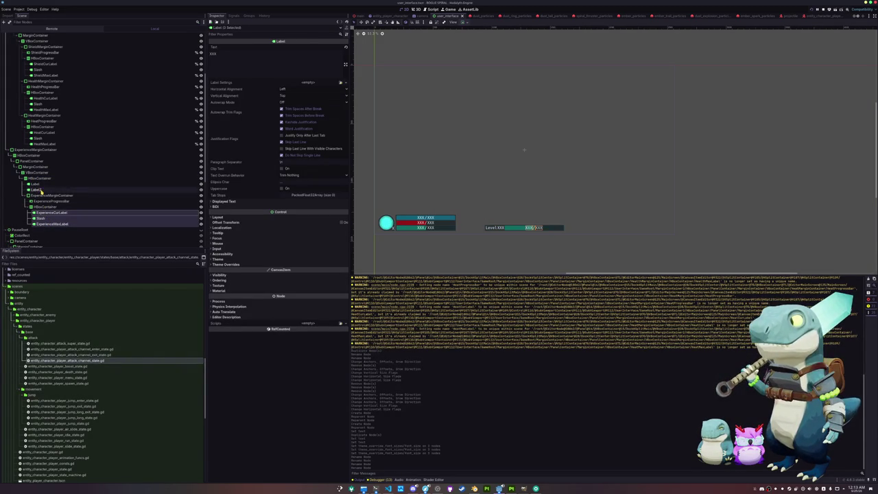
ctrl+click(40, 189)
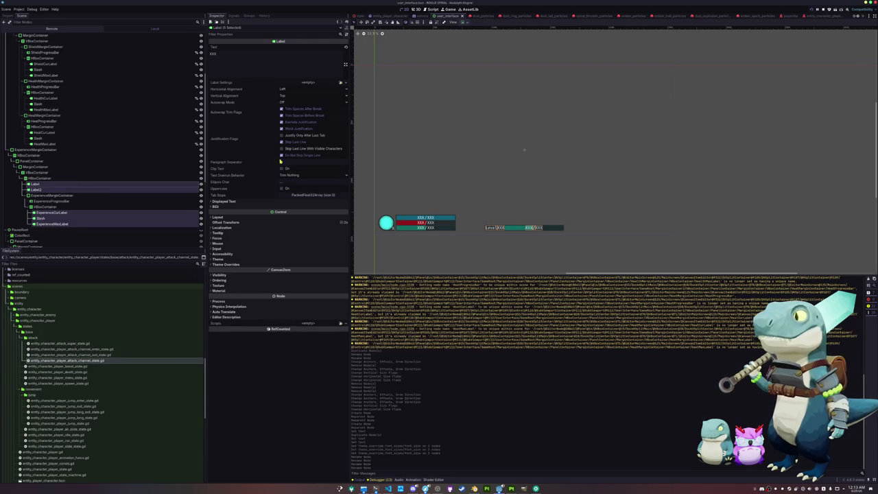
Enable the Theme Overrides font size on the selected labels and raise it to 24.
click(235, 261)
click(237, 277)
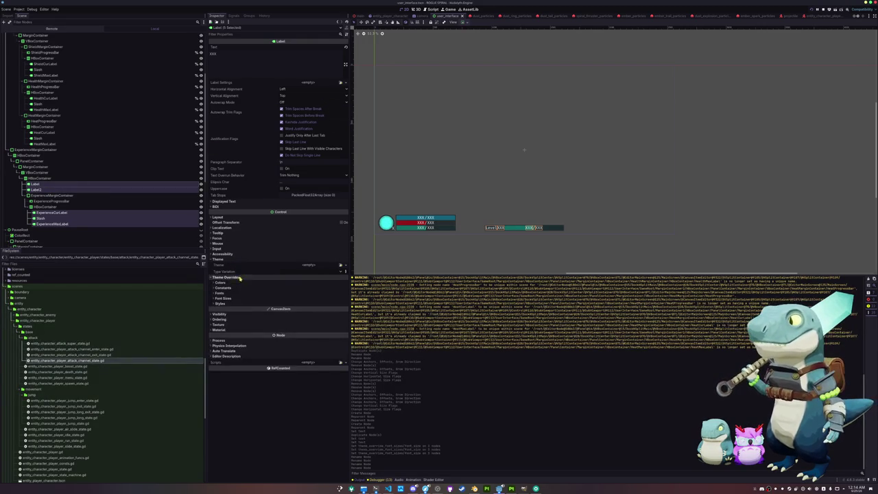
click(233, 294)
click(231, 305)
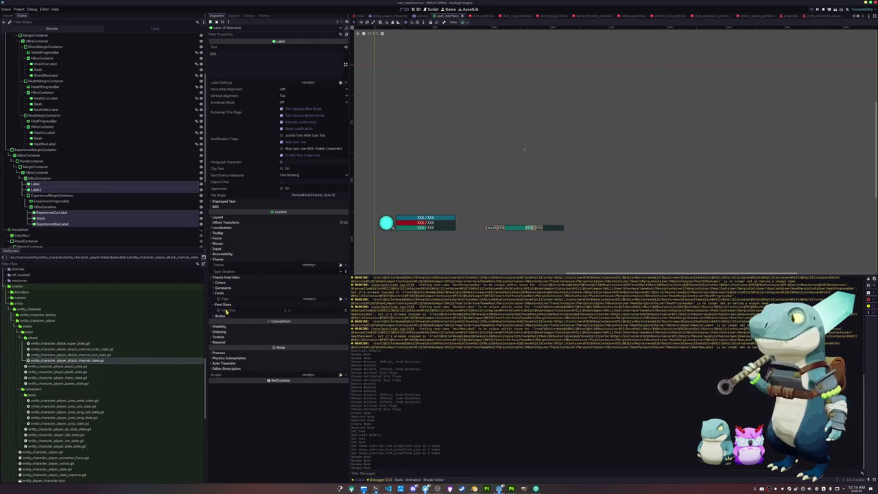
click(218, 311)
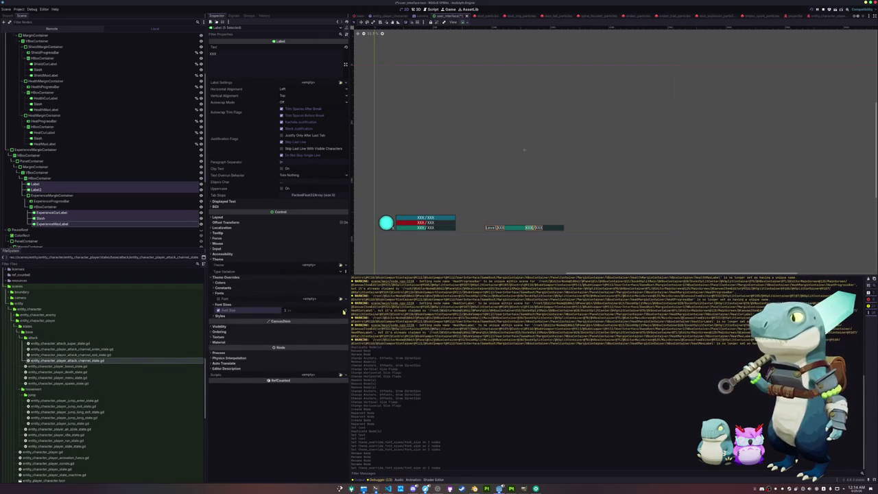
click(347, 309)
click(346, 310)
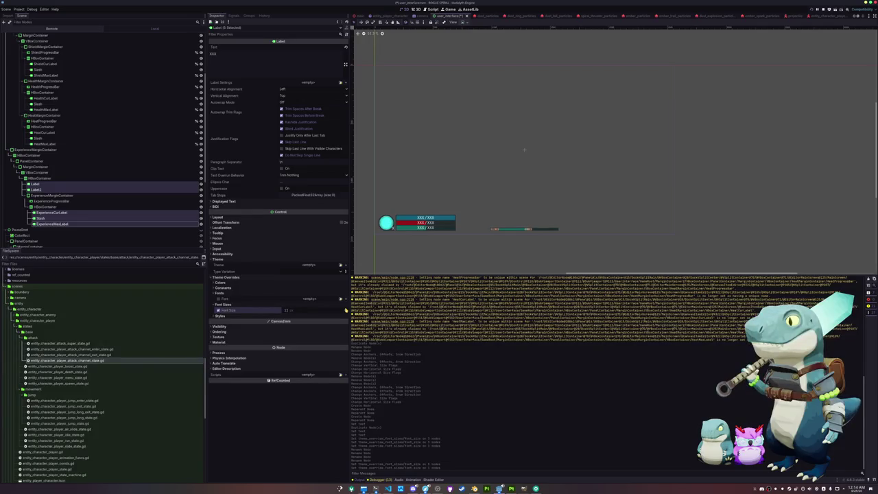
click(347, 310)
click(345, 311)
scroll(431, 233, up, 2)
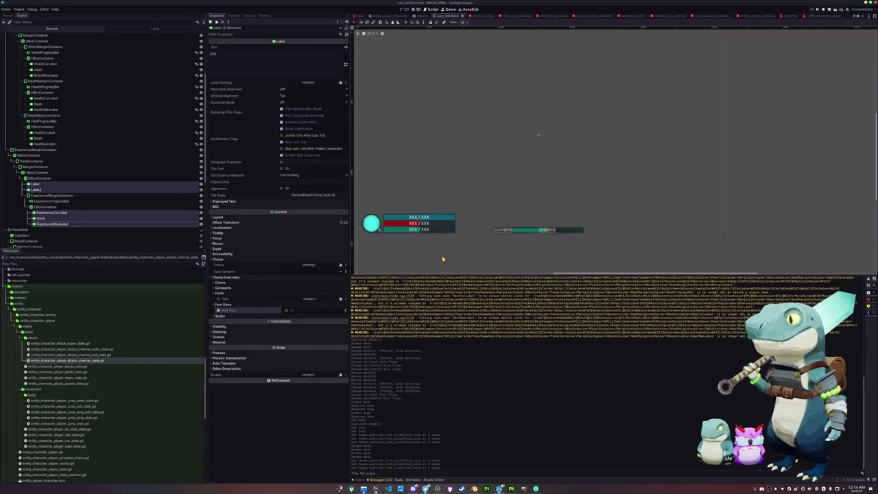
click(67, 214)
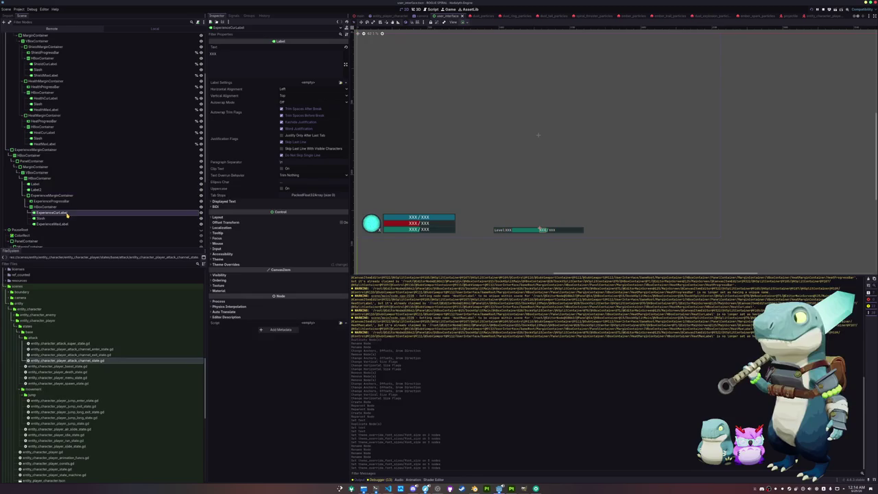
Rename Label2 and the value labels to LevelLabel, LevelProgressCurLabel and LevelProgressMaxLabel.
ctrl+click(69, 225)
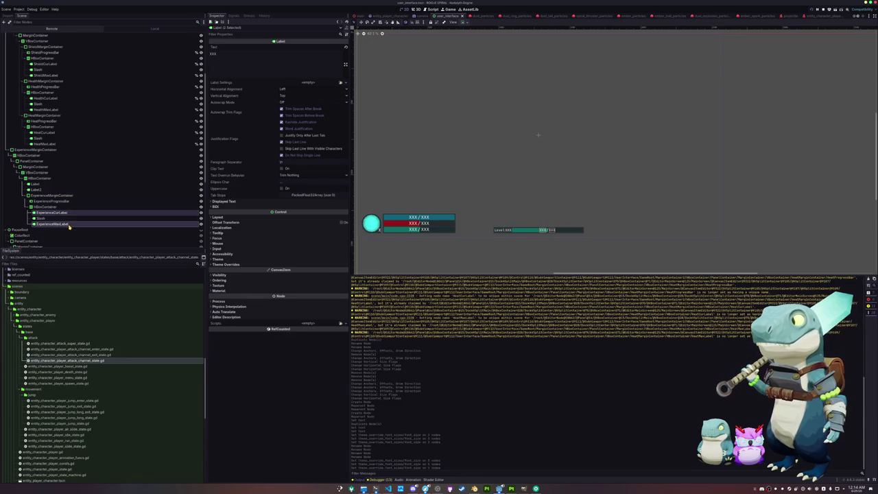
click(52, 190)
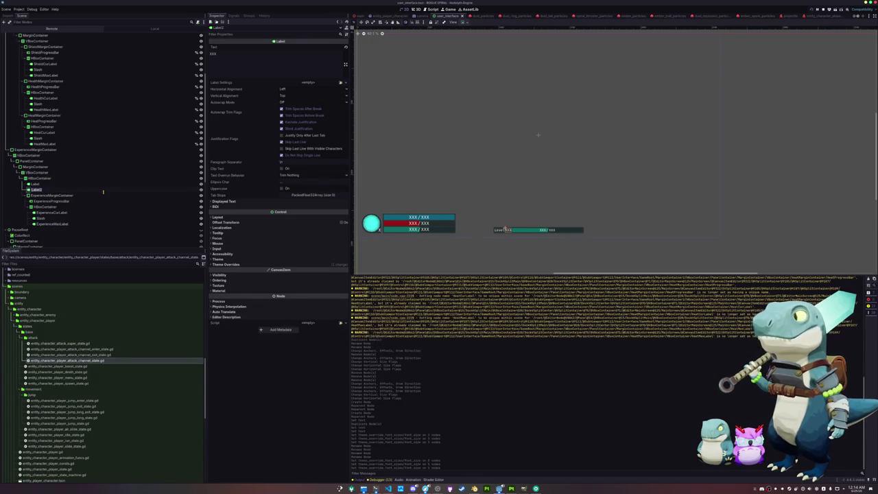
key(Return)
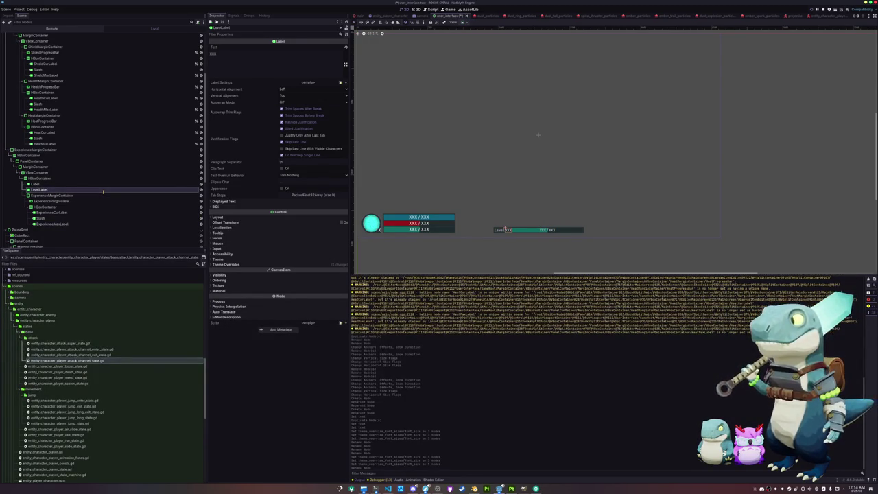
click(107, 212)
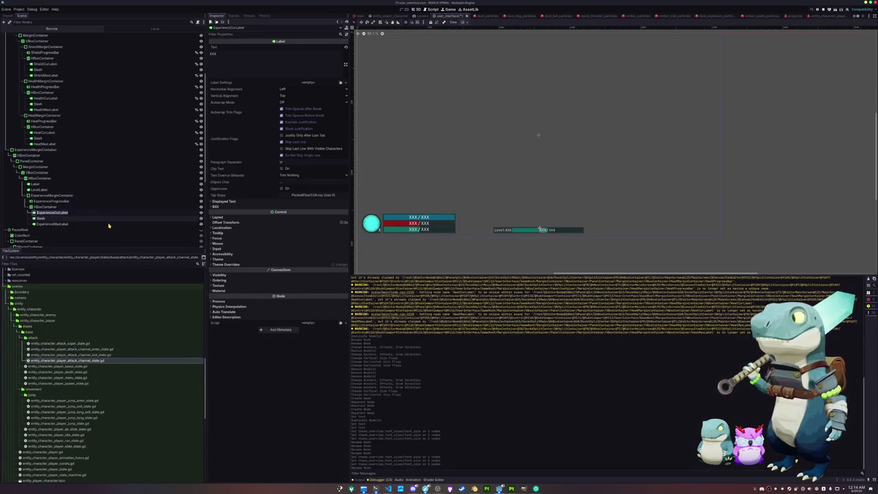
text(LevelProg)
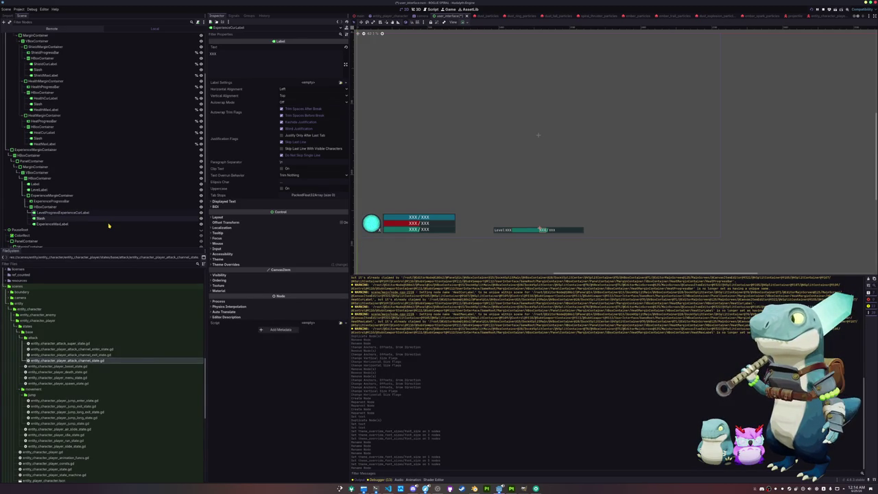
text(ress)
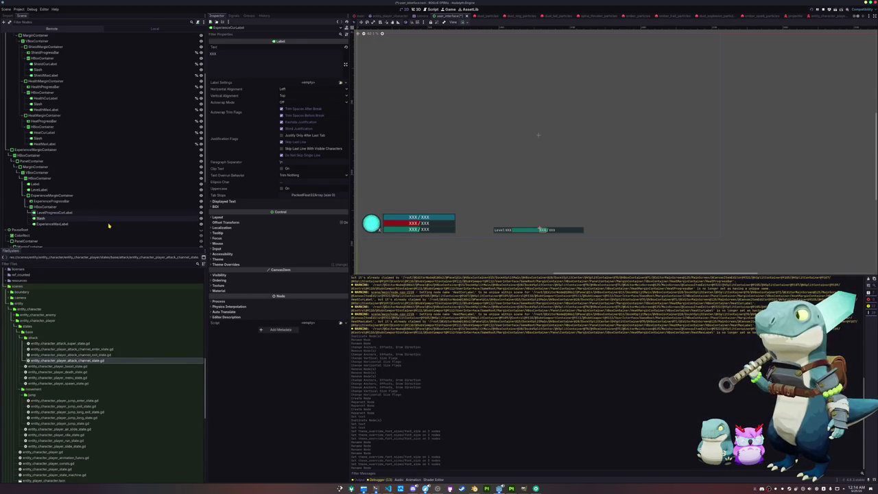
key(Return)
click(108, 225)
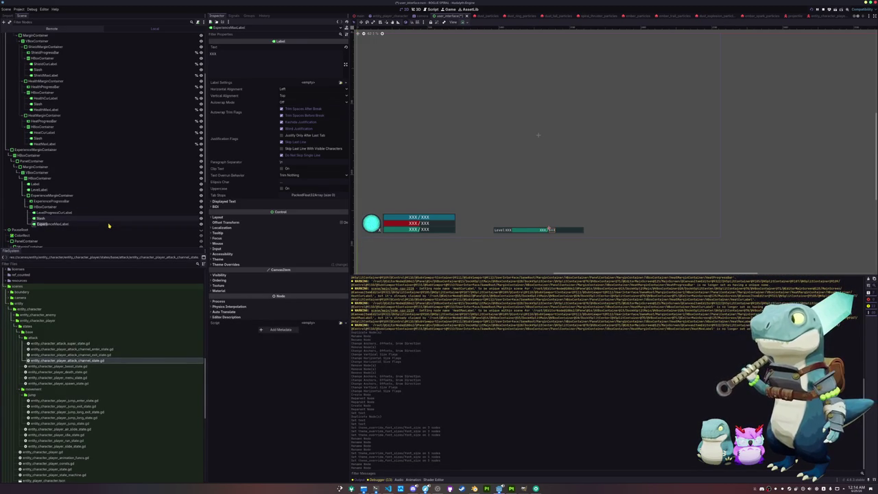
text(LevelProgress)
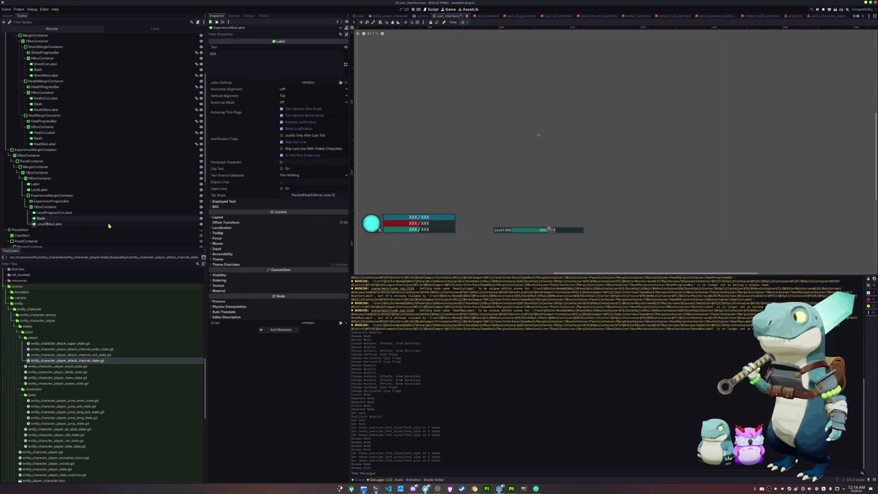
key(Return)
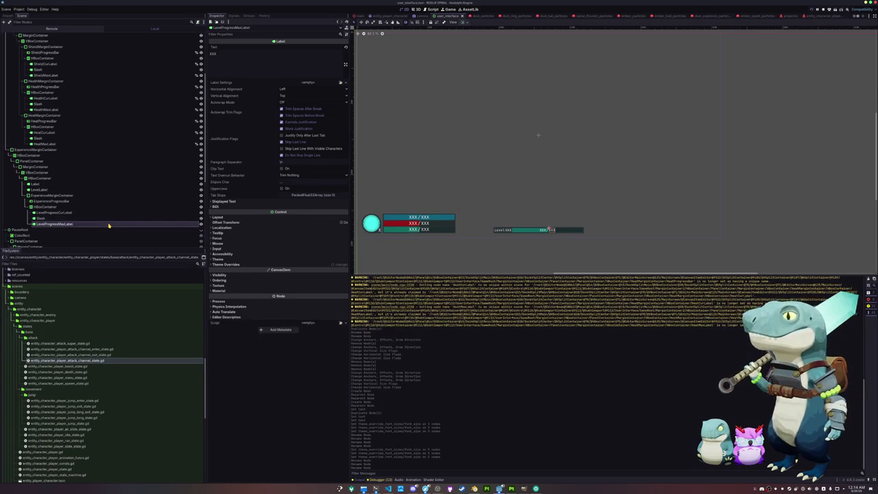
Rename ExperienceProgressBar to LevelProgressBar and save the scene.
ctrl+click(55, 212)
ctrl+click(48, 190)
click(55, 201)
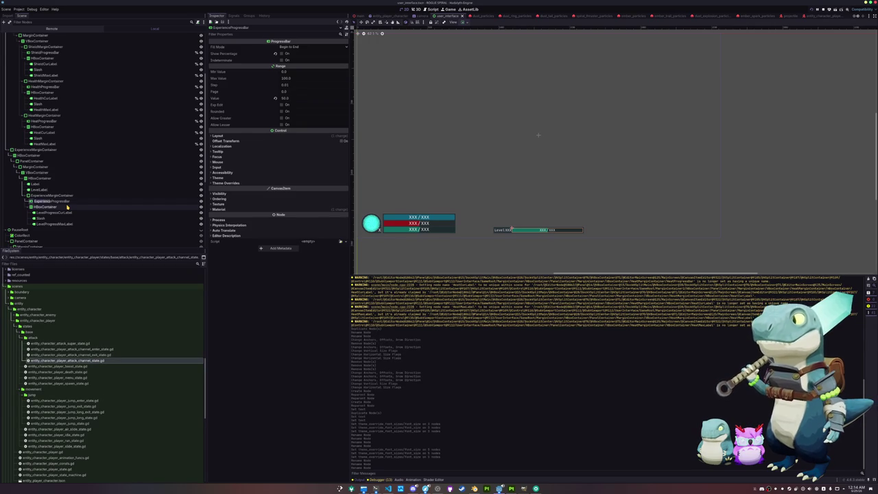
text(Level)
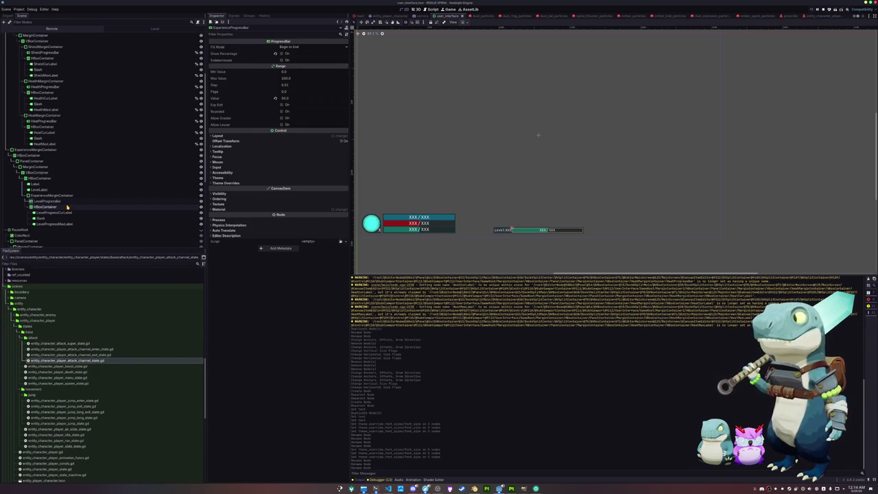
key(Return)
key(ctrl+s)
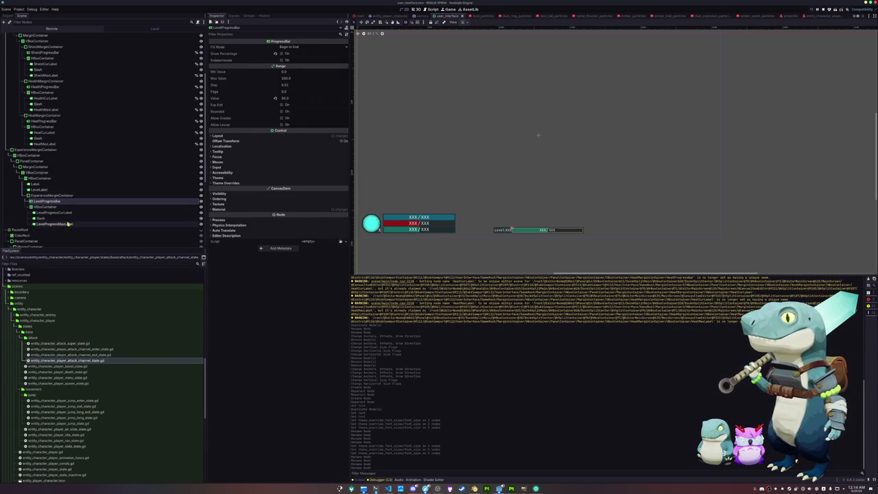
Make the four Level nodes accessible by scene-unique names.
ctrl+click(65, 224)
ctrl+click(59, 212)
ctrl+click(50, 190)
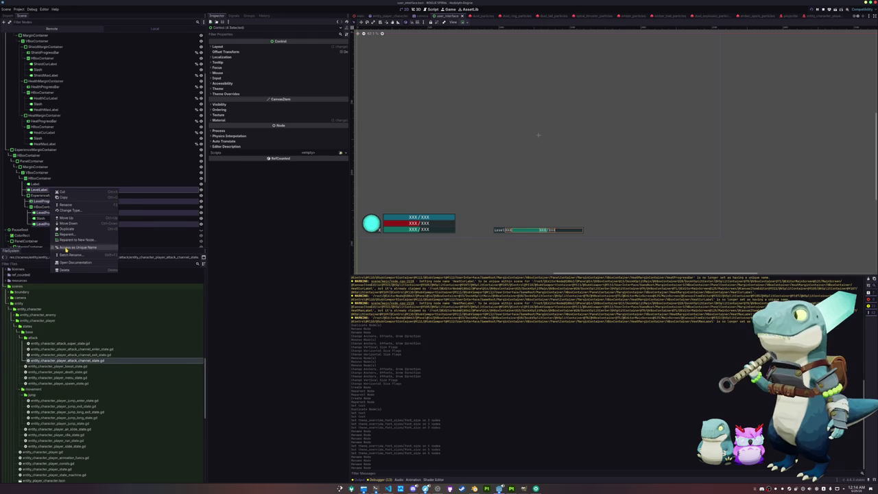
click(71, 248)
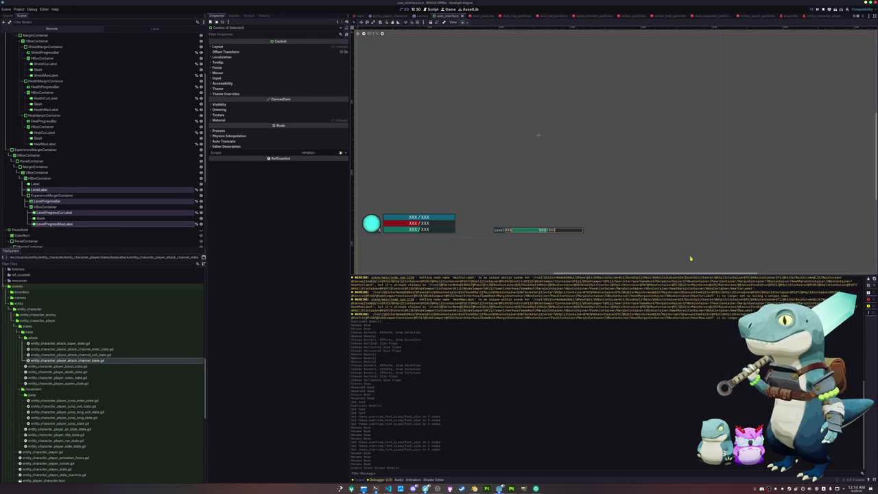
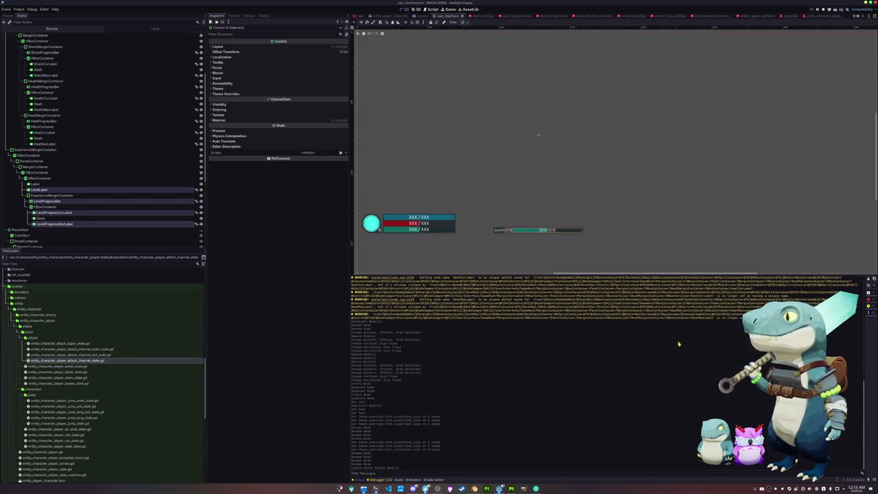
Clear the Output panel log.
click(868, 281)
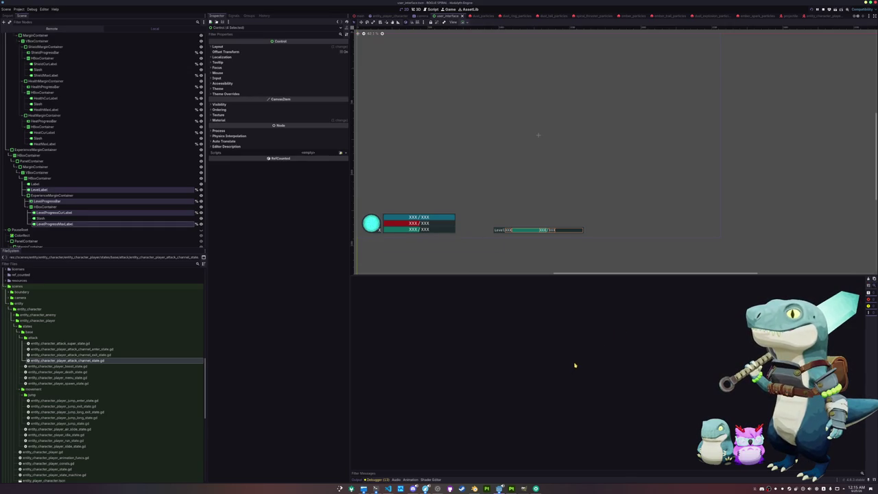
scroll(535, 196, down, 1)
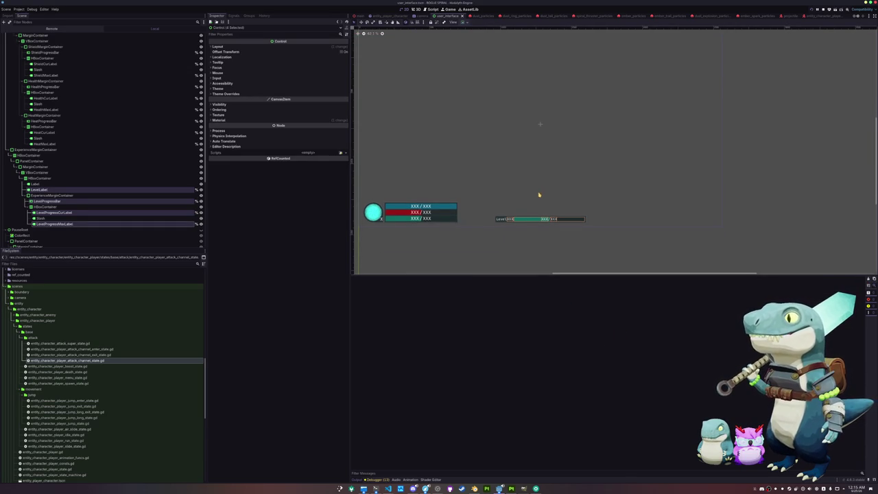
scroll(539, 195, up, 1)
Select LevelLabel, LevelProgressBar, LevelProgressCurLabel and LevelProgressMaxLabel in the Scene dock, then bring up VS Code.
click(62, 189)
ctrl+click(59, 201)
ctrl+click(63, 213)
ctrl+click(68, 225)
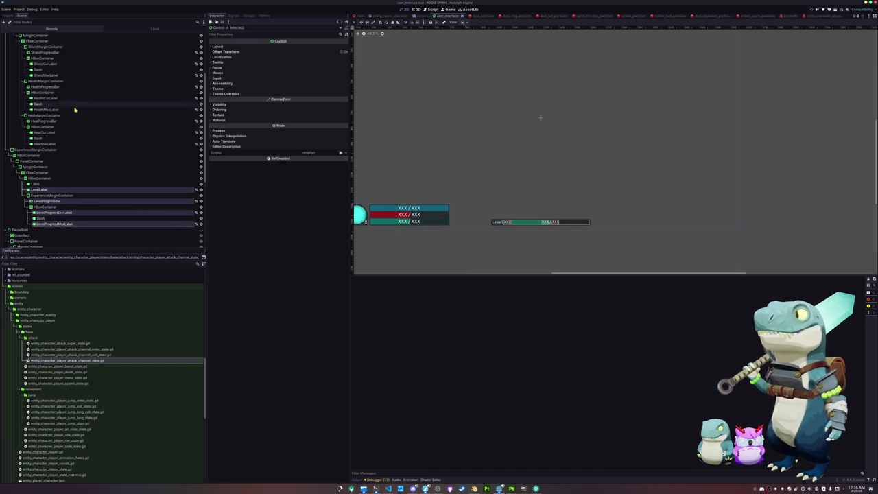
scroll(114, 234, down, 3)
scroll(113, 232, up, 2)
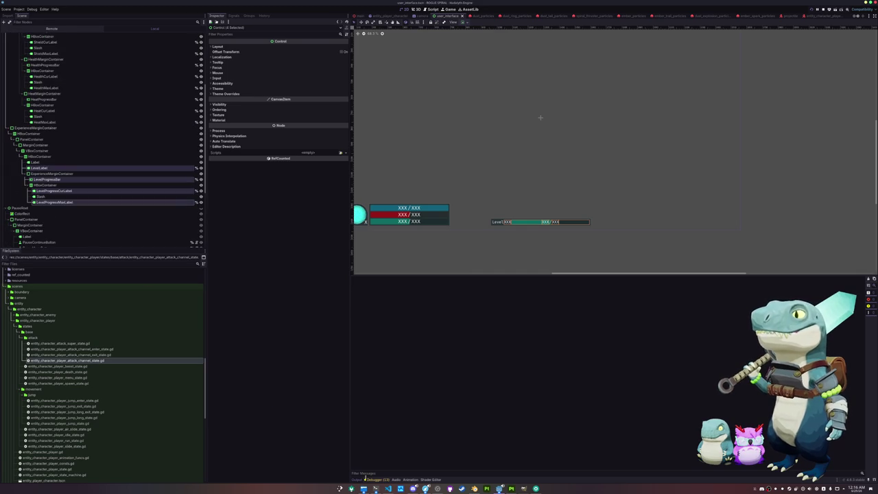
click(388, 489)
scroll(365, 184, down, 8)
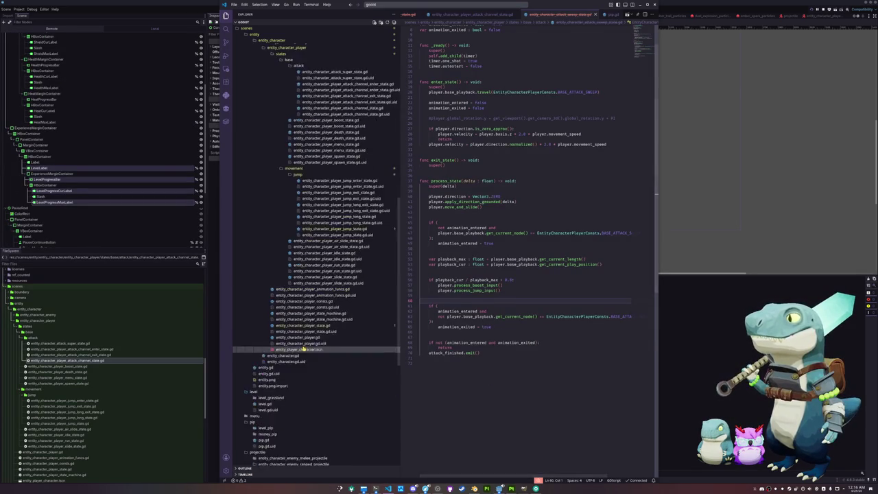
Open user_interface_game_state.gd via Quick Open and add blank lines at its end.
scroll(365, 184, down, 3)
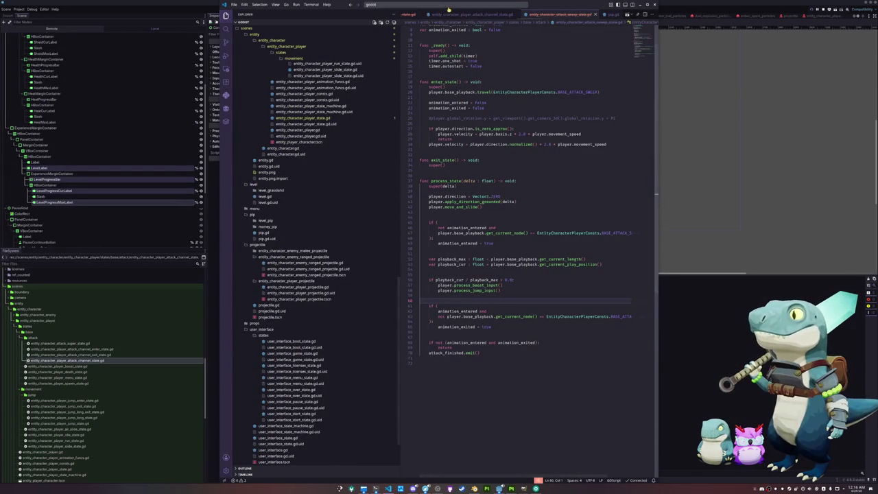
click(467, 14)
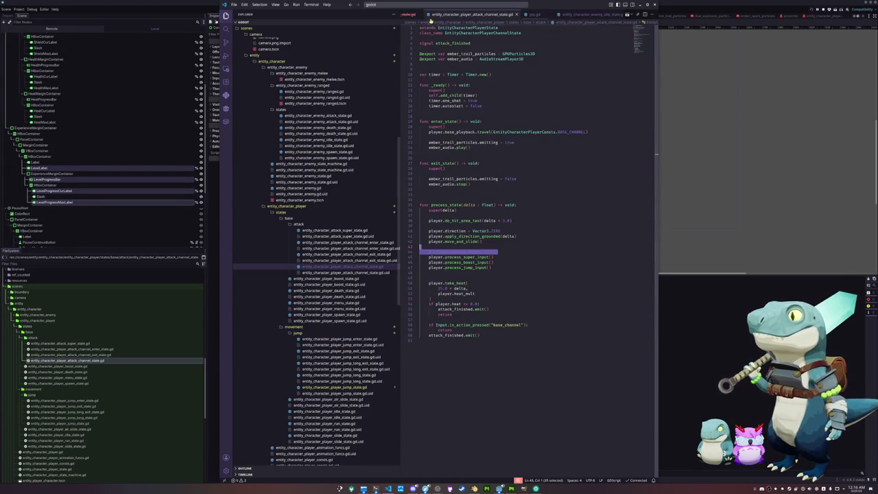
click(425, 6)
text(user_interface_game)
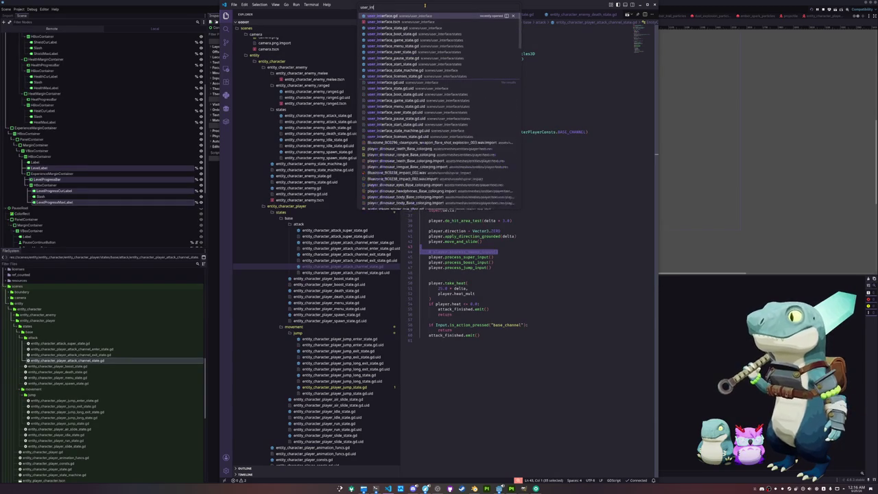
key(Return)
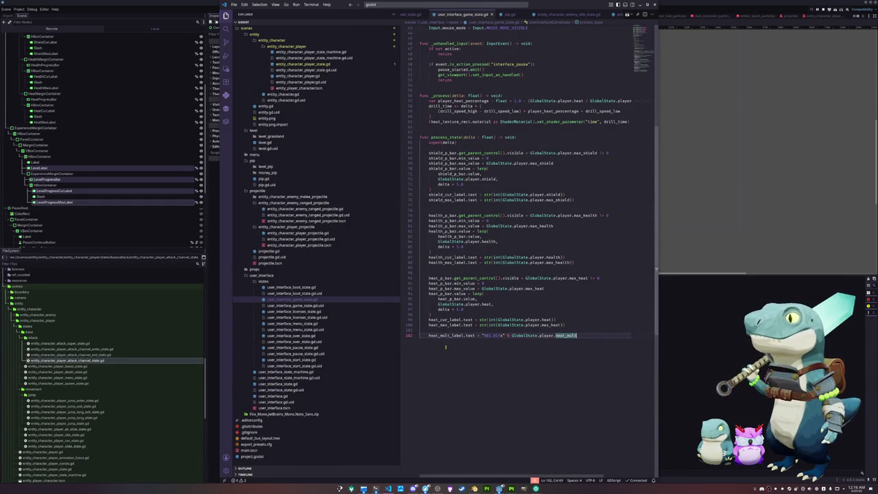
key(Return)
key(Return)
key(Return)
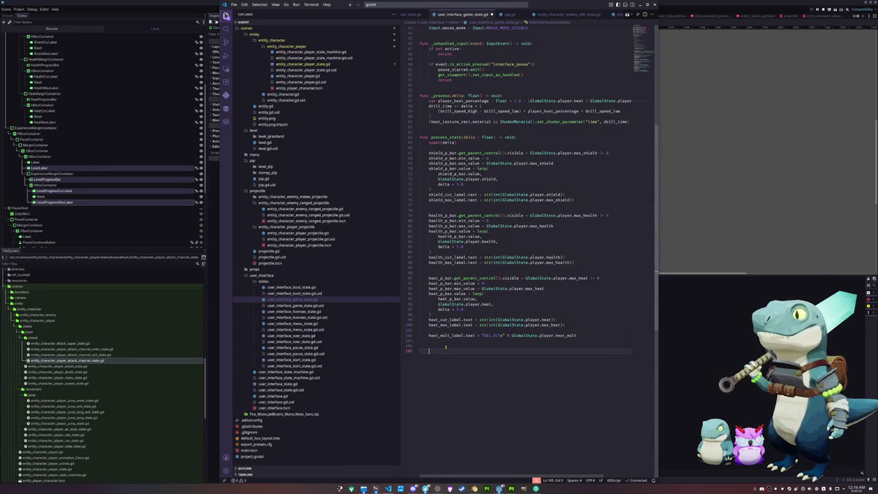
scroll(445, 347, up, 14)
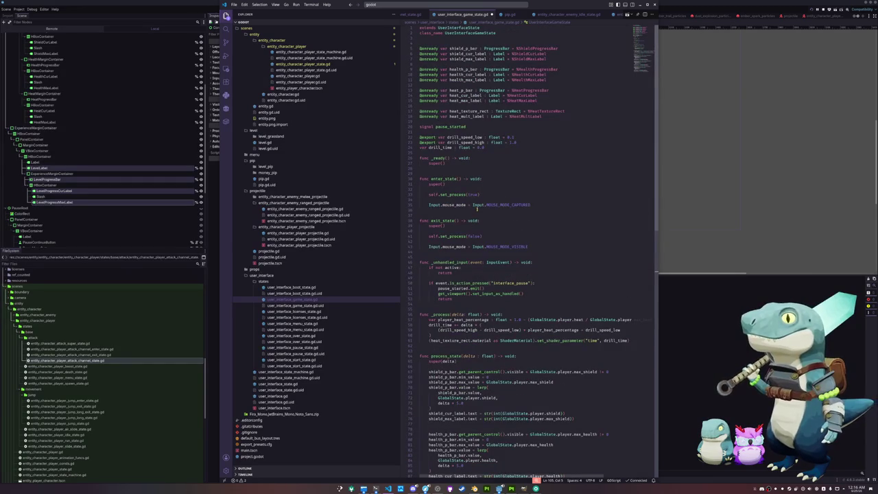
click(445, 121)
key(Return)
key(Return)
key(Up)
key(Up)
key(Up)
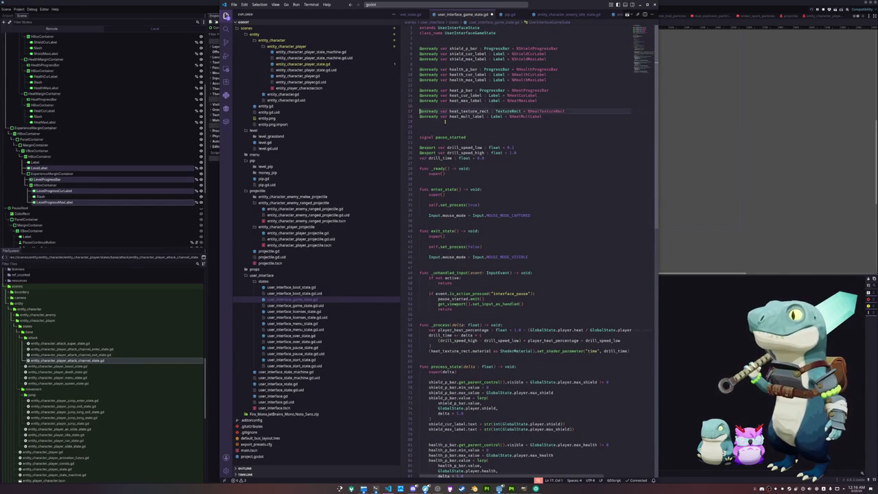
key(Return)
key(Return)
text(onready var level_label : Label = %LevelLabel)
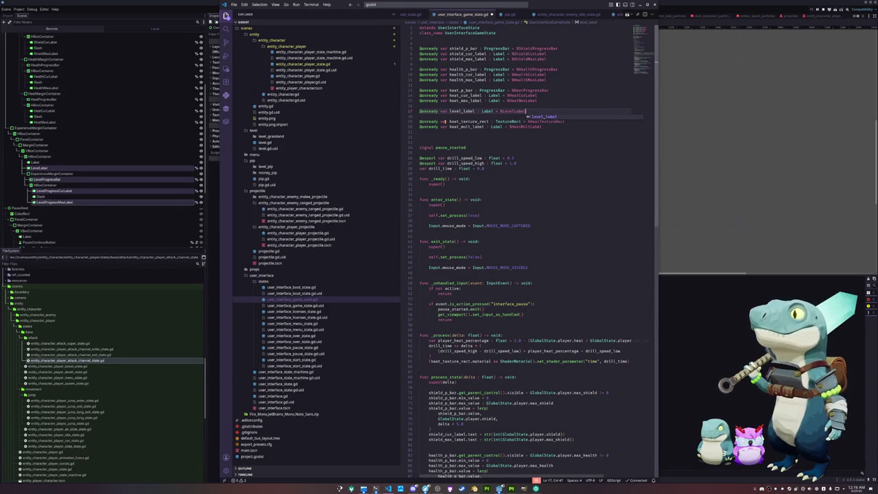
key(Return)
text(@onready )
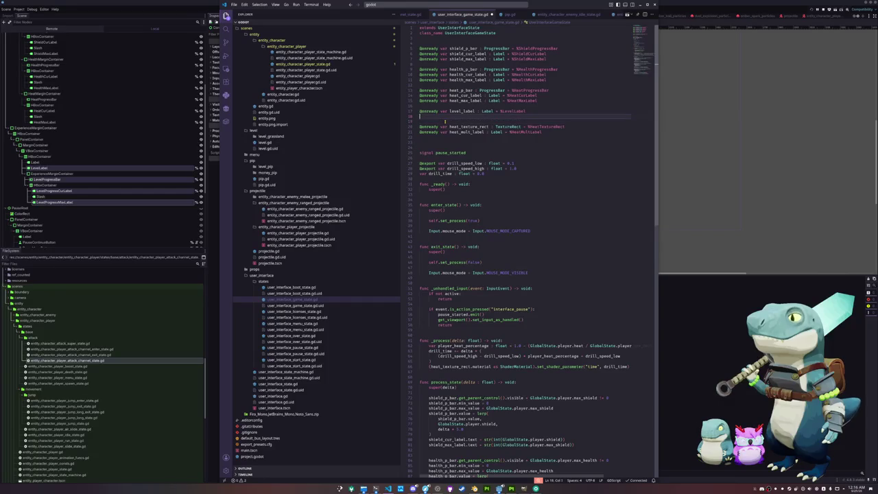
text(var )
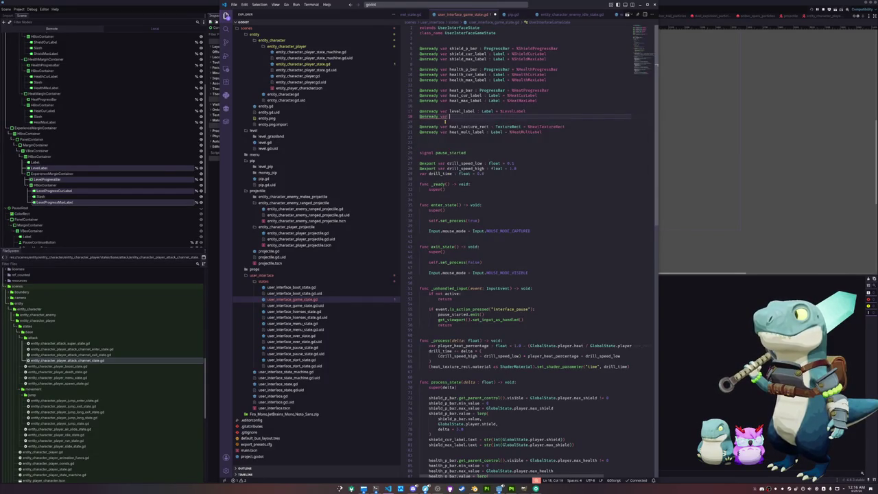
text(level_progress_ba)
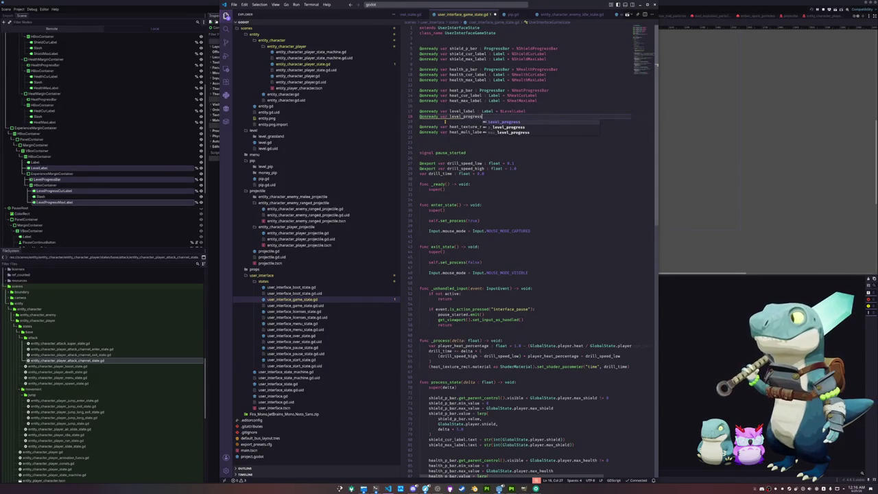
key(BackSpace)
key(BackSpace)
key(BackSpace)
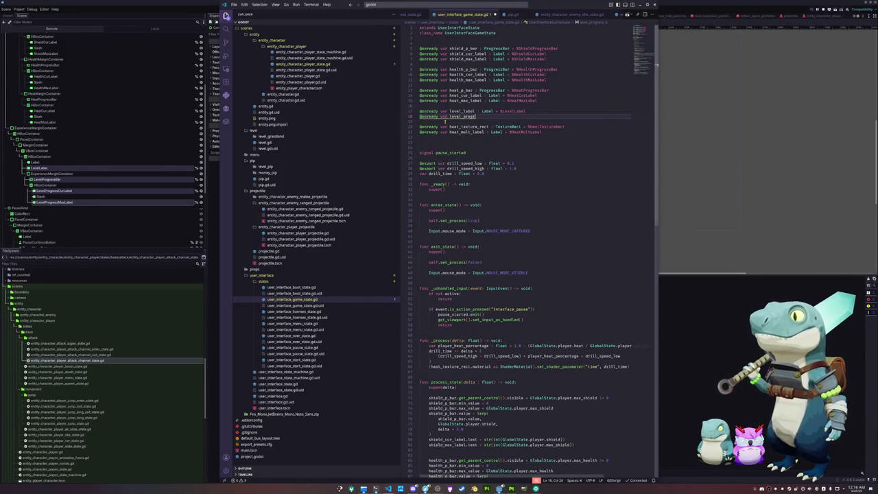
text(_bar : Progre)
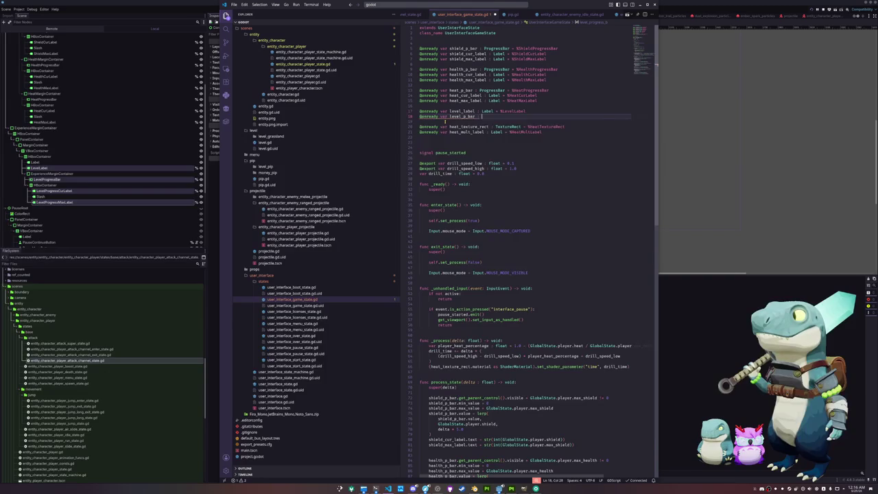
key(Return)
text(= %LevelProgres)
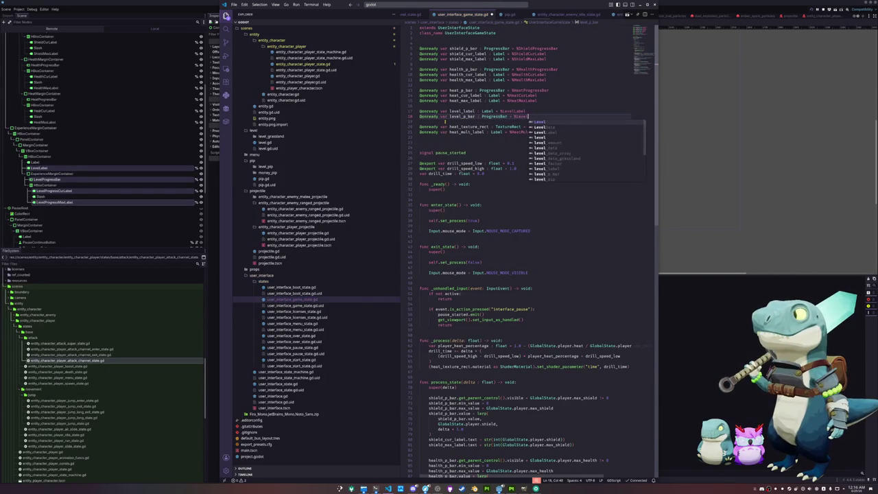
text(sBar)
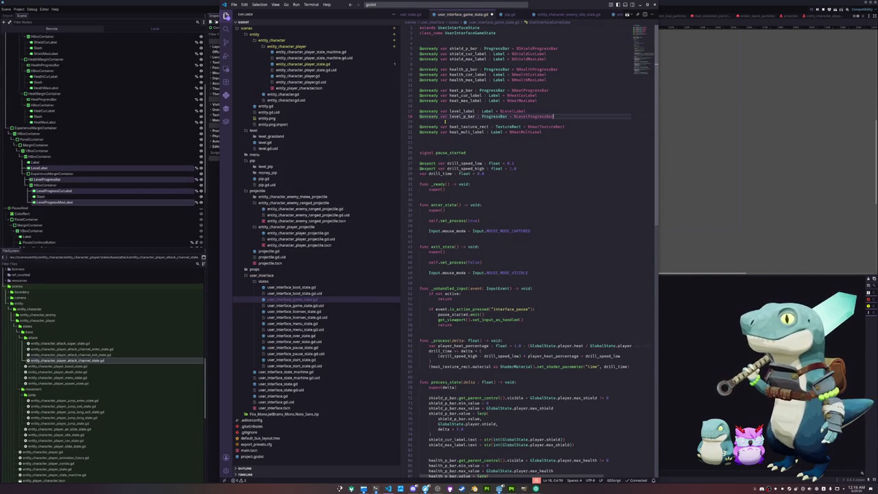
key(Return)
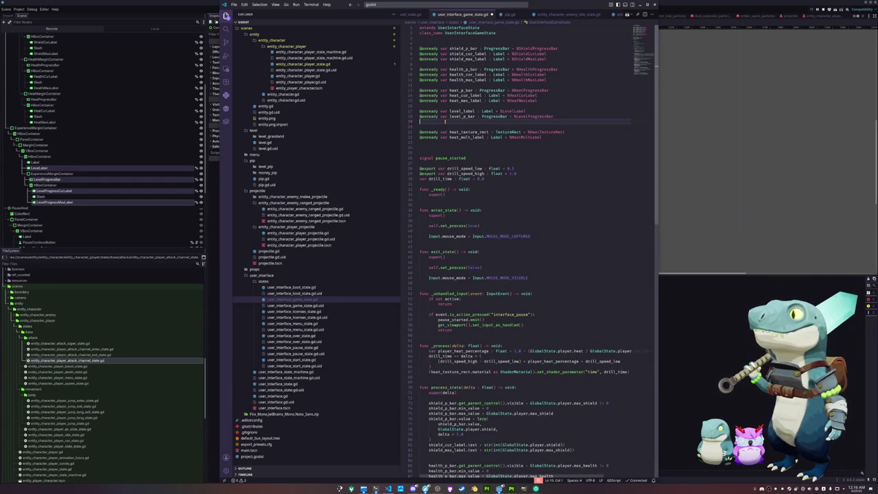
text(@onready var)
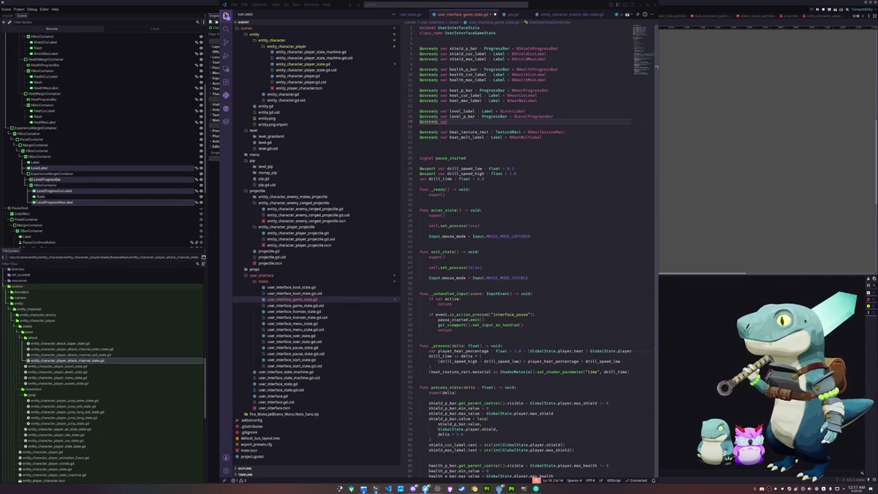
Refocus the code editor on the unfinished onready declaration line.
click(501, 339)
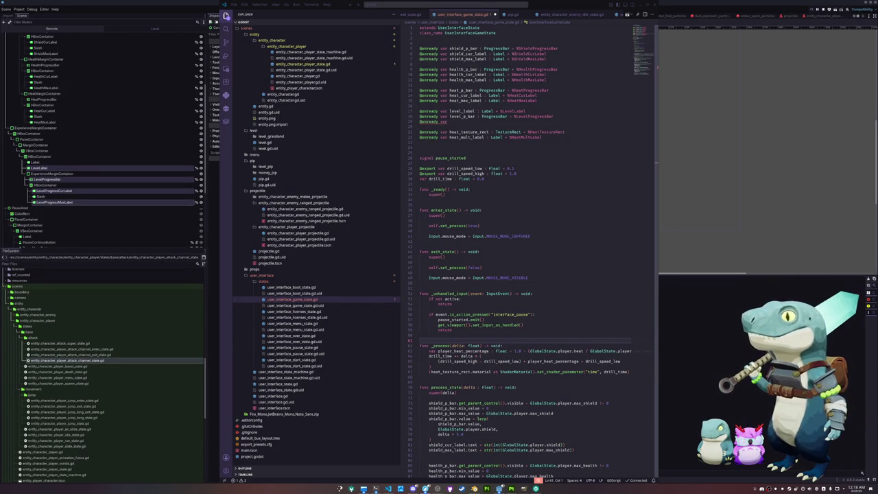
click(441, 339)
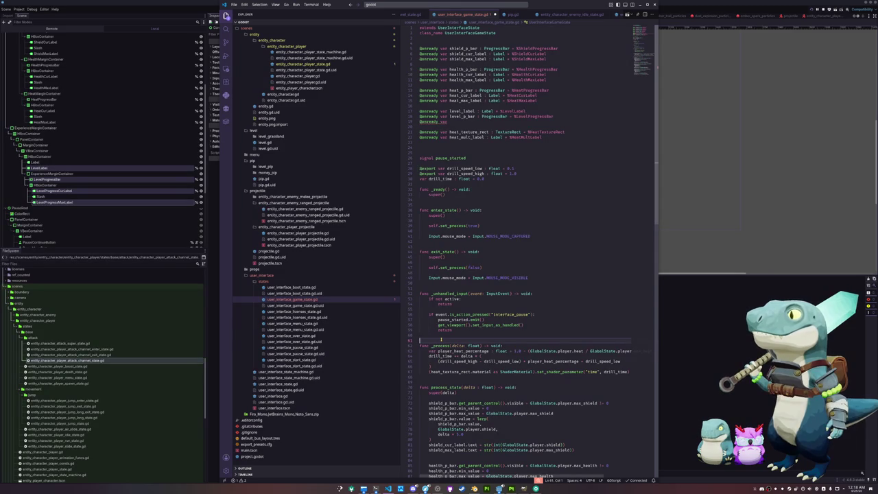
Declare level_cur_label (%LevelProgressCurLabel) and level_max_label (%LevelProgressMaxLabel) as onready Labels, tidying blank lines.
click(458, 121)
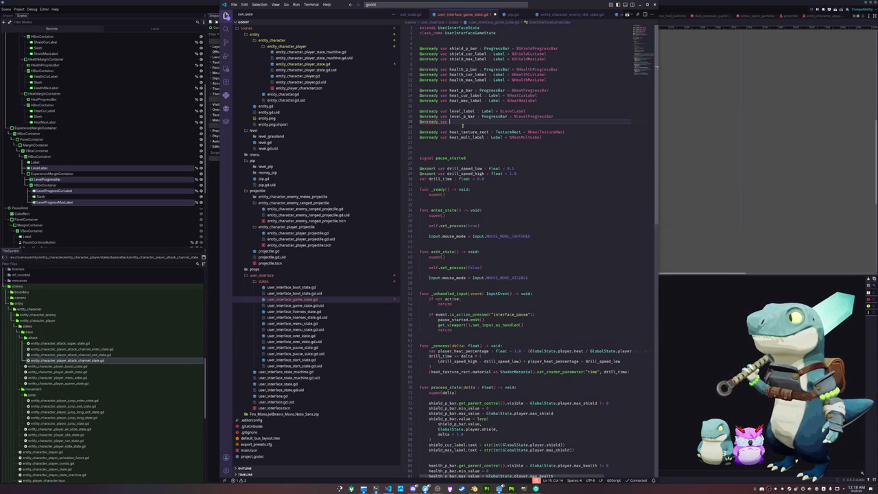
text(level_)
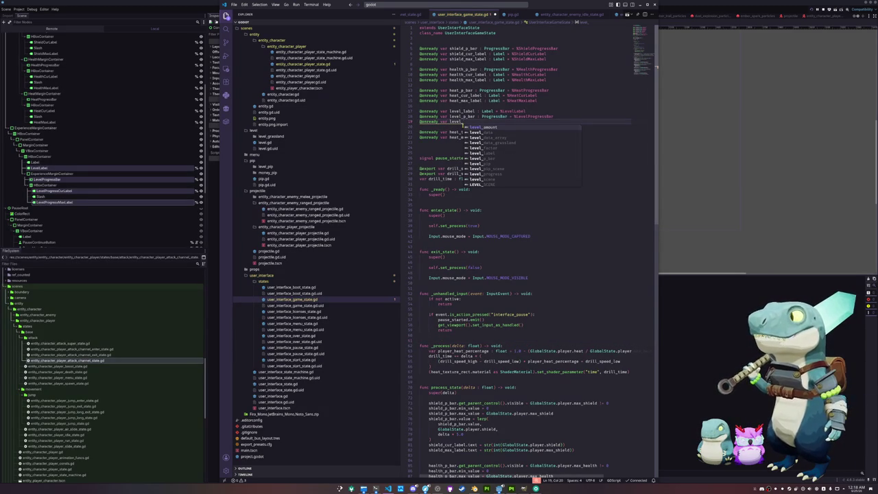
text(cur_label :)
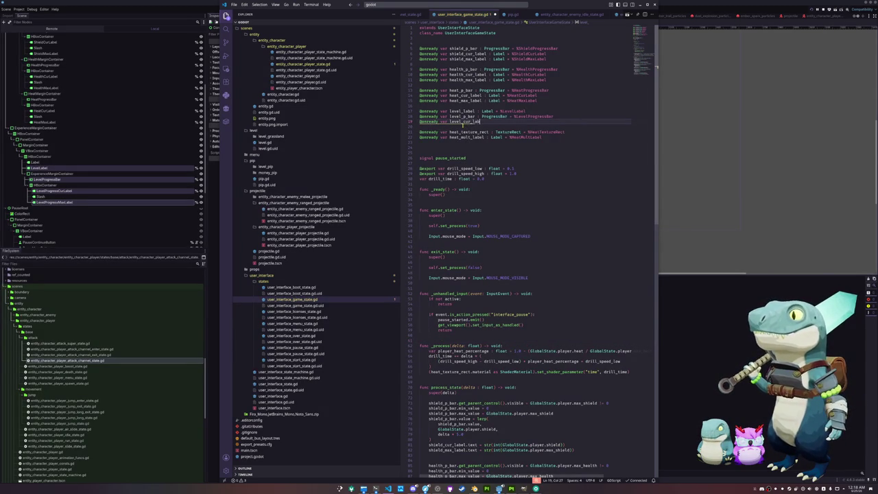
text( Label = )
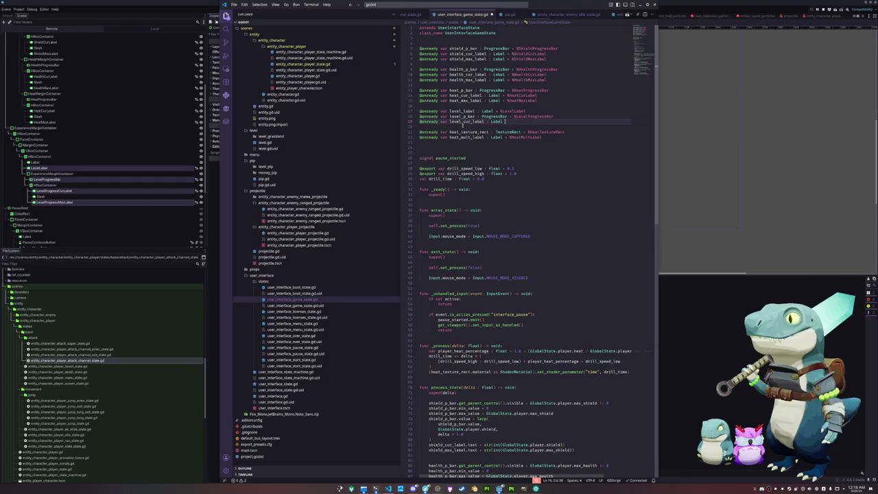
text(%LevelProgress)
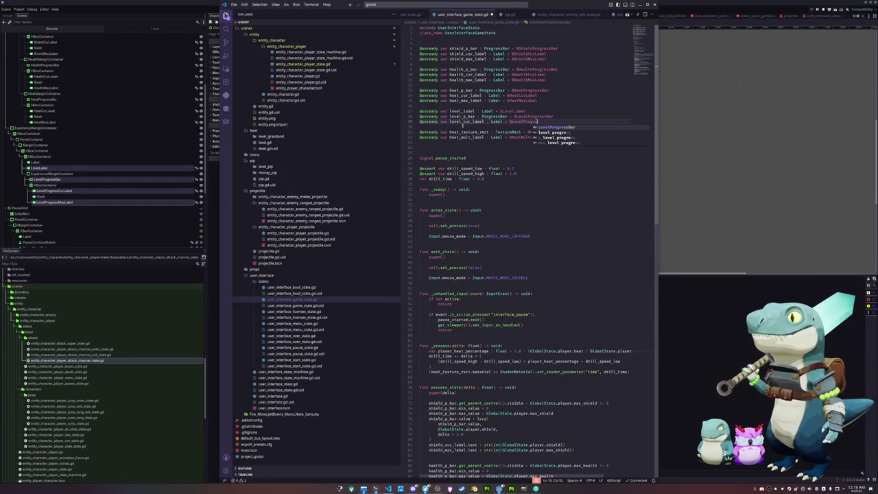
text(CurLabel)
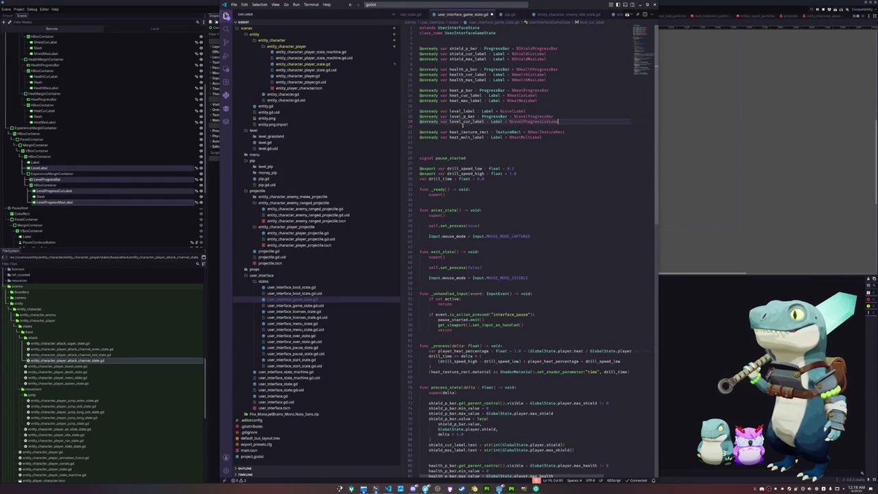
key(Return)
text(@onready va)
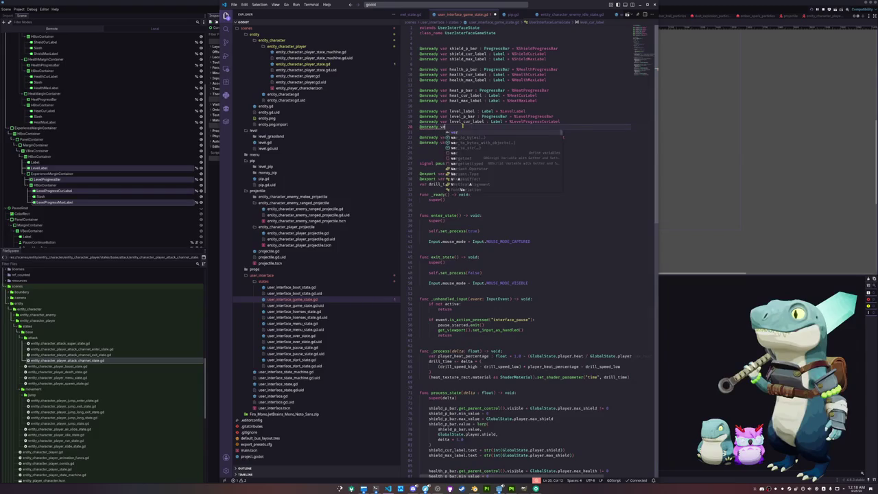
text(r level_max_la)
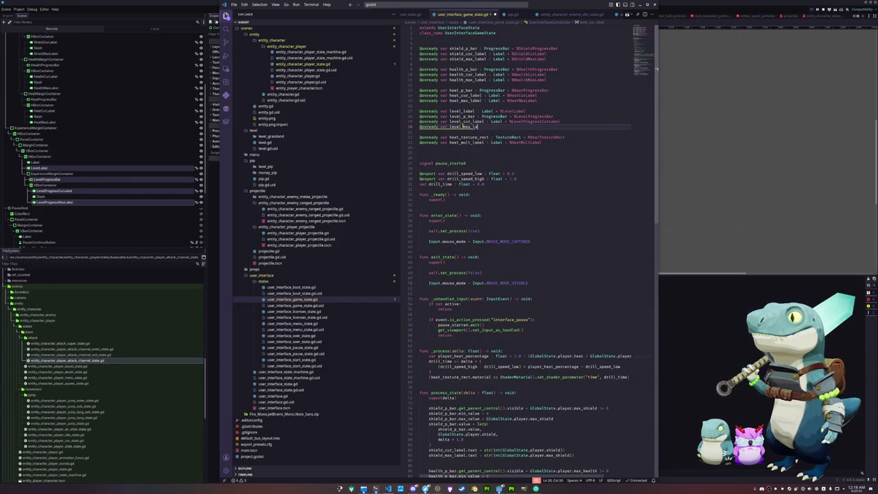
text(bel : La)
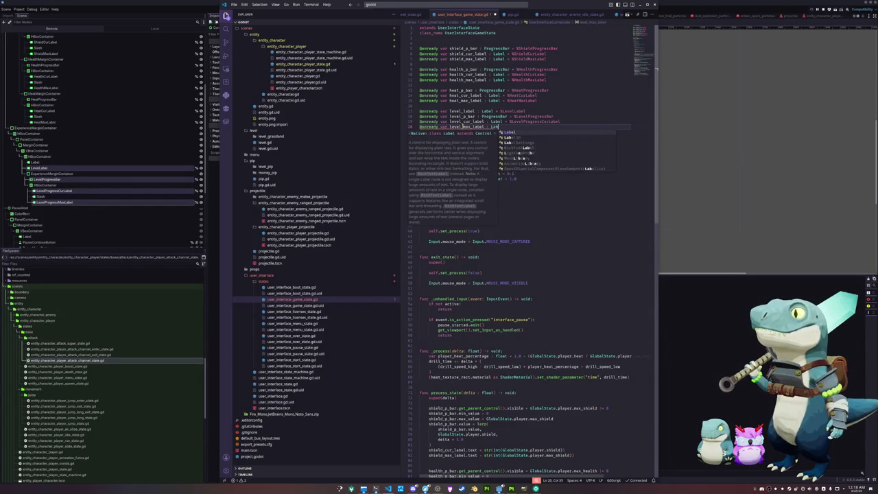
text(bel = %LevelProgressMax)
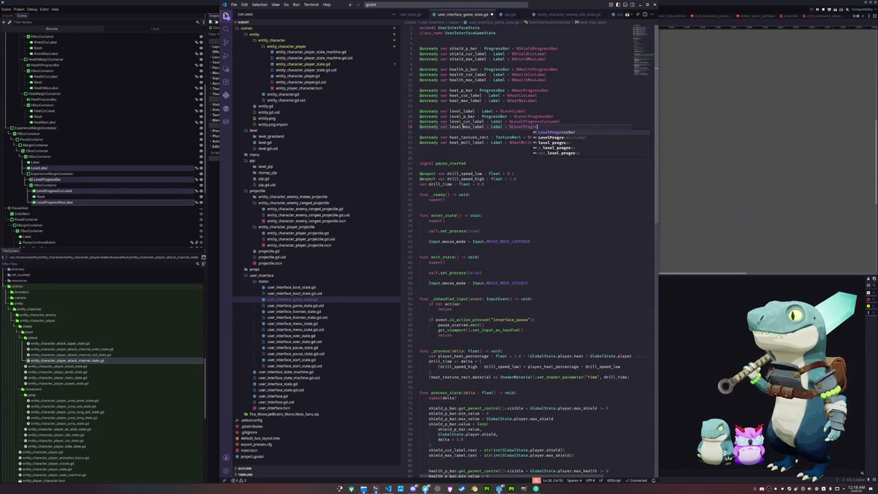
text(Labe)
key(Down)
key(Down)
key(Down)
key(Down)
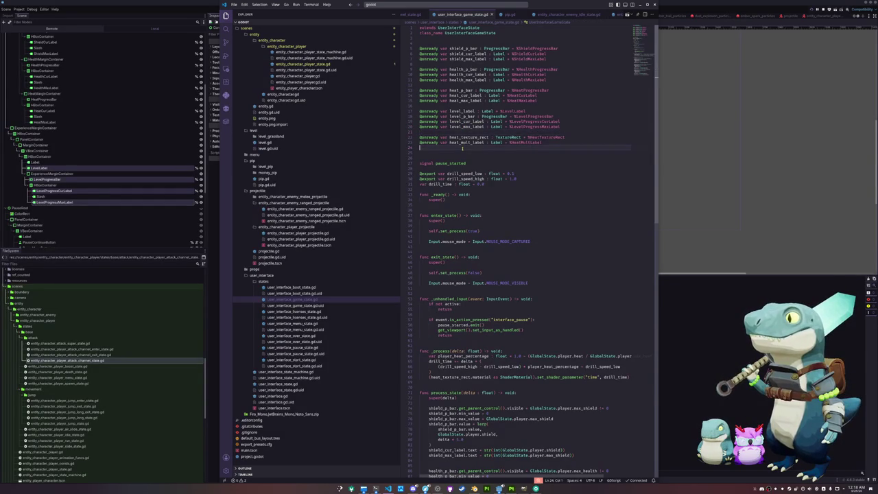
key(Delete)
key(Delete)
key(Return)
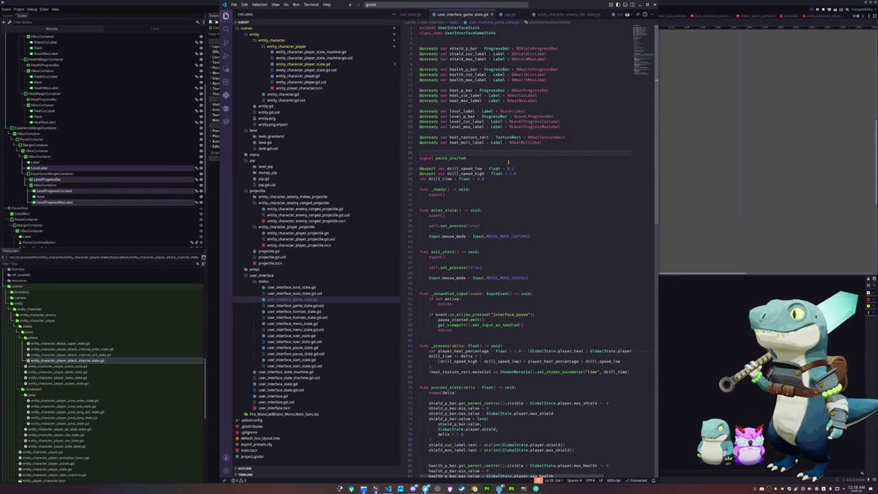
Multi-select and copy the four level_* variable names.
double_click(461, 111)
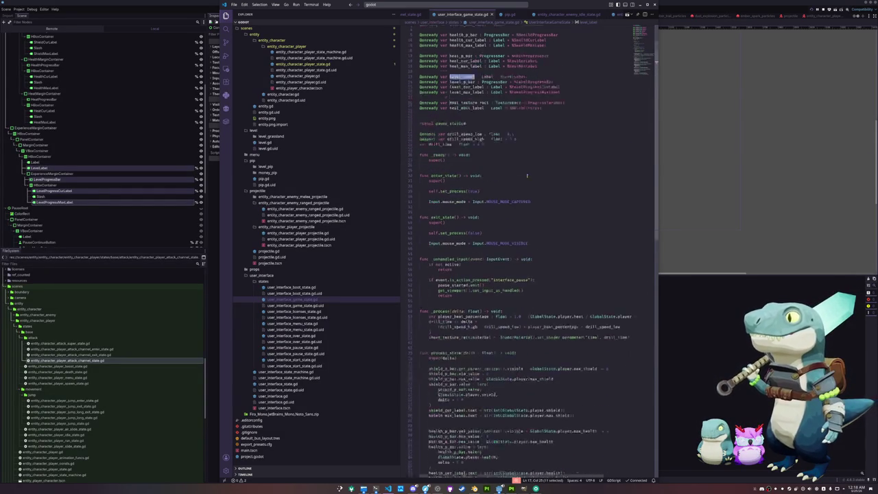
key(Left)
key(ctrl+alt+Down)
key(ctrl+alt+Down)
key(ctrl+alt+Down)
key(ctrl+shift+Right)
key(ctrl+c)
key(Escape)
scroll(536, 275, down, 5)
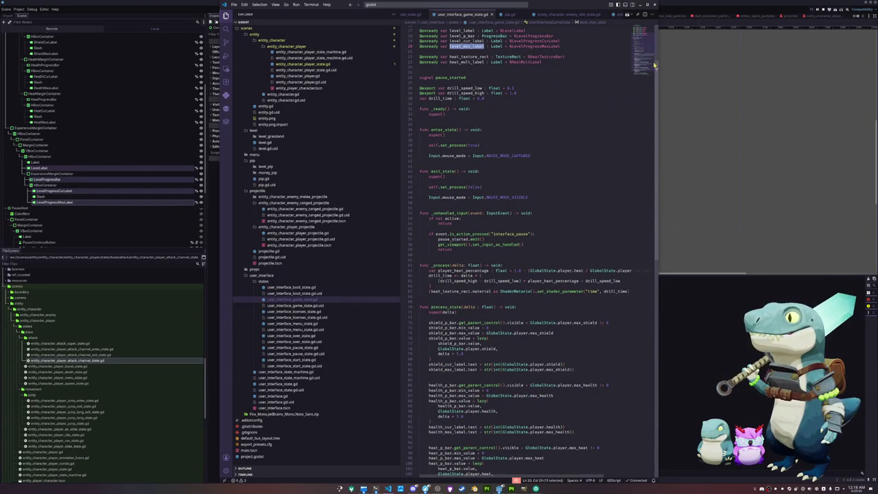
scroll(655, 66, down, 20)
Paste the four level names at the end of process_state, indented and separated by blank lines.
click(461, 282)
key(Return)
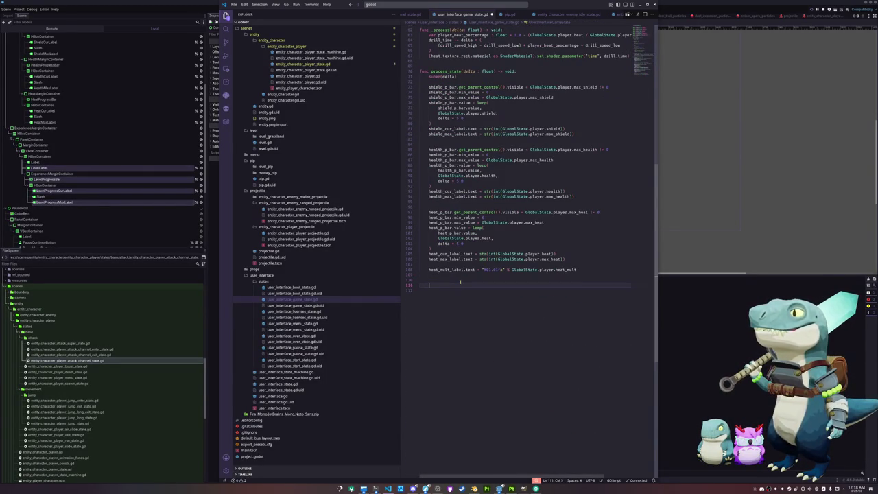
key(ctrl+v)
key(ctrl+alt+Up)
key(ctrl+alt+Down)
key(Tab)
key(Escape)
key(shift+Tab)
key(Home)
key(Down)
key(Down)
key(Down)
key(Return)
key(Up)
key(Up)
key(Return)
key(Up)
key(Up)
key(Return)
key(Up)
key(Up)
key(End)
Set level_label.text to a format string applied to int(GlobalState.player.level).
text(.text = )
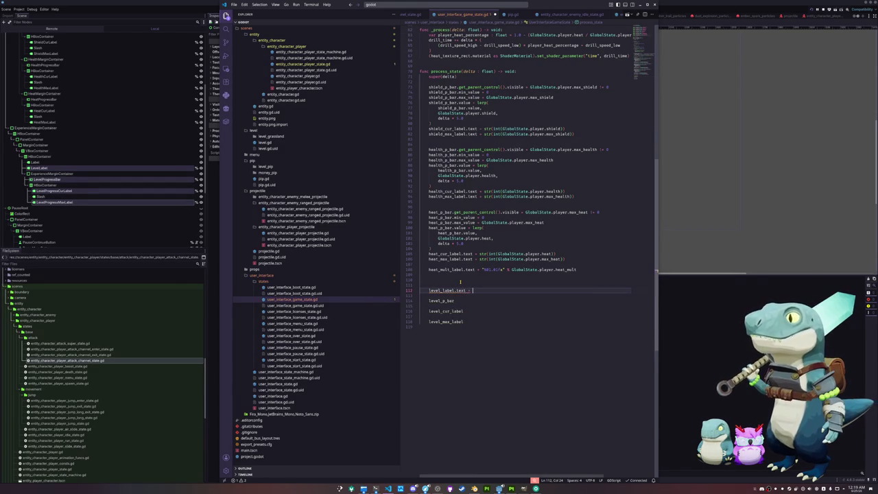
text(int(GlobalState.player.level)
key(Escape)
key(ctrl+Left)
key(ctrl+Left)
key(ctrl+Left)
key(ctrl+shift+Right)
text(str)
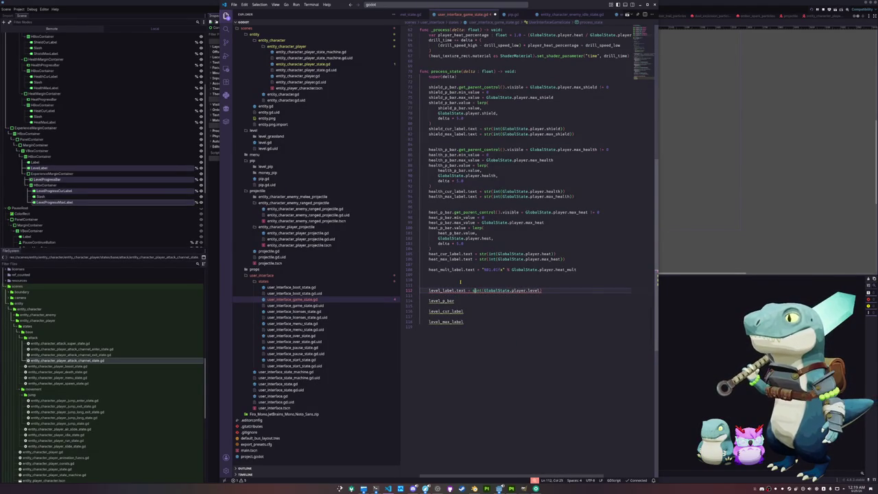
text(tr()
key(End)
text())
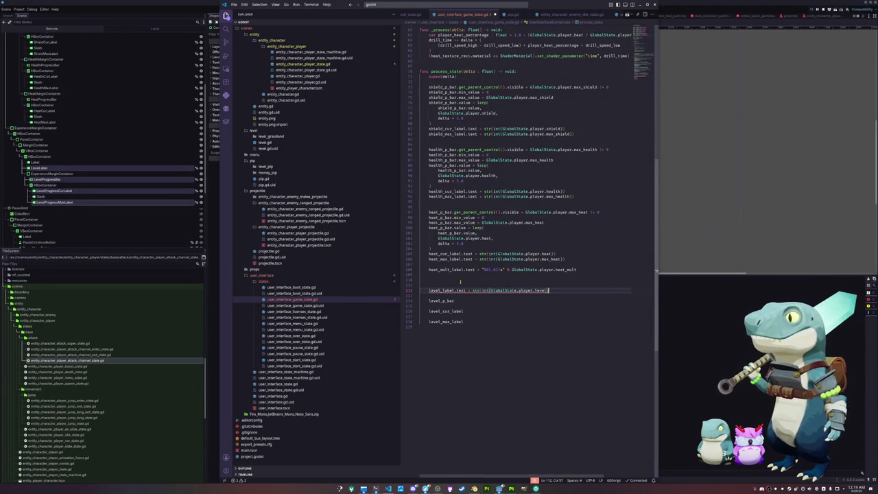
key(ctrl+Left)
key(ctrl+Left)
key(ctrl+Left)
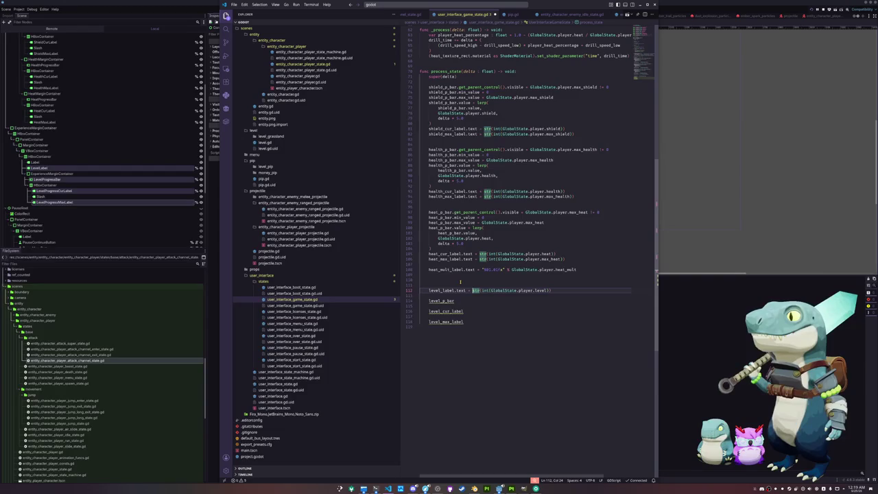
text(")
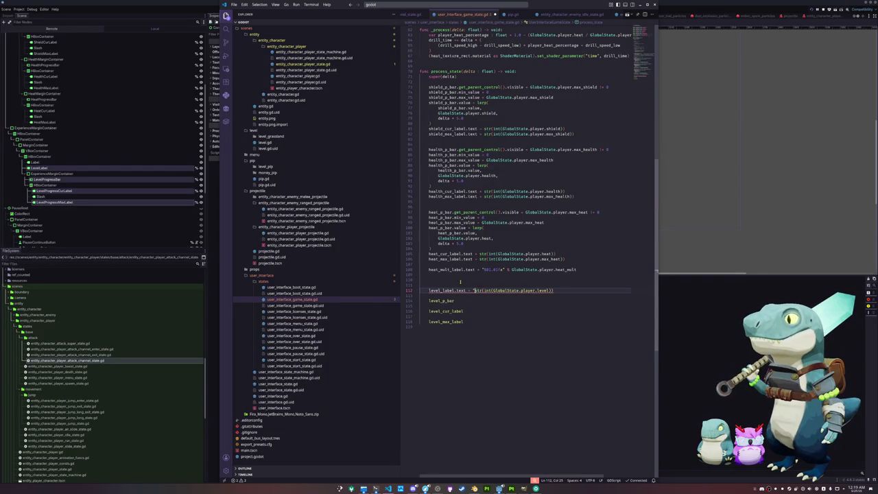
text(L)
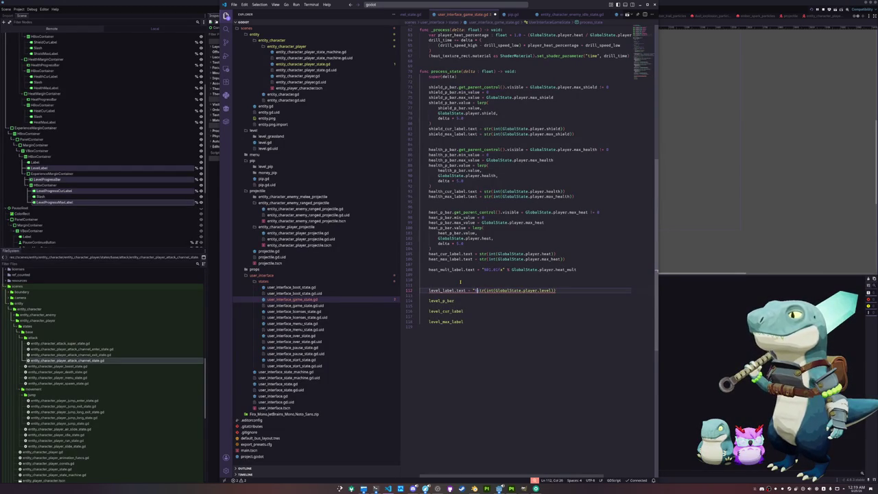
text(v. )
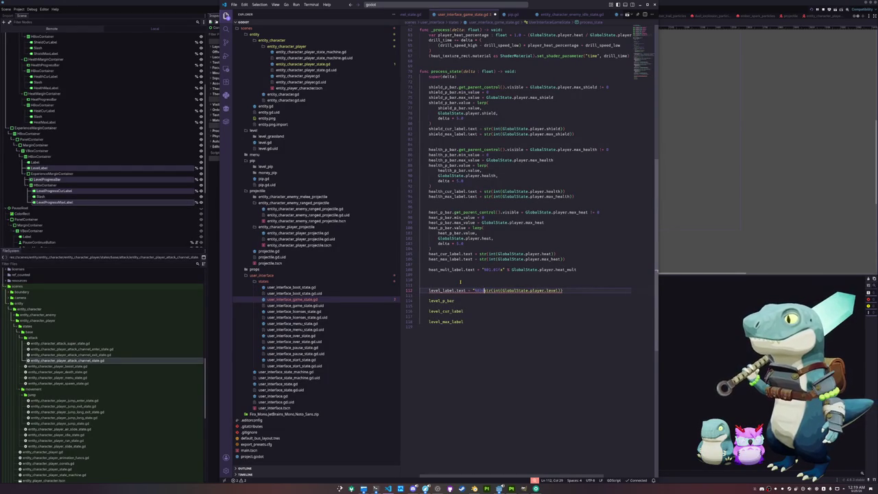
text(")
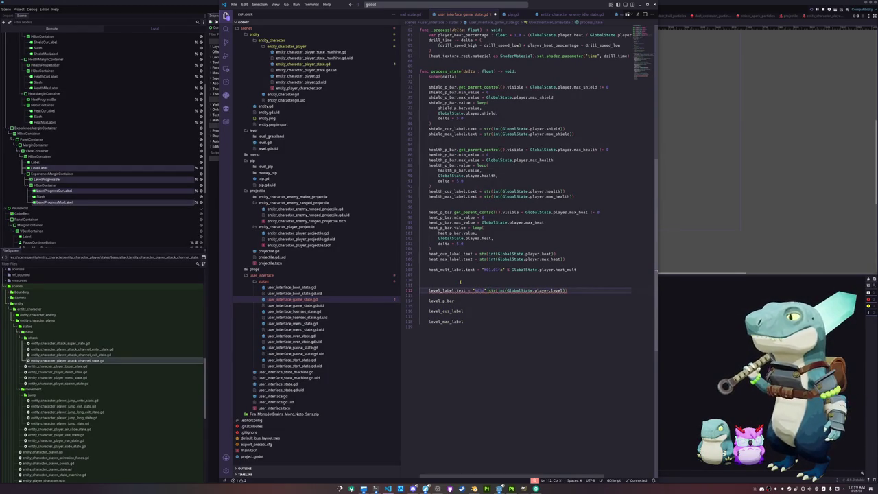
key(Delete)
key(Delete)
key(Delete)
text(%)
key(ctrl+Right)
key(ctrl+Right)
key(ctrl+Right)
key(BackSpace)
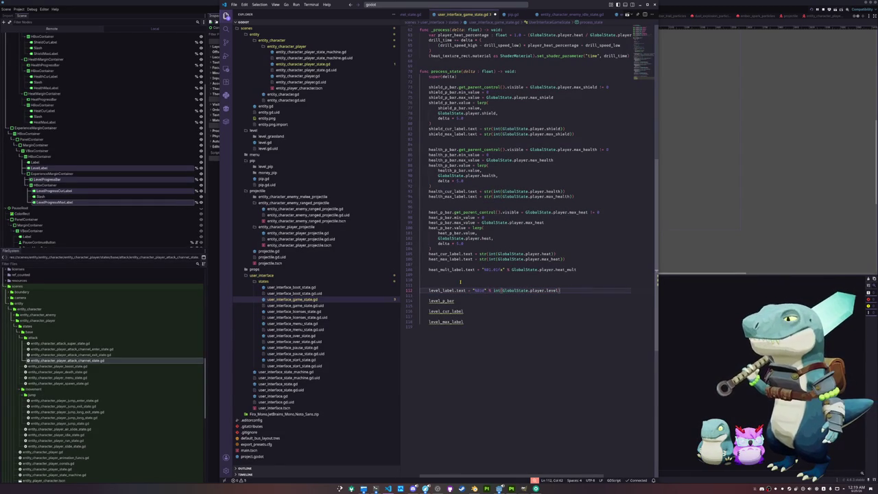
Review the level_label expression, then move on to the level_p_bar line.
key(ctrl+Left)
key(ctrl+Left)
key(ctrl+Left)
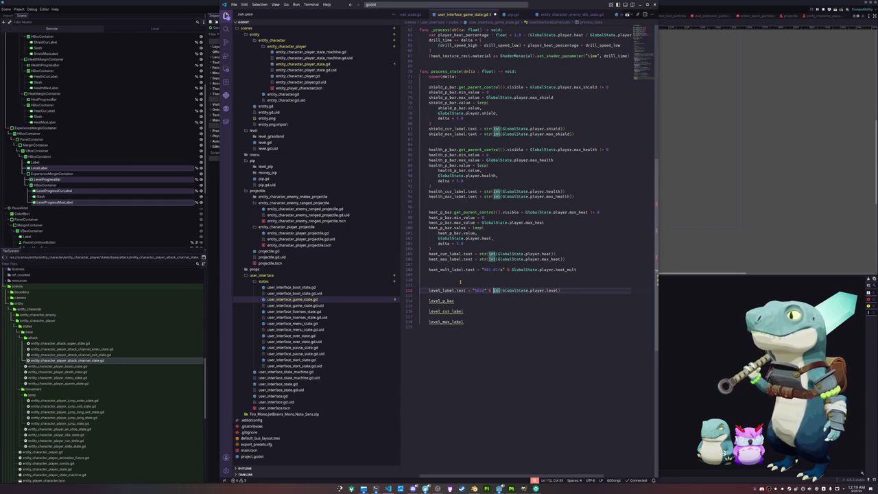
key(ctrl+Right)
key(ctrl+Right)
key(ctrl+Right)
key(ctrl+Left)
key(ctrl+Left)
key(ctrl+Right)
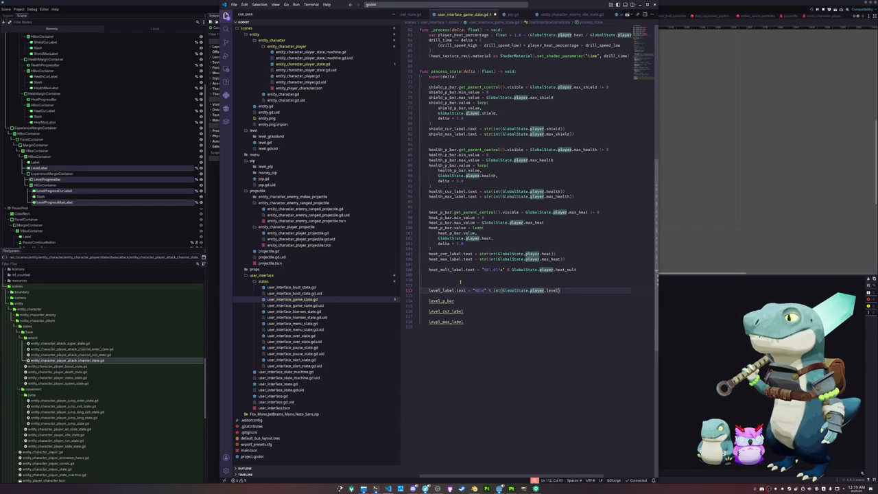
key(ctrl+Left)
key(ctrl+Left)
key(ctrl+Right)
key(Right)
key(ctrl+Left)
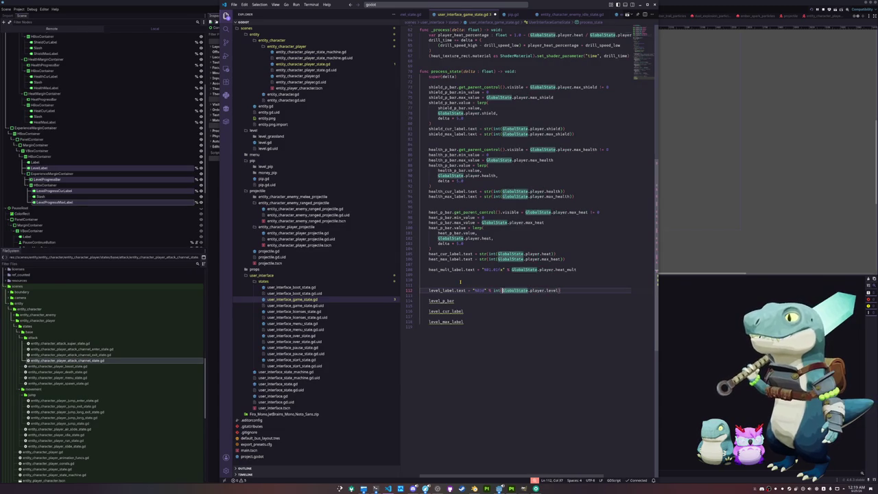
key(ctrl+Right)
key(ctrl+Right)
key(ctrl+Right)
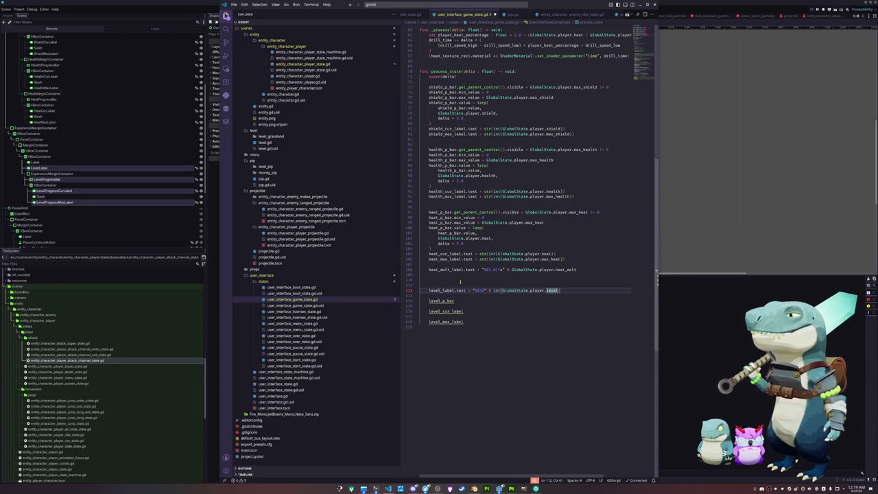
key(Down)
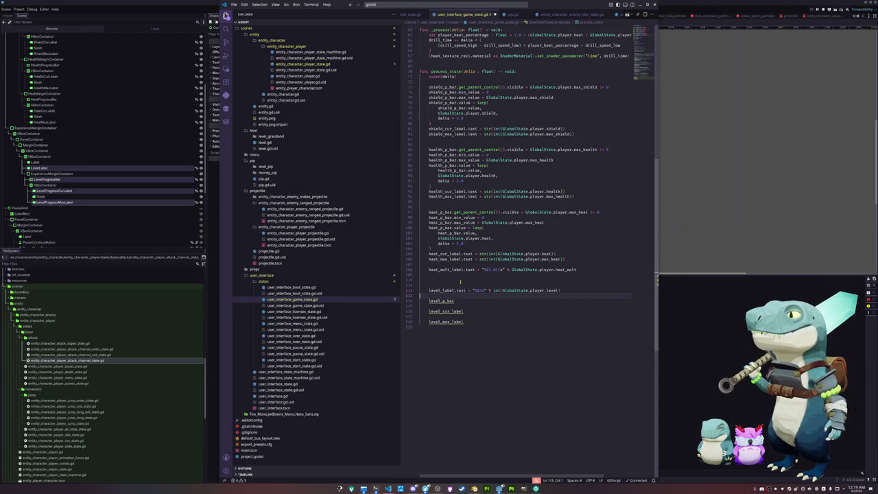
key(Up)
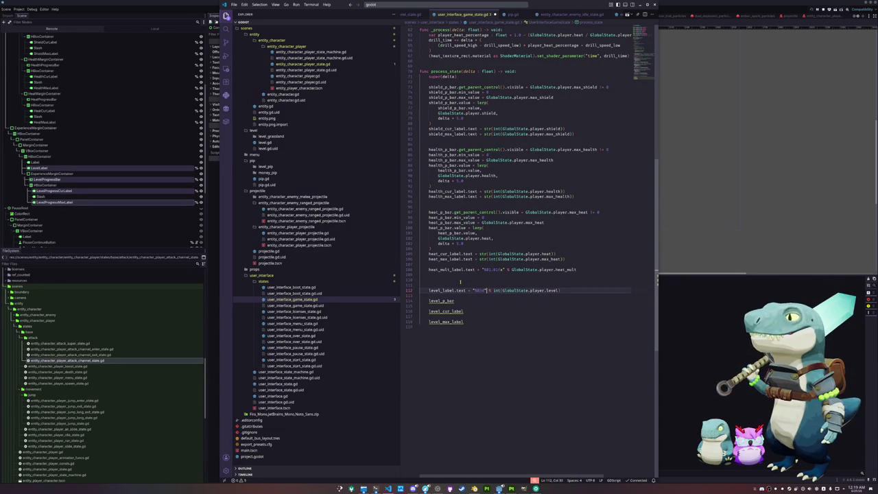
key(Down)
key(Down)
key(ctrl+d)
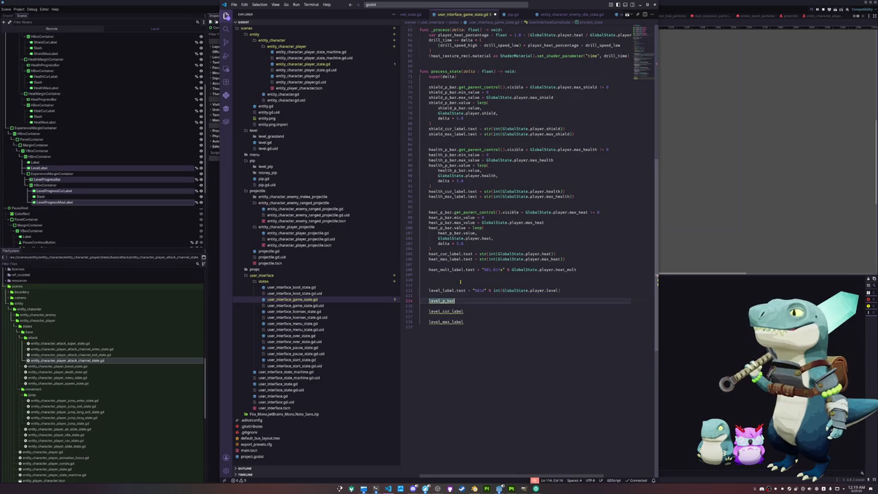
Set level_p_bar.max_value = GlobalState.player.max_level_progress.
text(.text =)
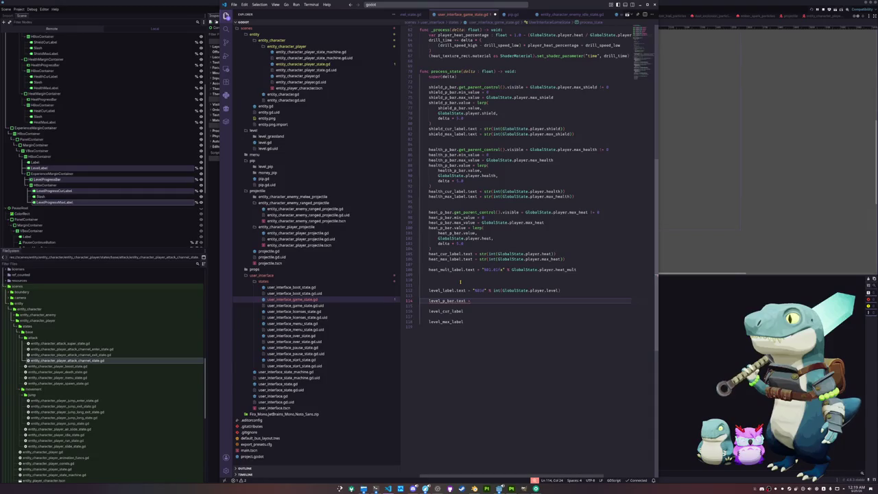
key(shift+Left)
key(shift+Left)
key(Right)
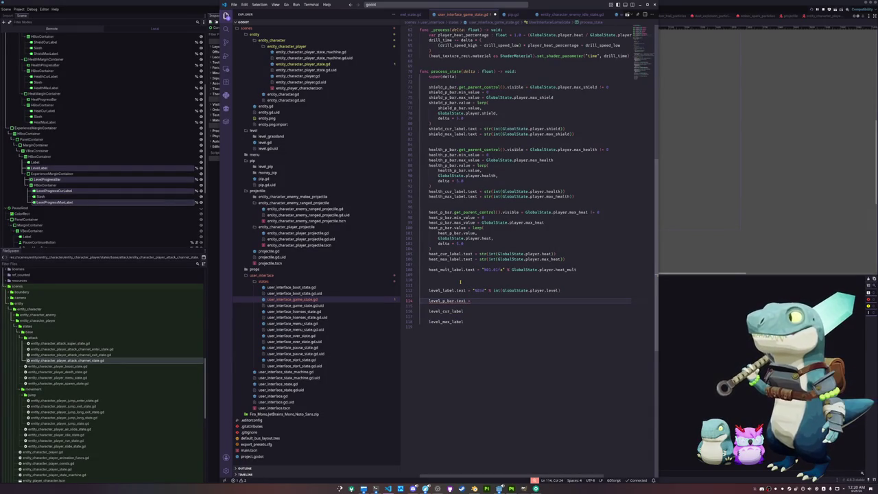
key(BackSpace)
key(BackSpace)
key(BackSpace)
text(max_value )
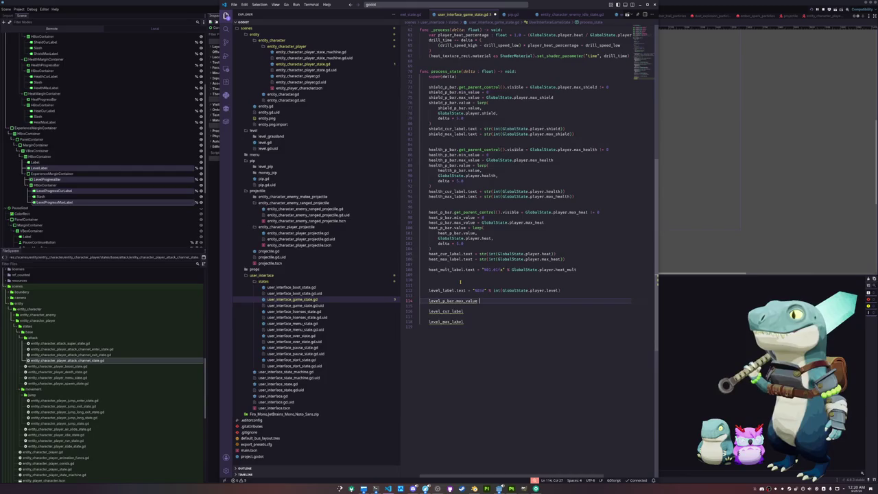
text(= ")
key(BackSpace)
text(GlobalState.player.)
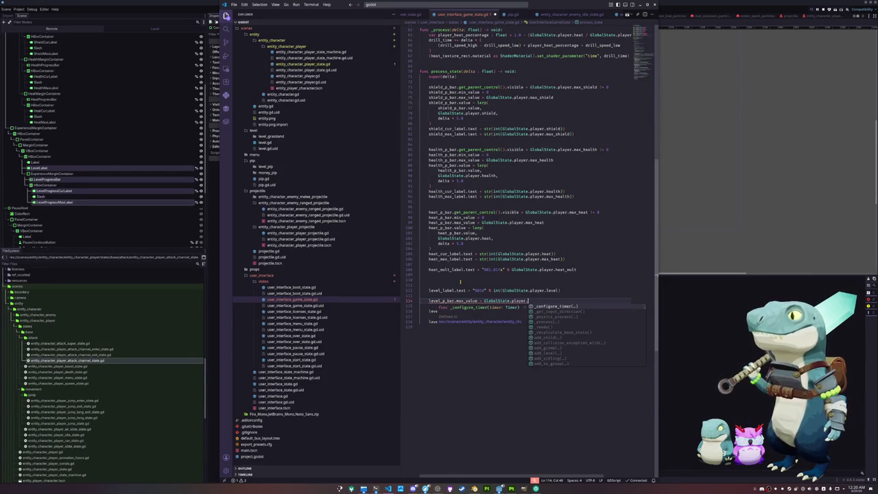
text(max_level)
key(Return)
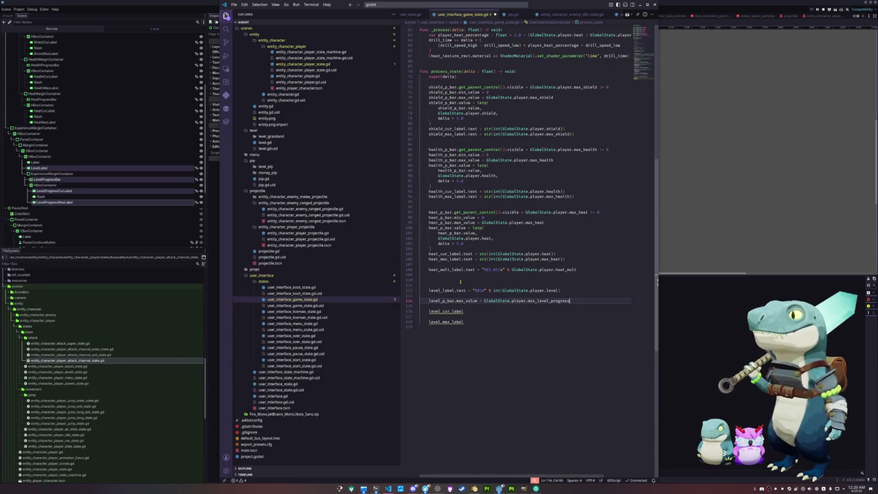
key(Delete)
Add level_p_bar.value = GlobalState.player.level_progress and begin a level_max_label.text assignment.
key(Down)
key(ctrl+d)
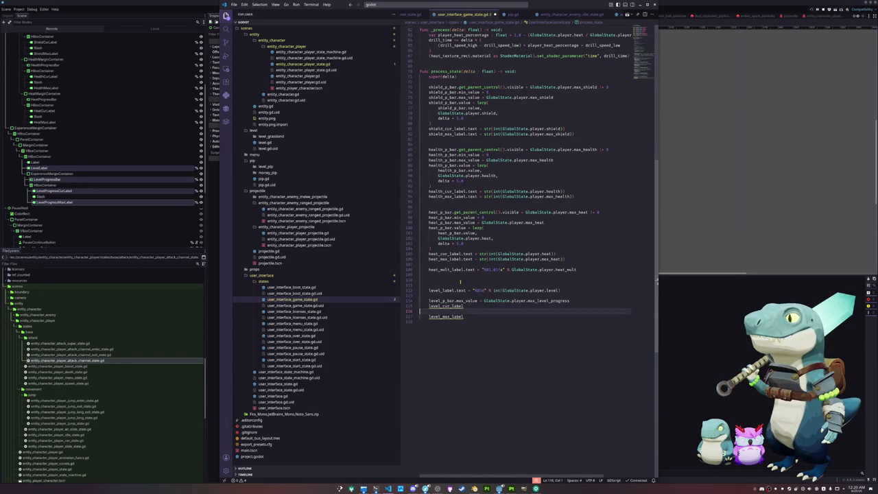
text(level_)
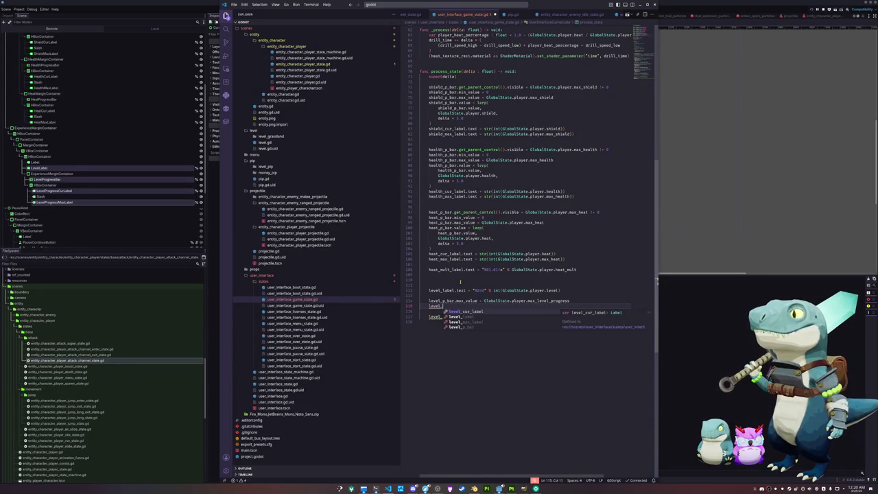
text(p_bar.)
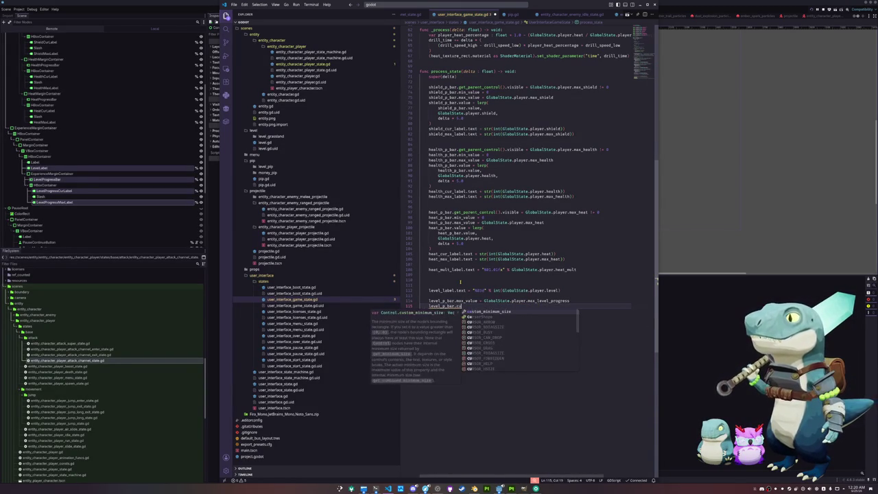
text(value)
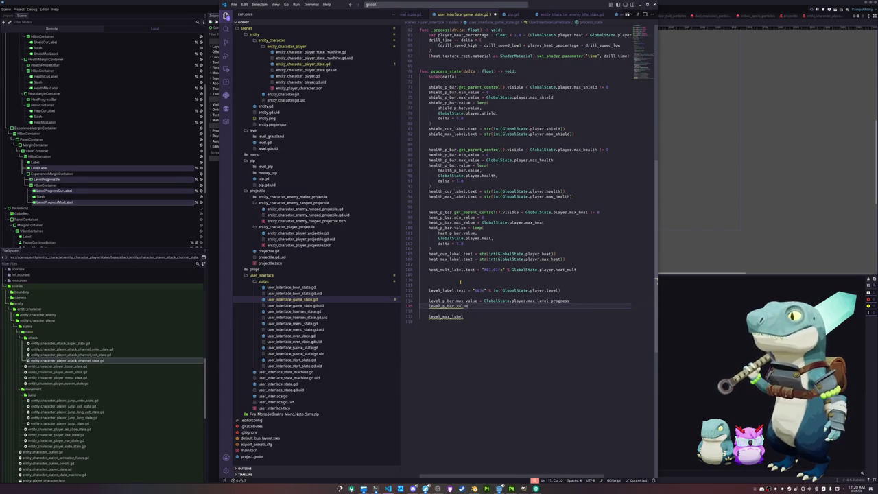
text( = GlobalState.)
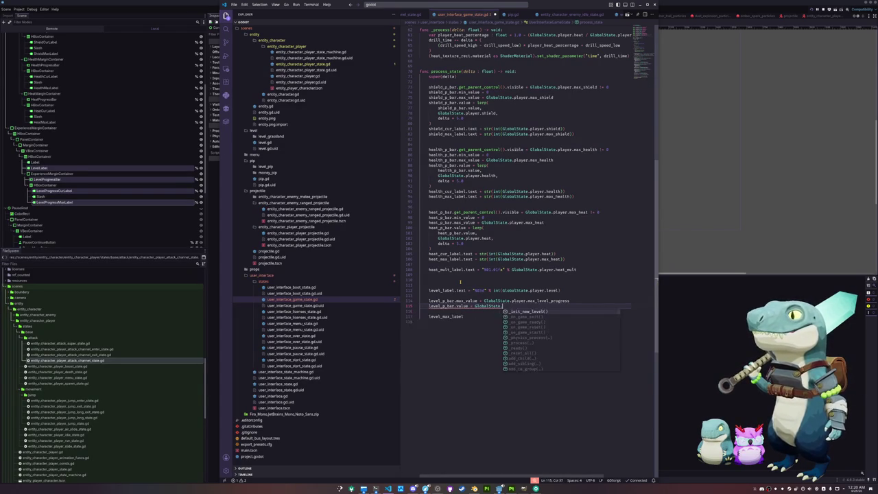
text(player.l)
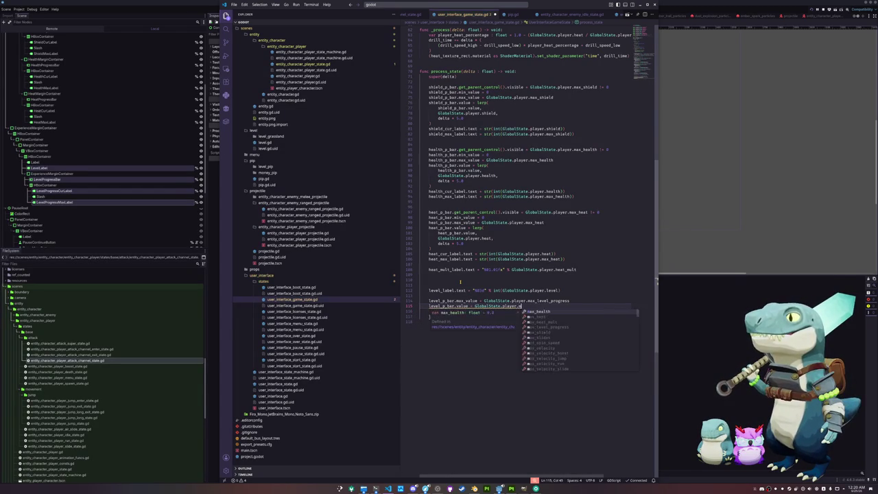
text(evel_progress)
key(Return)
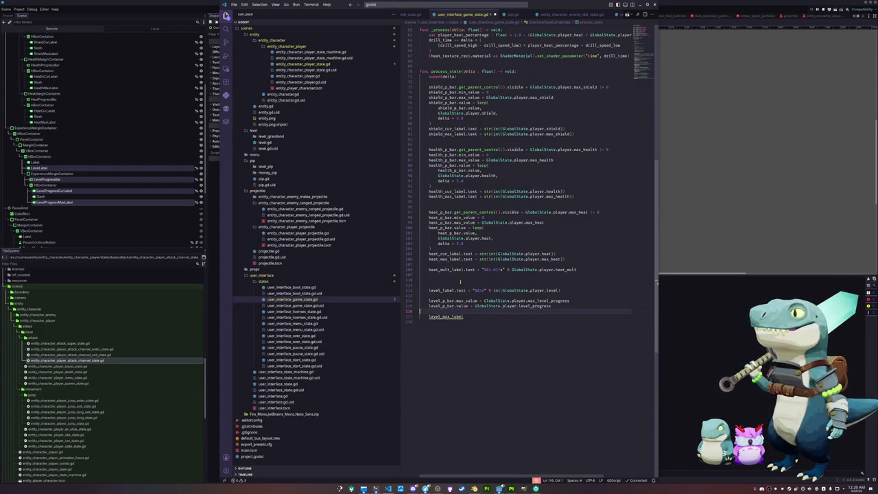
key(Up)
key(Up)
key(Up)
key(Down)
key(Down)
key(Down)
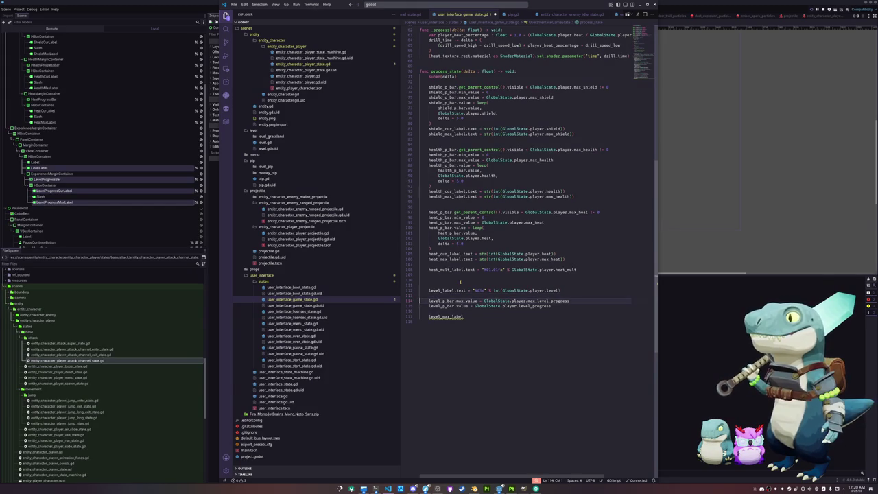
key(End)
text(.text = )
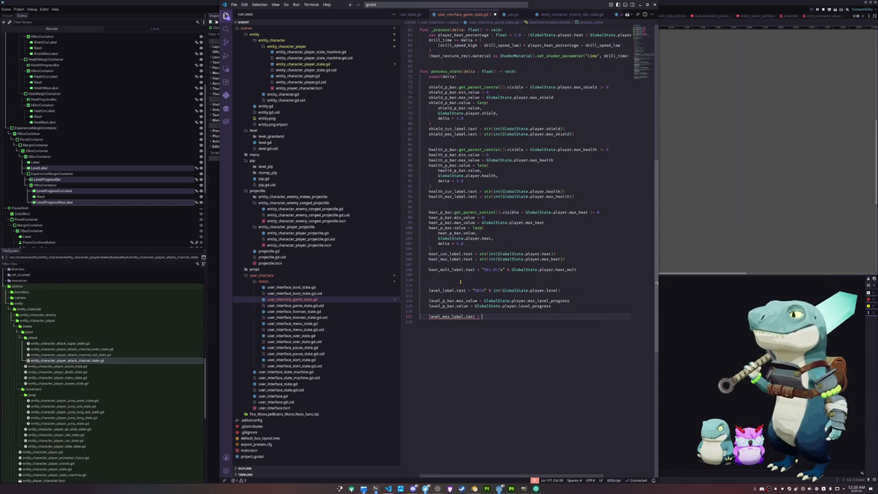
text("%)
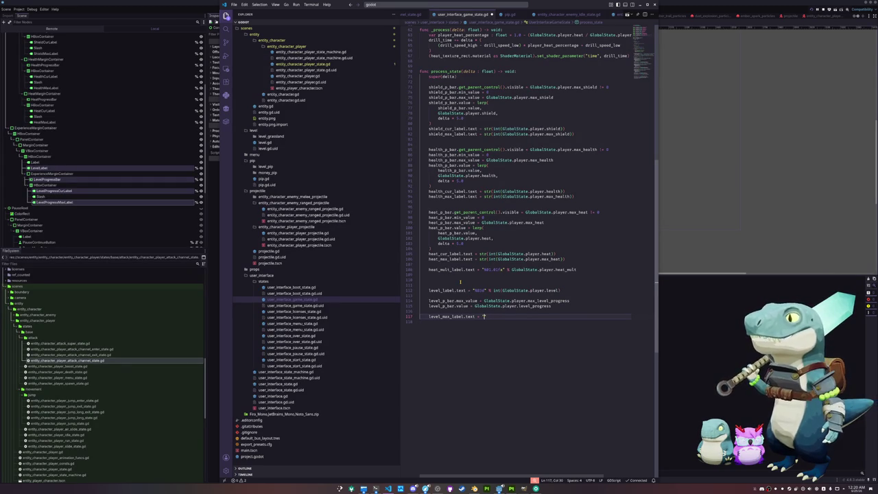
Write level_cur_label.text = str(int(GlobalState.player.level_progress)).
key(shift+Up)
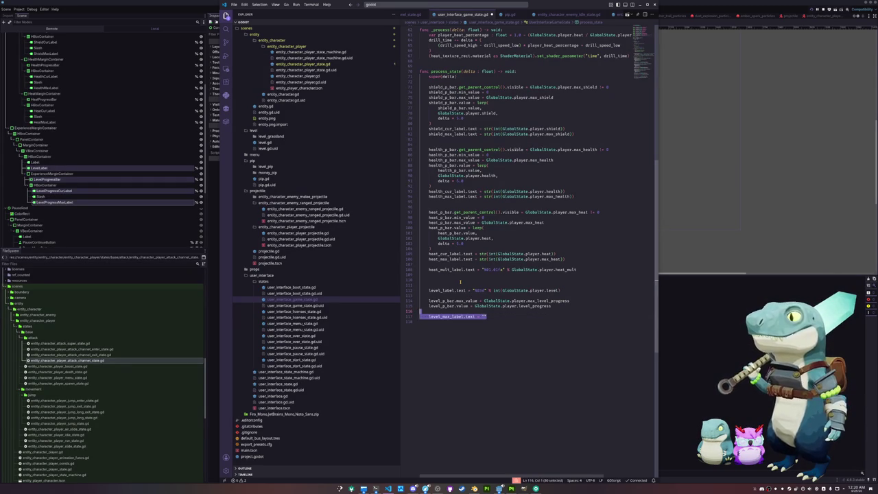
key(shift+Down)
key(shift+Left)
key(shift+Left)
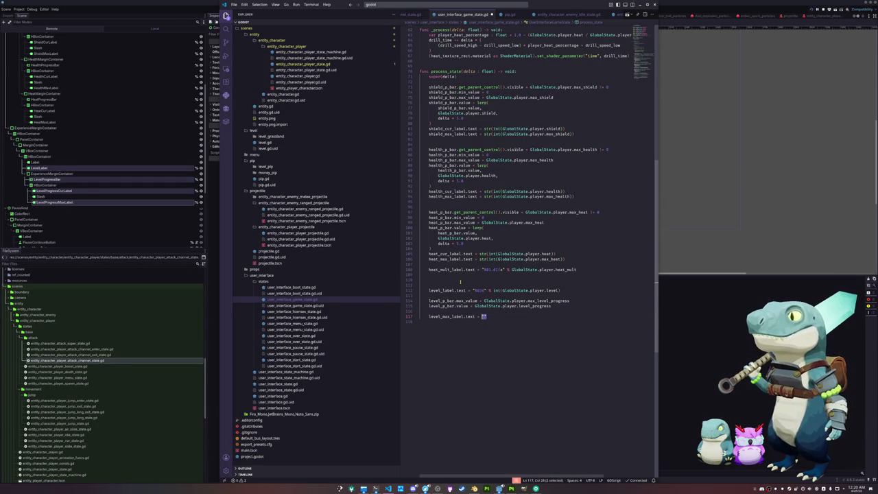
key(BackSpace)
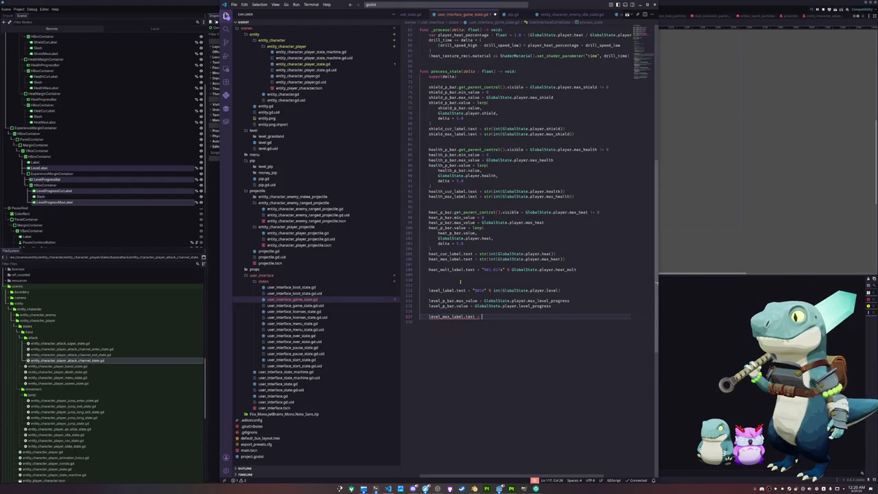
key(shift+Home)
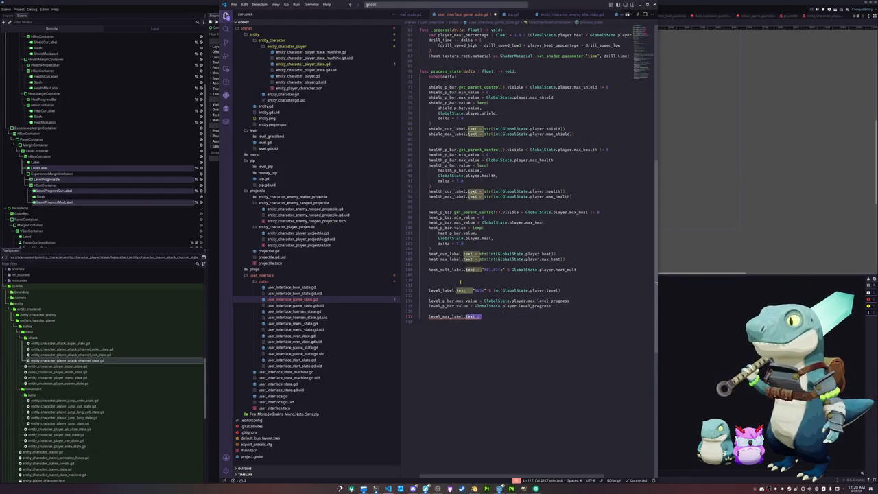
text(level)
key(Return)
text(.text = )
text(str(int)
text((GlobalS)
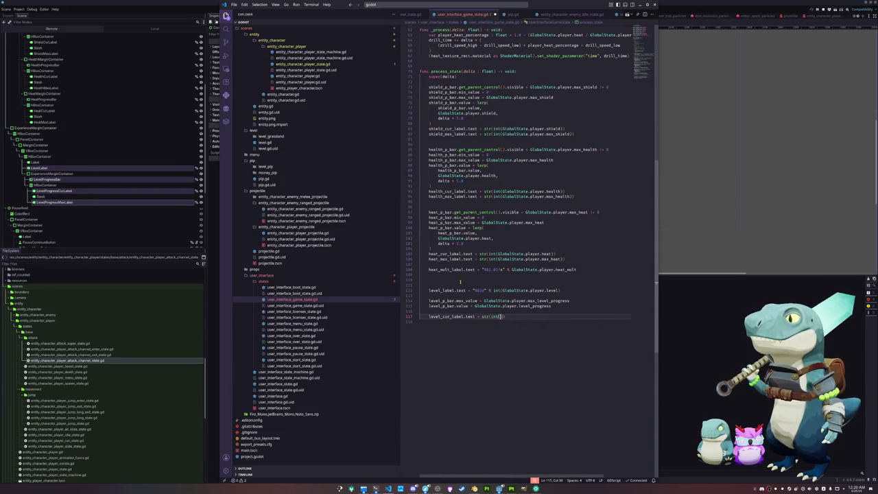
text(tate.player.)
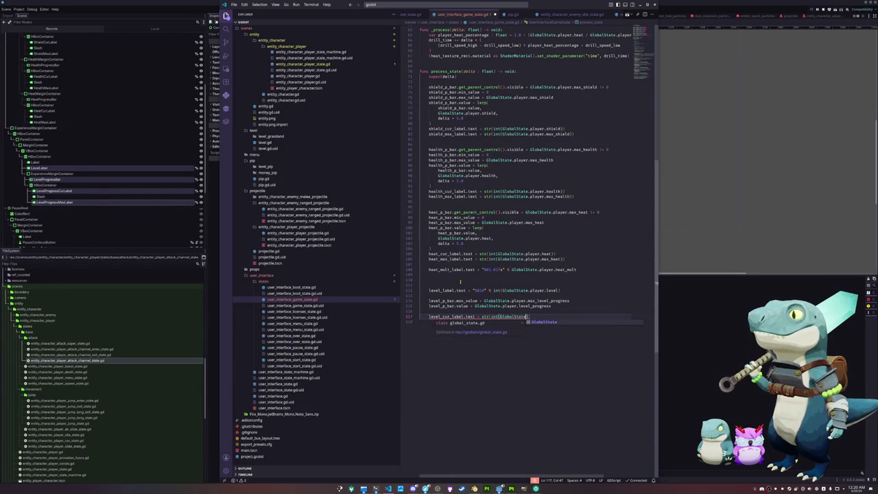
text(level)
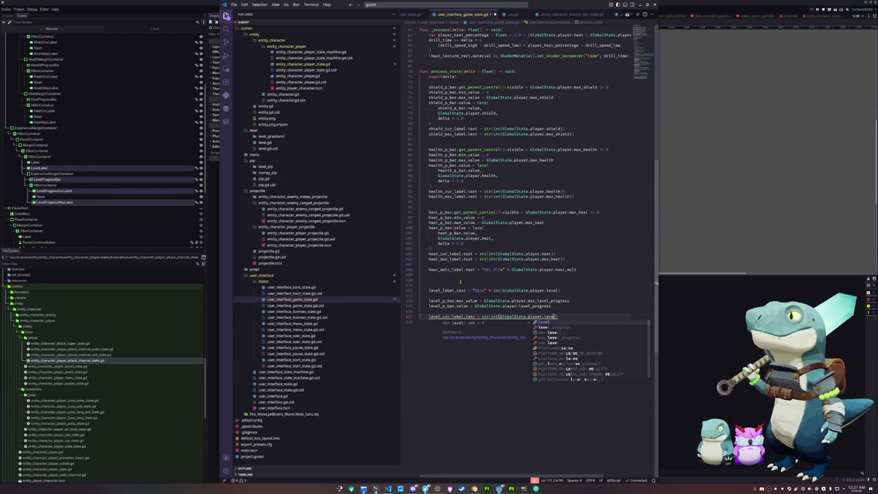
text(_progress)))
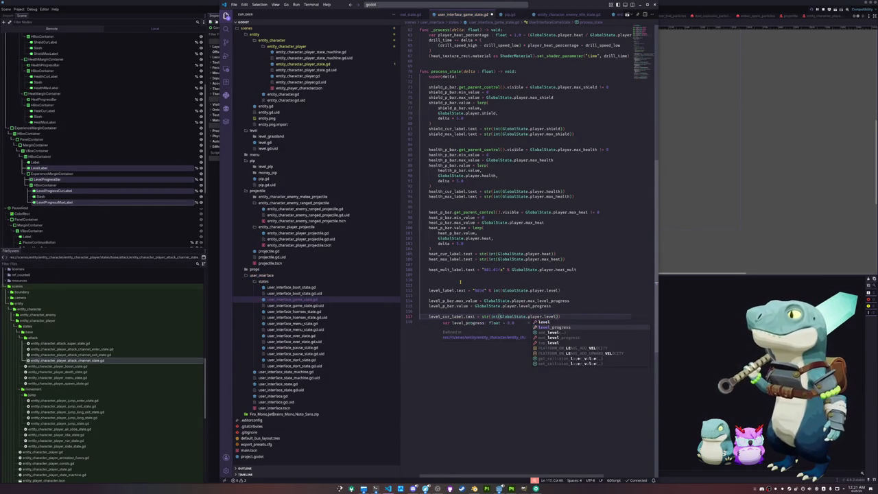
Duplicate that line as level_max_label.text using max_level_progress.
key(shift+alt+Down)
key(ctrl+alt+Up)
key(Home)
key(ctrl+shift+Right)
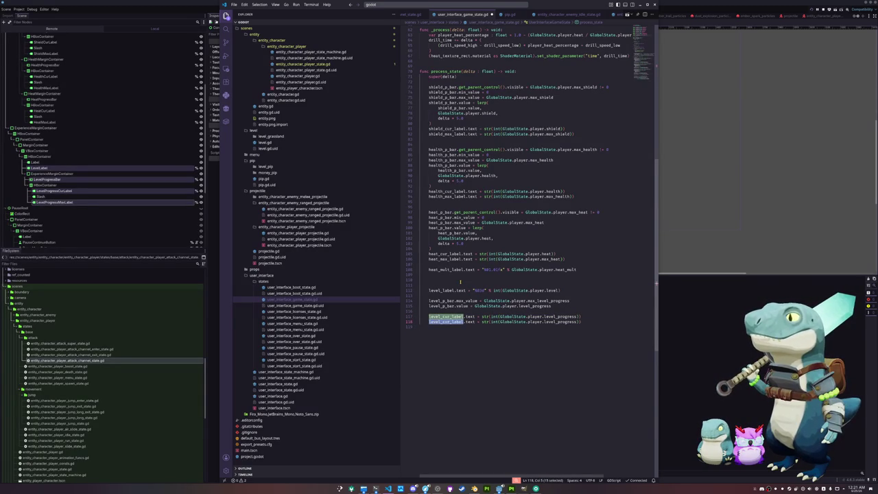
key(Escape)
text(level_max_label)
key(ctrl+Right)
key(ctrl+Right)
key(ctrl+Right)
key(ctrl+d)
text(level)
key(BackSpace)
key(BackSpace)
key(BackSpace)
text(max_lev)
key(Return)
key(Right)
key(Return)
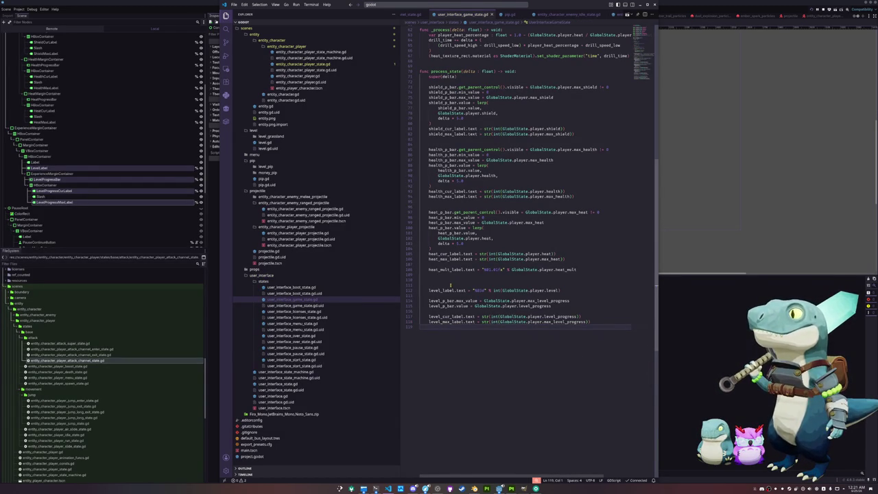
Delete the extra blank lines around the level_label line.
click(451, 285)
key(Delete)
key(Up)
key(Delete)
key(Down)
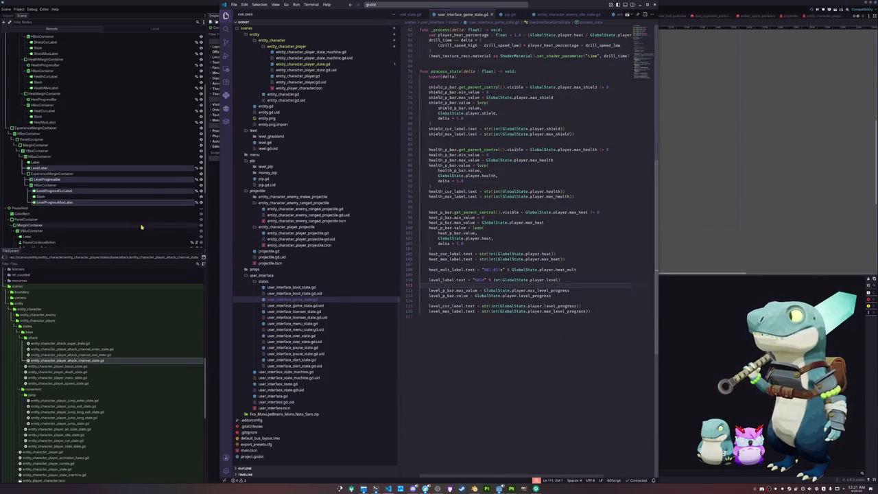
Run the game with F6, start a new game, dash until the bar reaches 20/100, then pause.
click(214, 220)
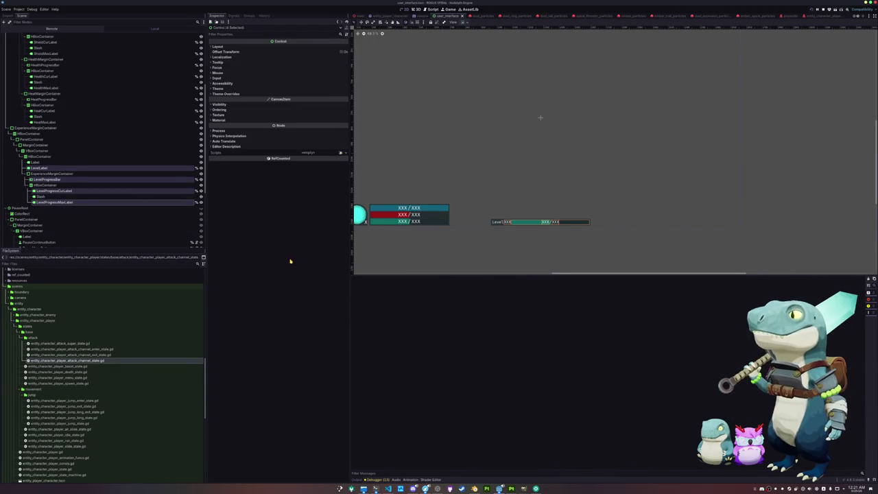
key(F6)
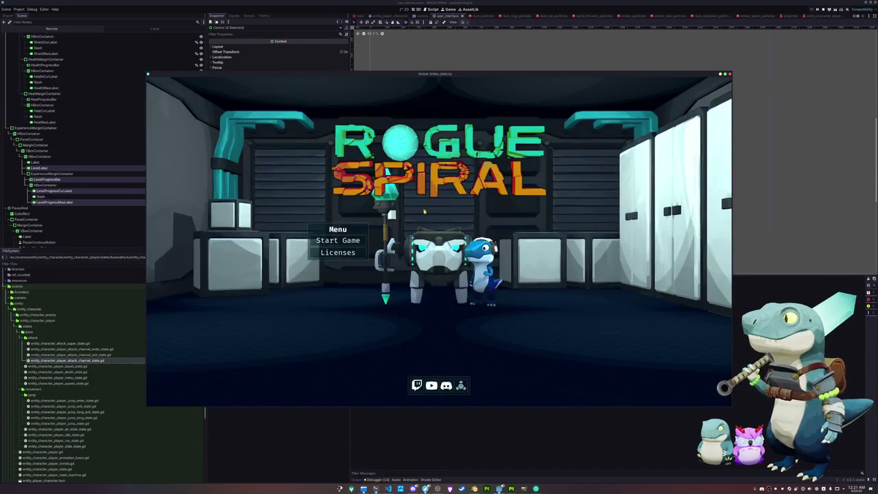
click(338, 241)
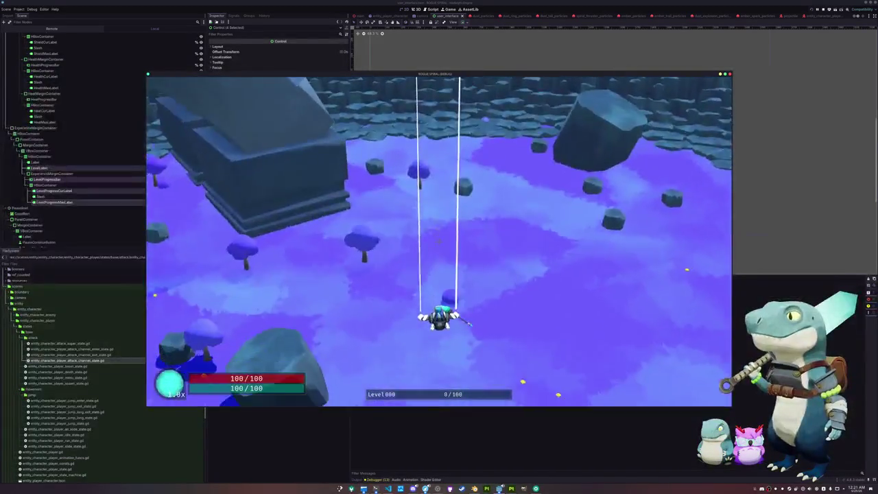
key(w)
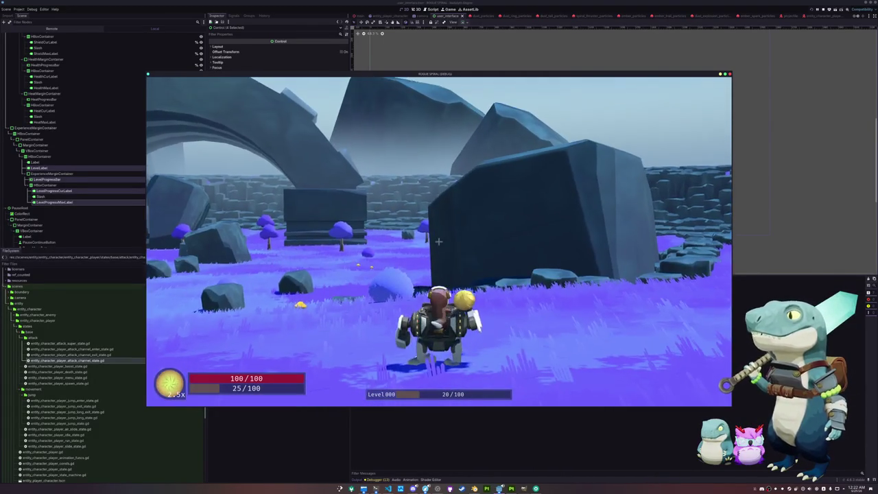
key(Escape)
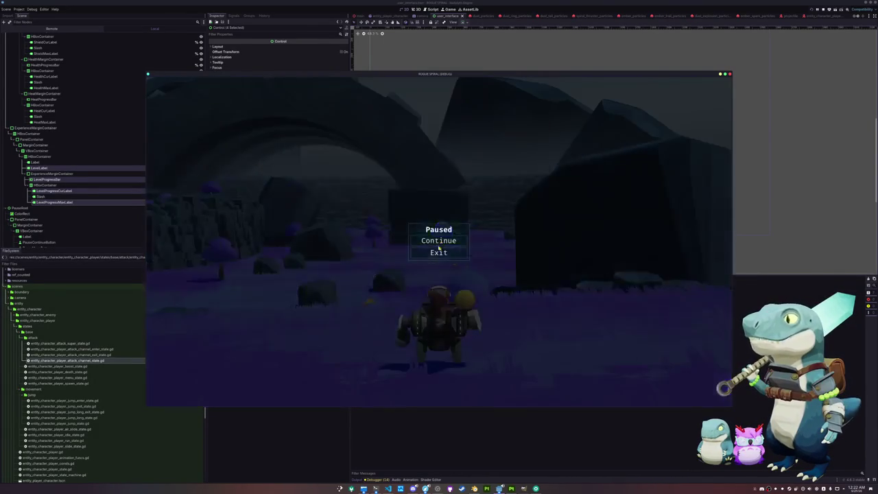
Close the running game and clear the LevelProgressBar's material.
key(F8)
click(560, 228)
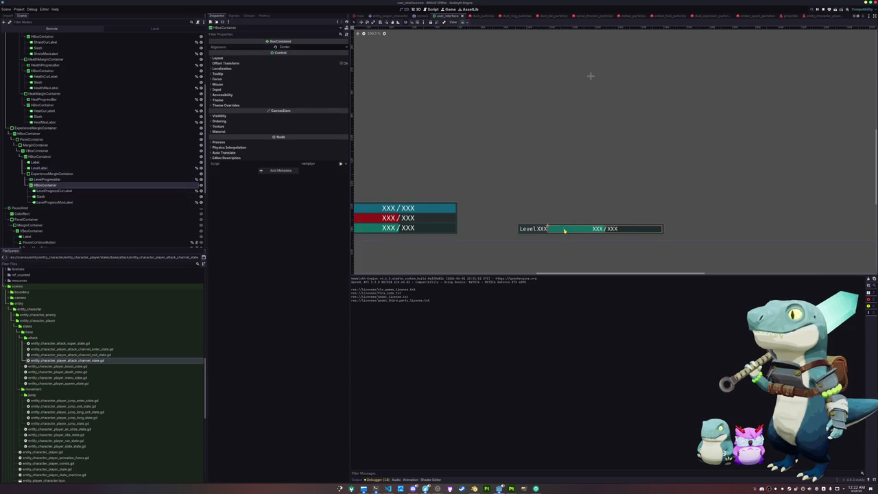
click(77, 179)
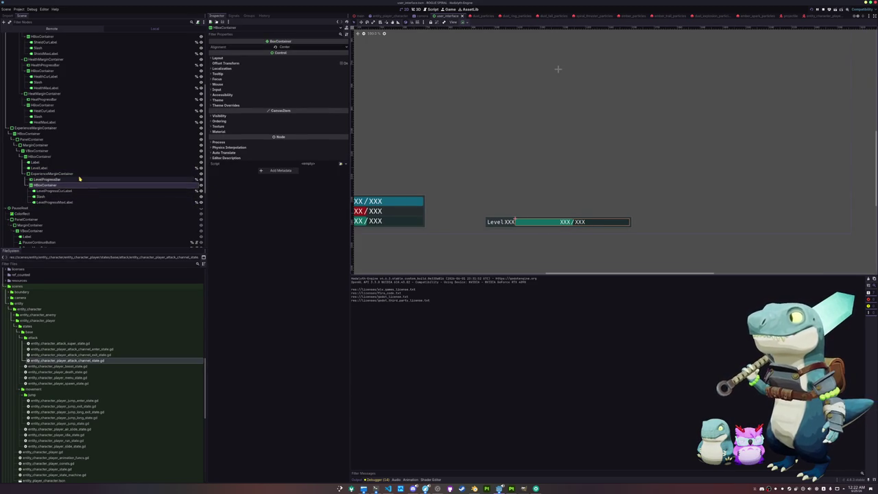
click(323, 210)
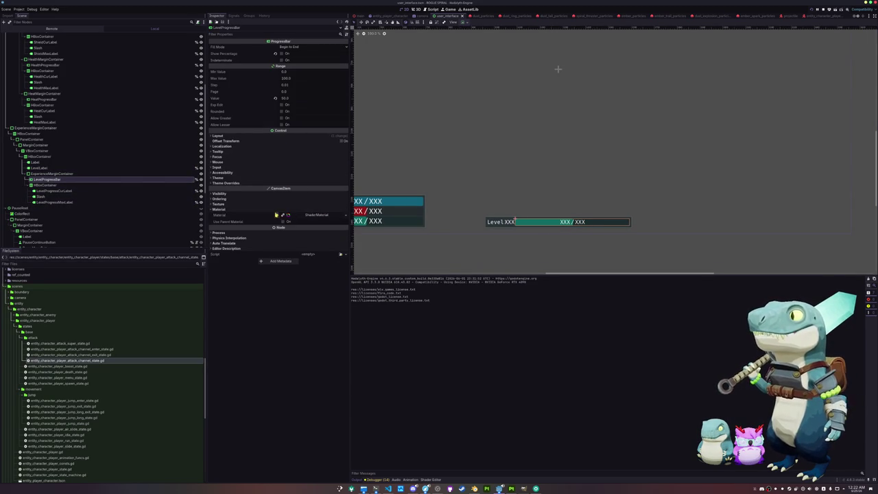
click(278, 215)
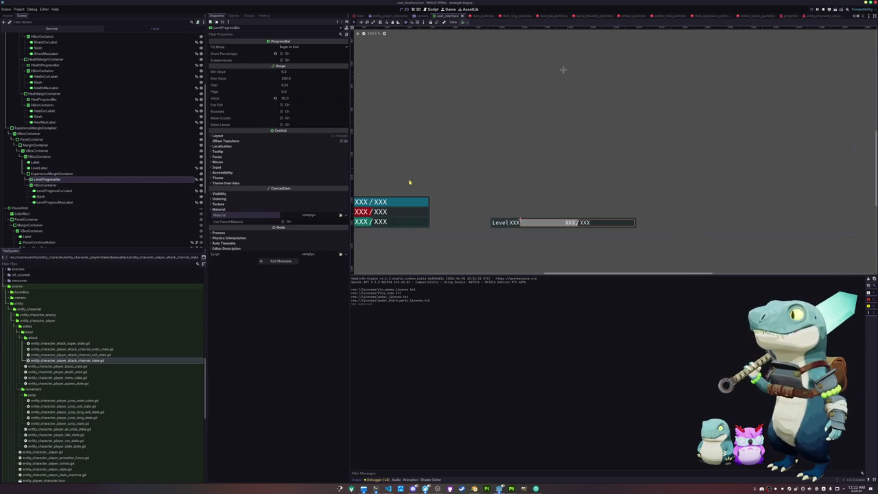
Expand the bar's Layout > Container Sizing properties and save the scene.
click(316, 137)
click(295, 186)
scroll(429, 200, down, 3)
key(ctrl+s)
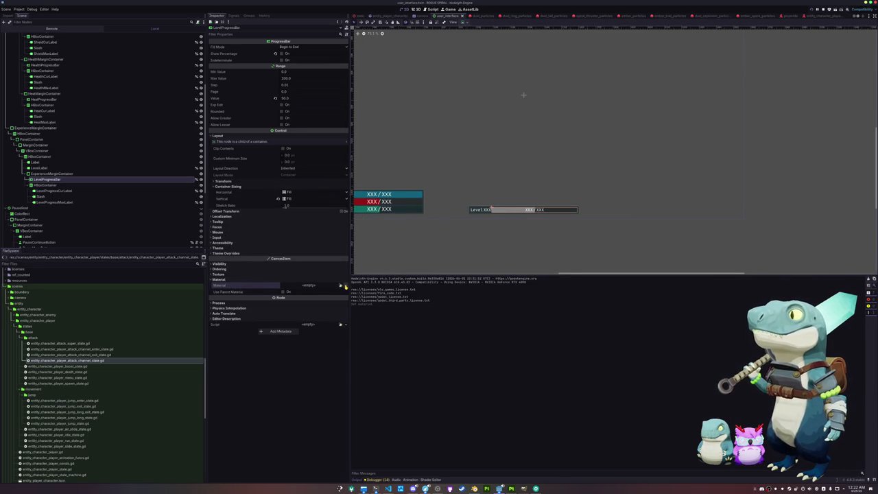
Expand the progress bar's Theme Overrides to reveal the Background and Fill styles.
click(345, 285)
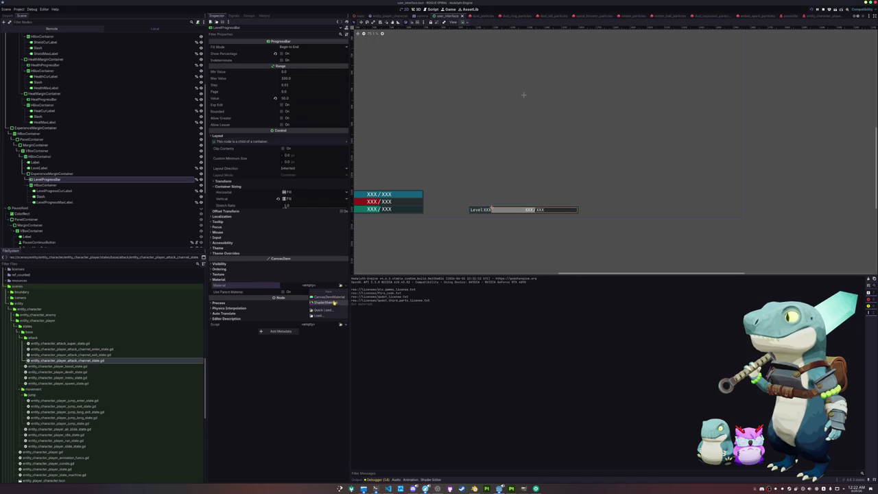
click(248, 280)
click(231, 253)
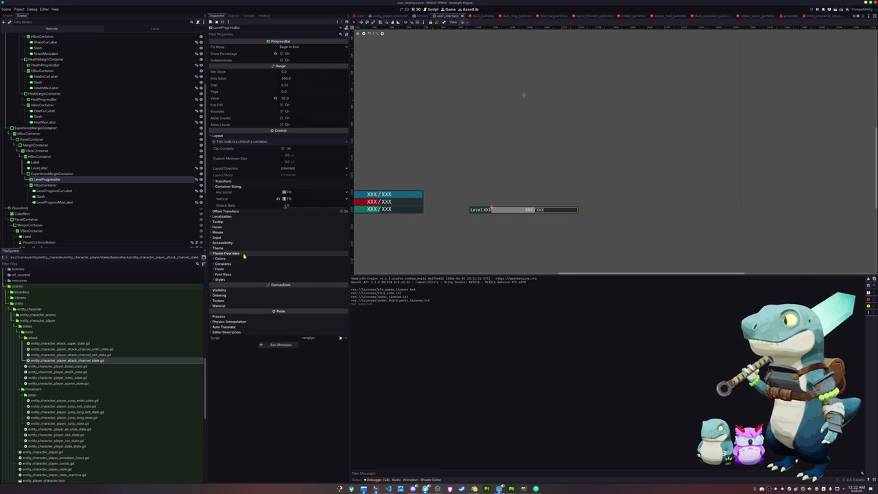
click(231, 249)
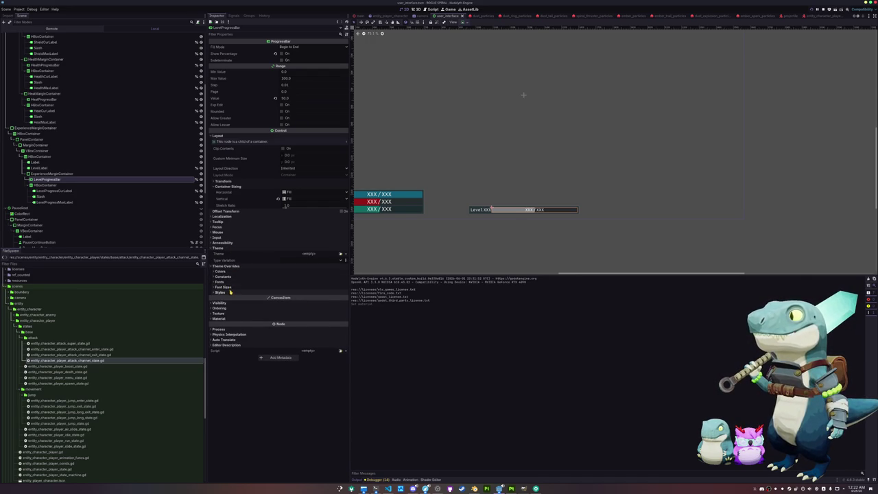
click(231, 292)
Paste a StyleBoxFlat into the Fill style override and make it unique.
right_click(248, 304)
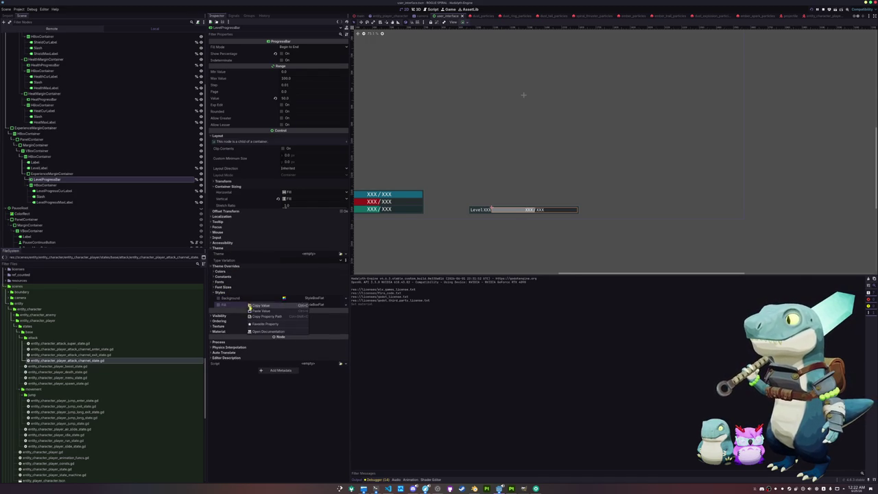
click(263, 310)
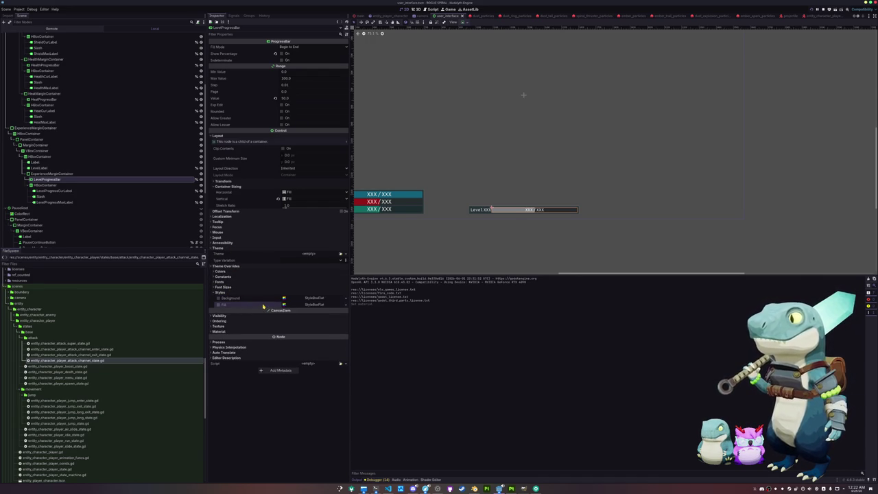
click(307, 306)
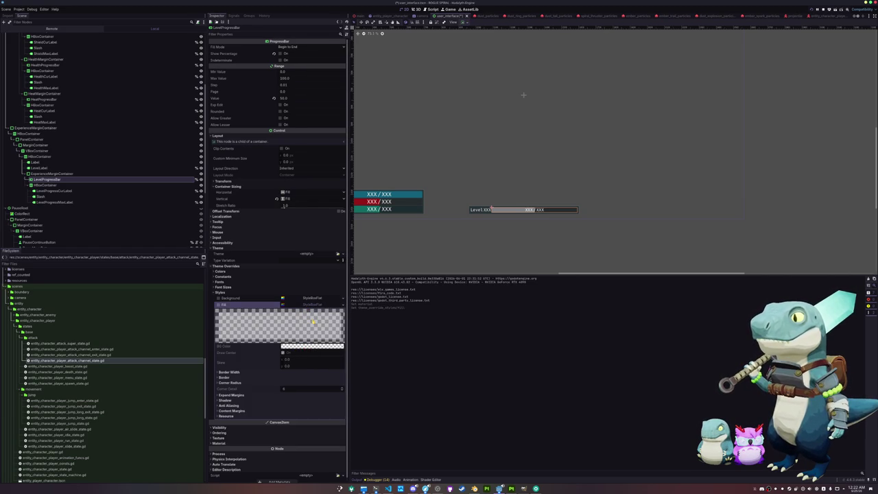
click(313, 304)
right_click(313, 306)
click(326, 361)
Set the Fill style box's BG Color to teal.
click(318, 306)
click(313, 347)
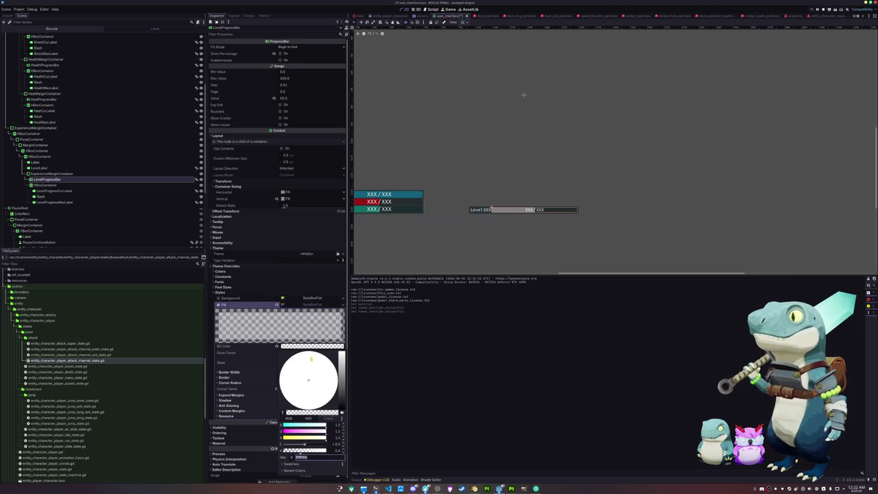
drag(291, 437, 283, 437)
click(415, 385)
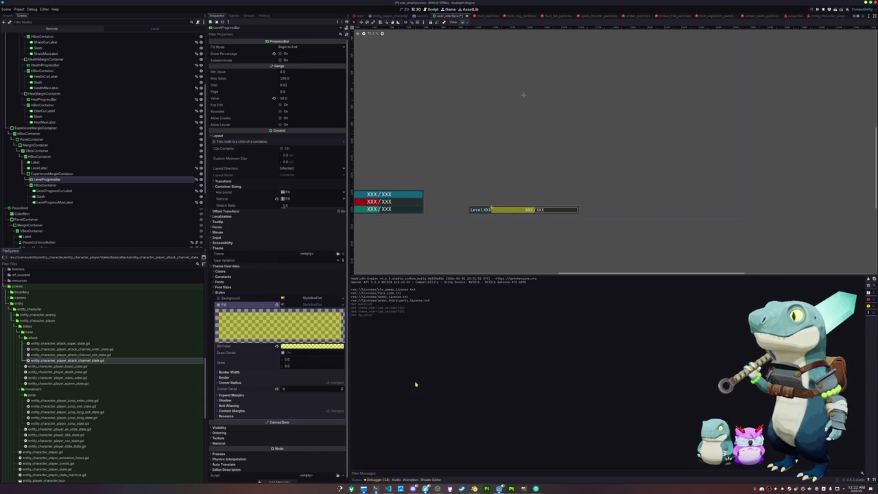
click(310, 347)
drag(295, 442, 357, 439)
click(298, 426)
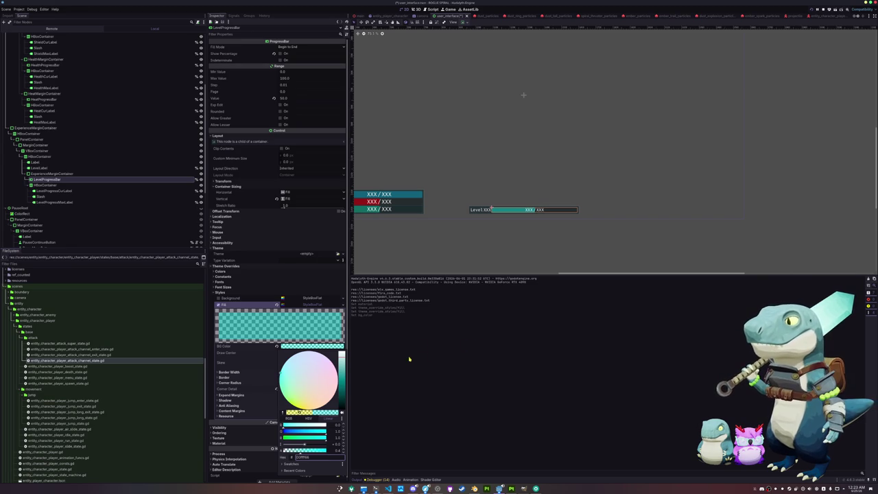
click(258, 355)
Scroll through the Inspector, then select the HBoxContainer node.
scroll(411, 235, down, 2)
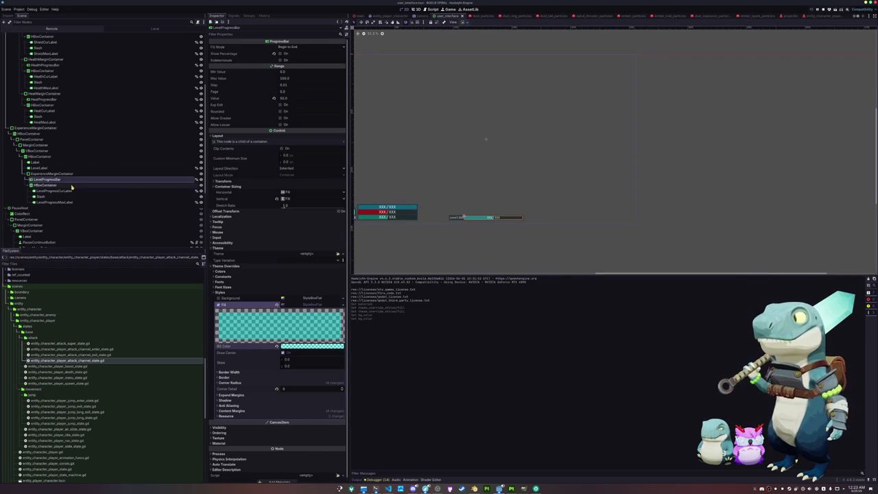
scroll(391, 246, down, 1)
scroll(400, 240, down, 3)
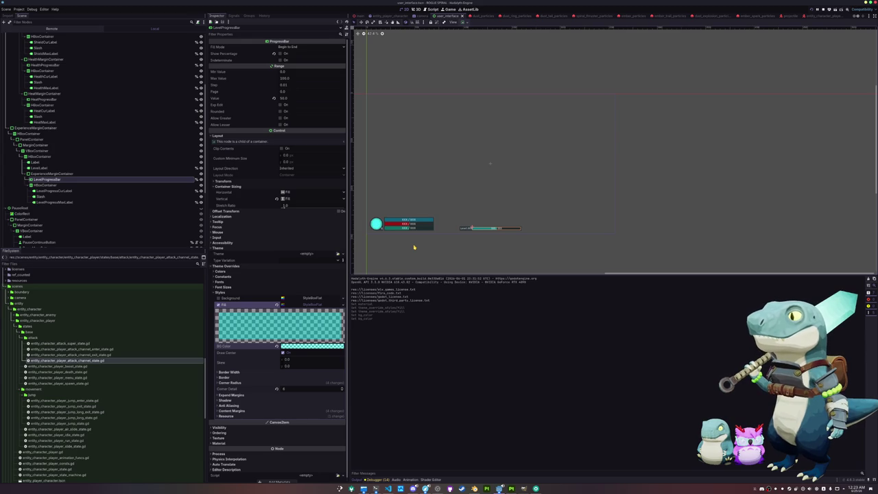
scroll(414, 247, up, 1)
scroll(531, 234, up, 3)
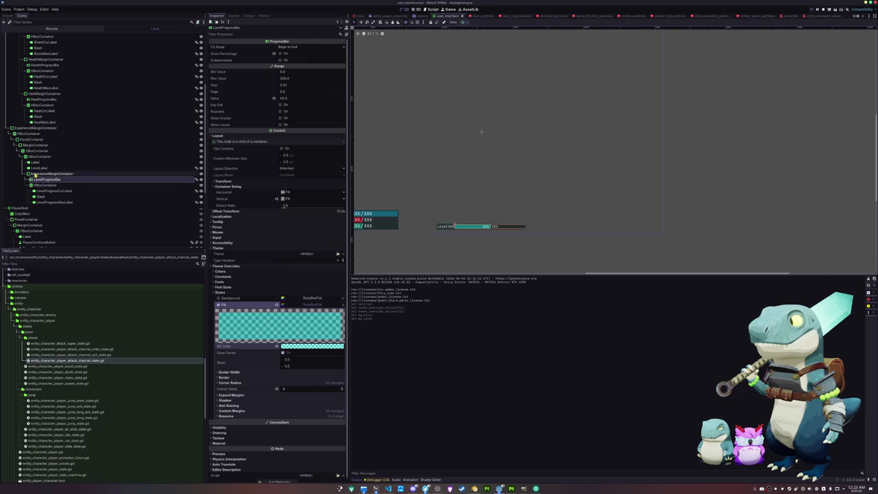
click(33, 158)
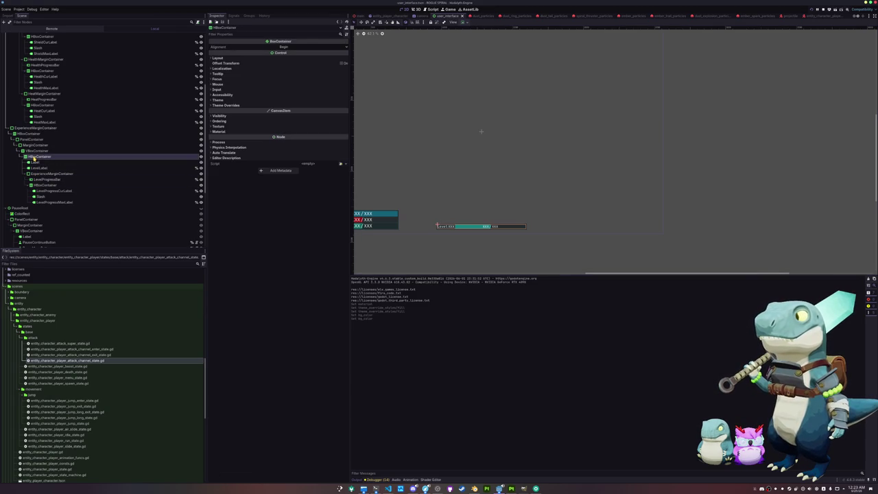
right_click(33, 157)
click(47, 160)
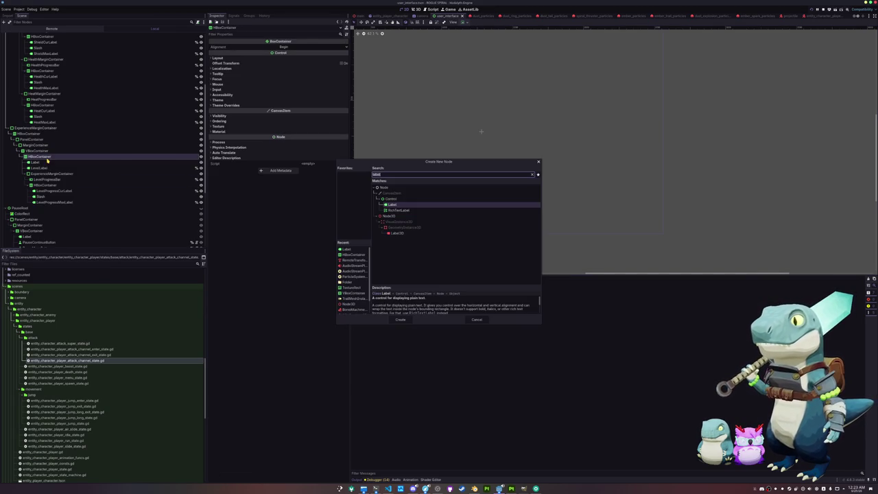
double_click(392, 205)
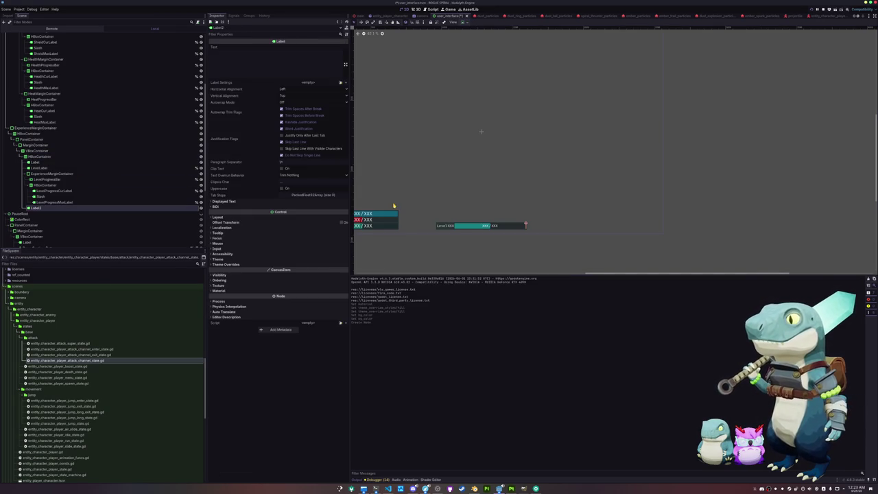
text(Money)
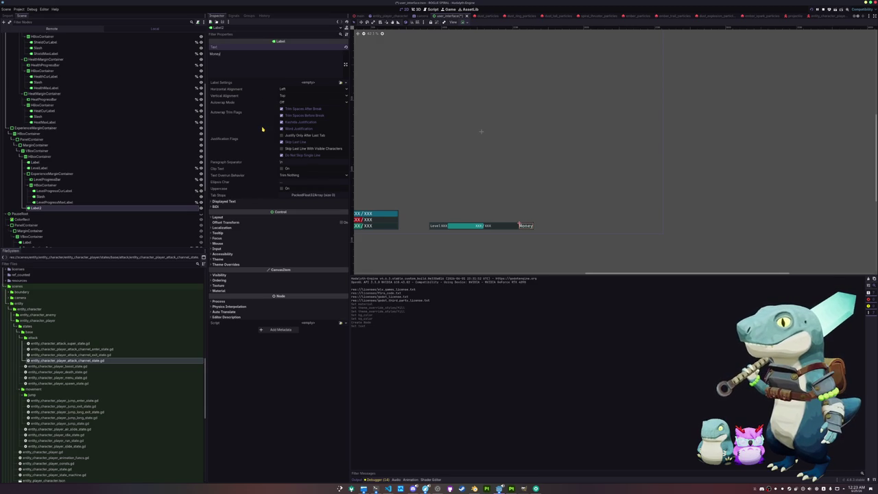
key(ctrl+a)
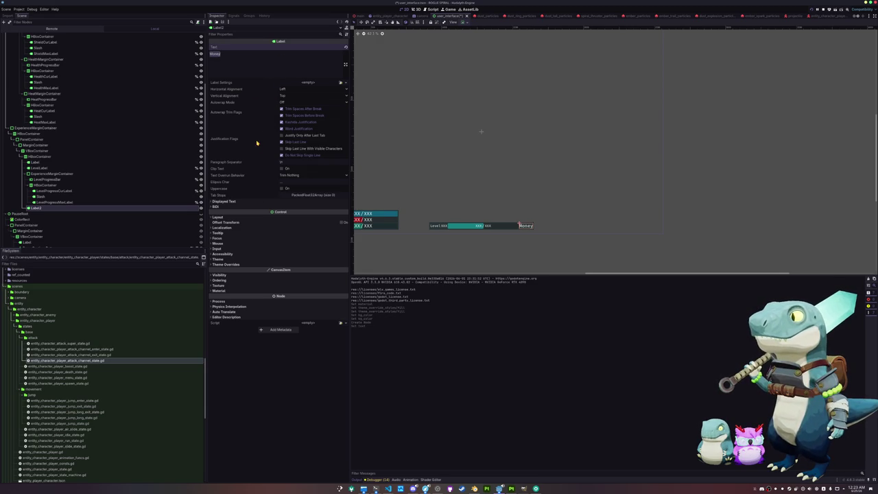
click(254, 264)
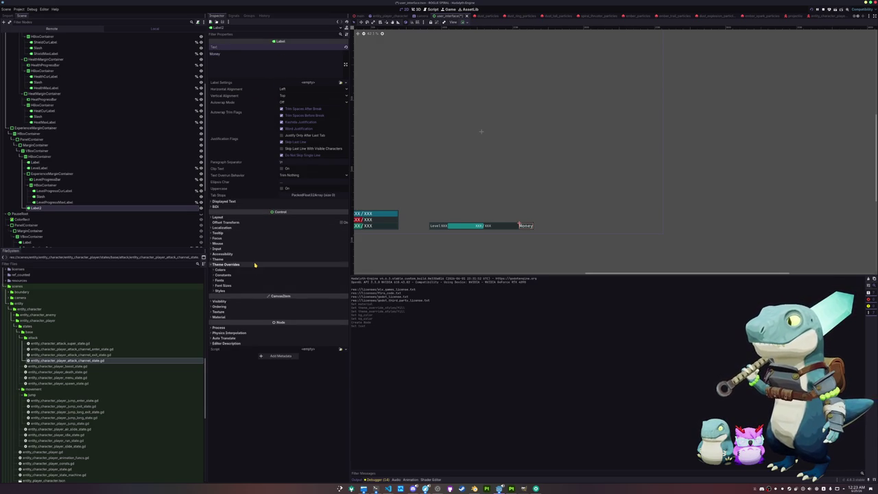
click(241, 285)
click(308, 292)
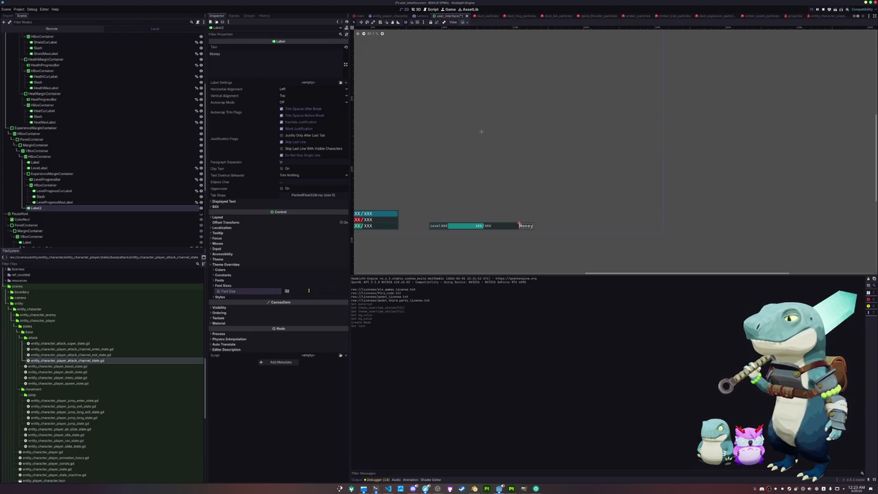
text(8)
key(Return)
click(310, 294)
text(24)
key(Return)
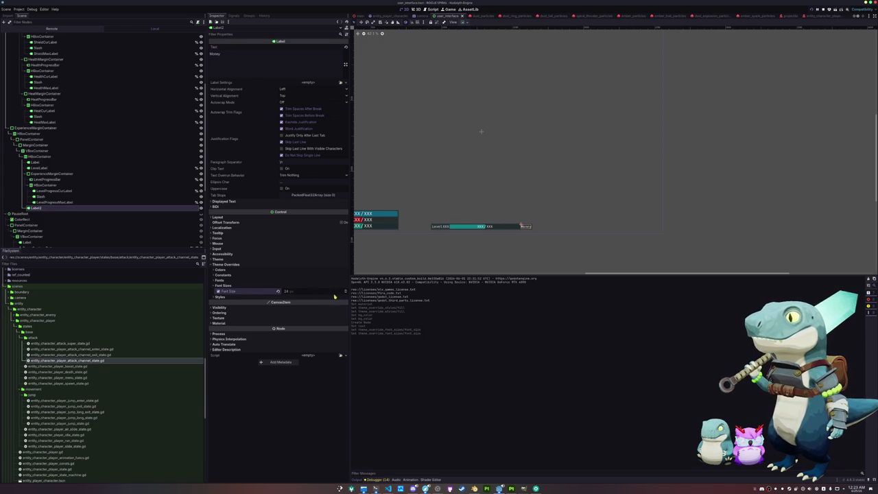
key(F8)
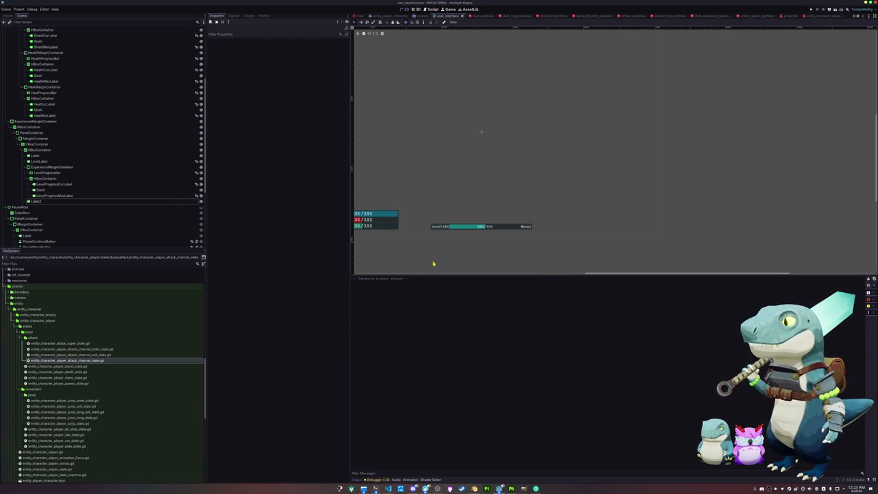
key(F5)
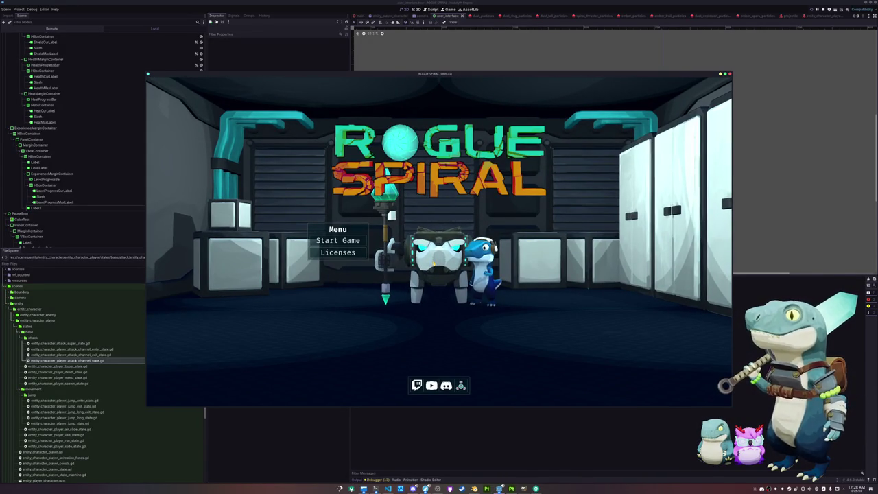
Start a game, run the character forward, then pause and exit to the main menu.
click(355, 243)
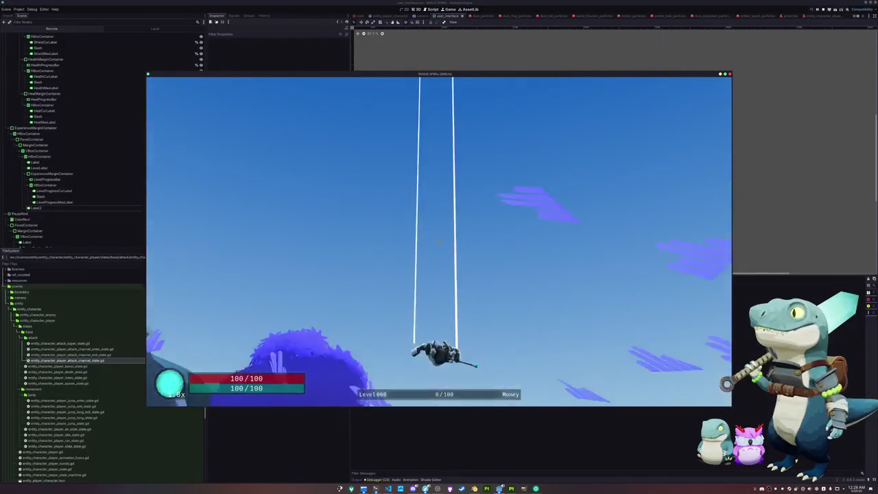
key(w)
key(shift)
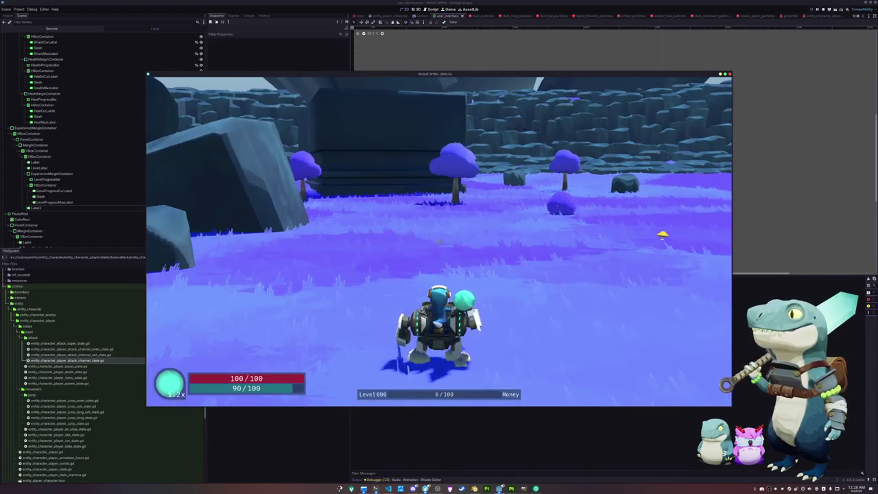
key(Escape)
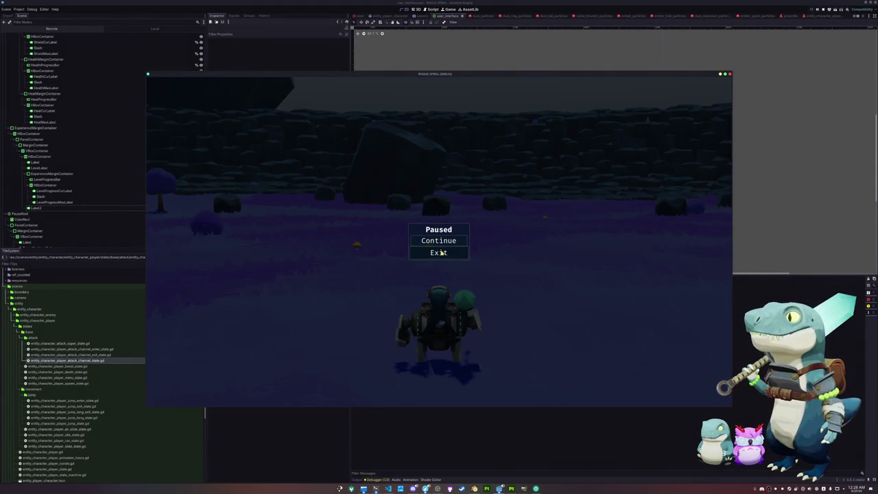
click(440, 252)
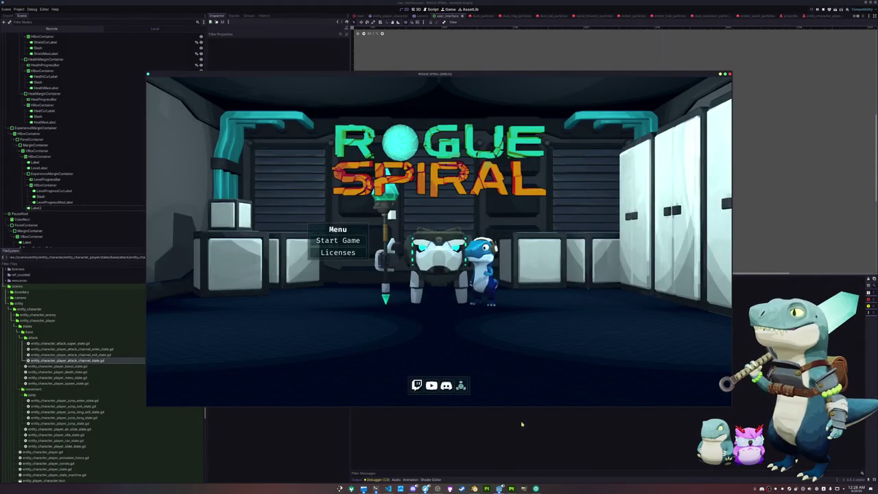
Close the running game, save the scene, and select the Money label.
key(F8)
key(ctrl+s)
click(523, 227)
Add a PanelContainer child to the HBoxContainer holding the Money label.
scroll(522, 226, up, 5)
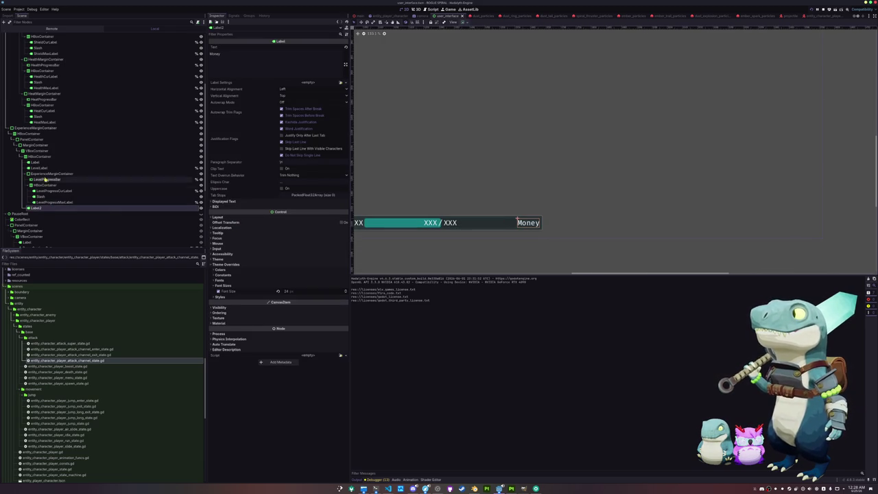
click(35, 157)
right_click(42, 158)
click(59, 159)
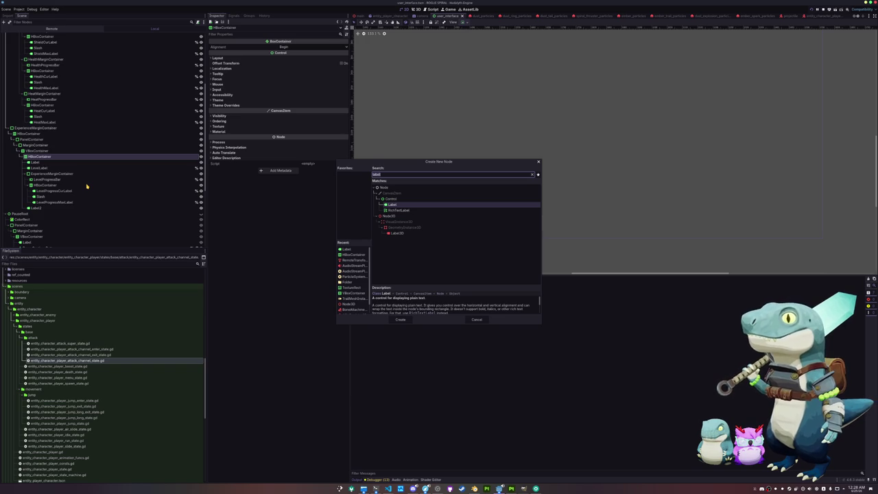
text(margin)
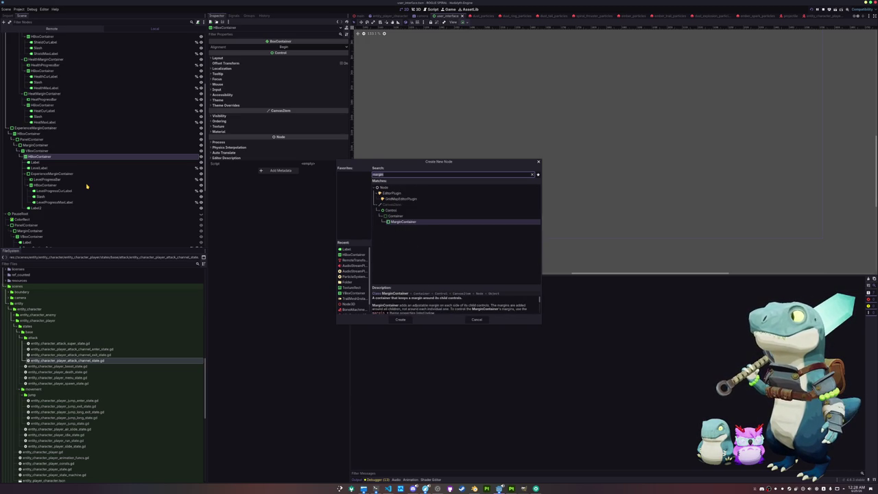
text(hbox)
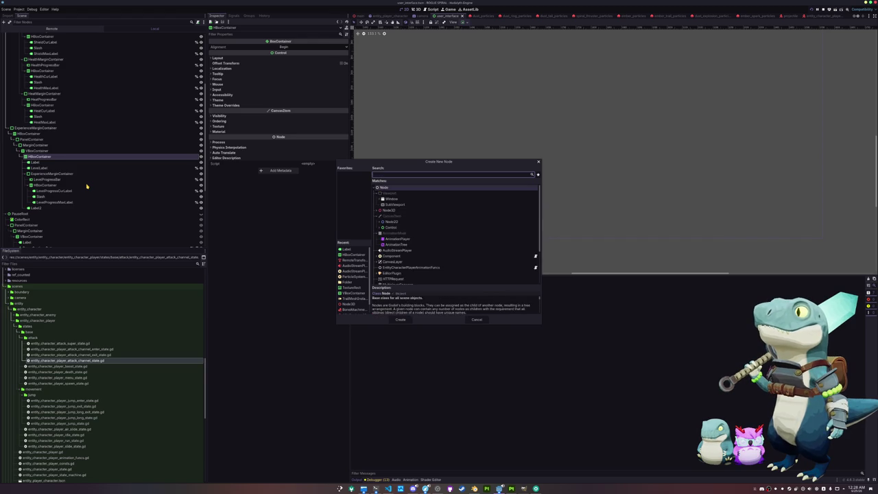
text(panelco)
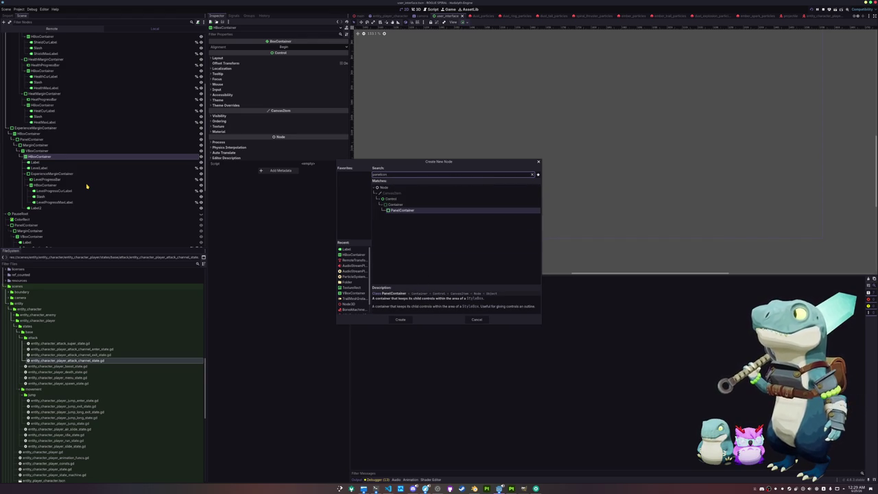
key(Return)
Add an HBoxContainer inside the panel, with a TextureRect and a Label in it.
key(ctrl+a)
text(hbox)
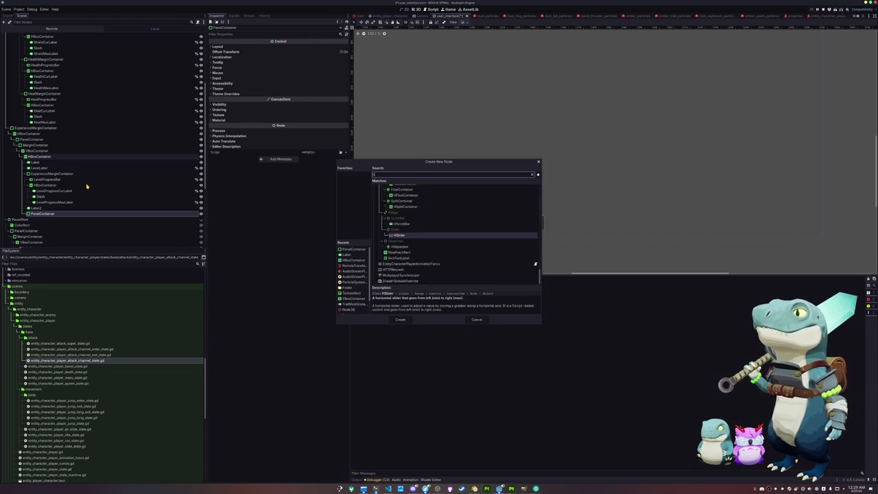
key(Return)
key(ctrl+a)
text(texture)
key(Return)
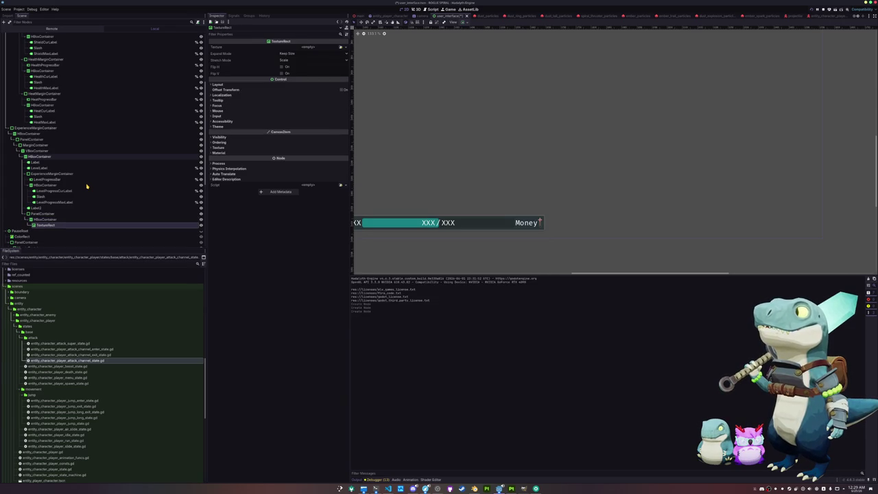
key(ctrl+a)
text(label)
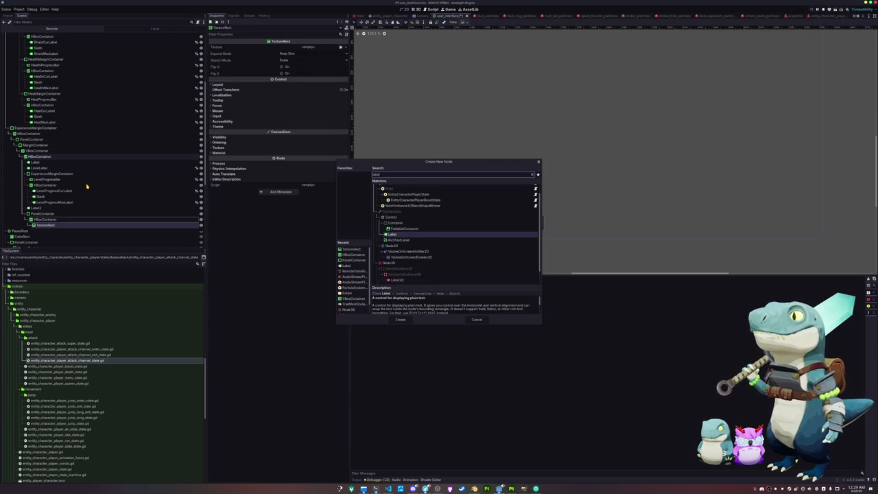
key(Return)
Set the new Label's text to XXXX.
click(244, 59)
text(XXXX)
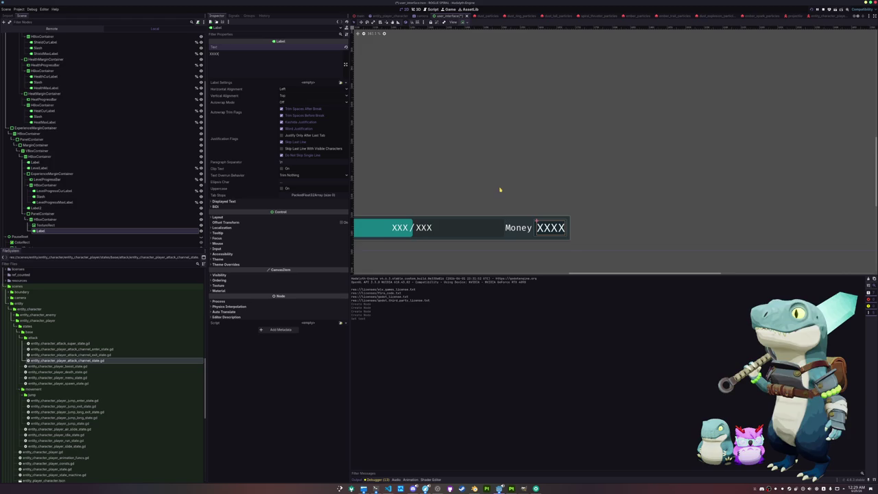
scroll(498, 147, up, 3)
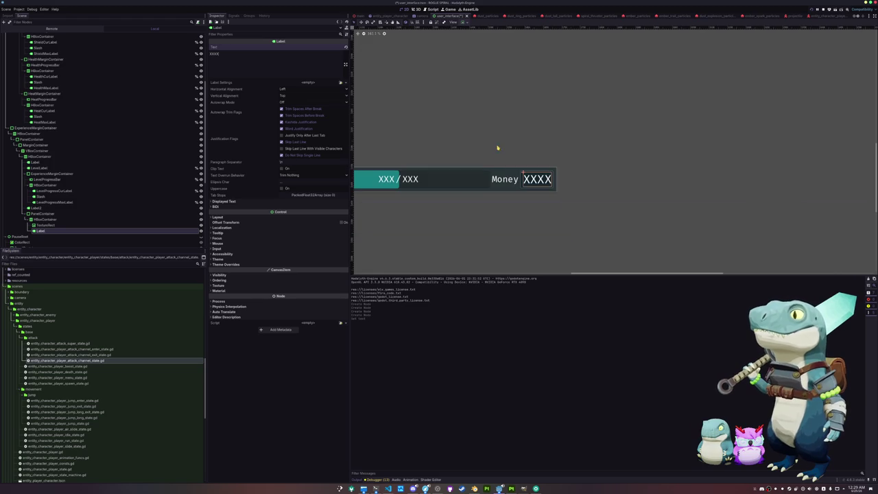
click(62, 218)
Browse the TextureRect's Texture quick-load picker, closing it without choosing a texture.
click(59, 225)
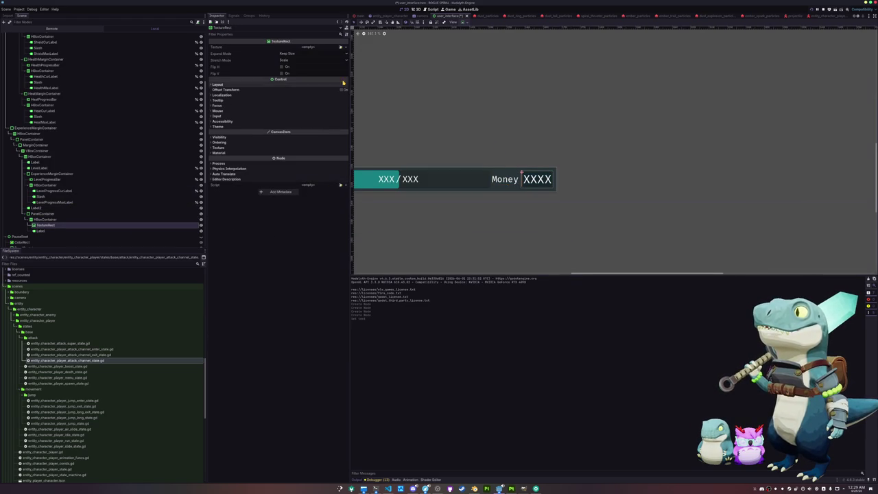
click(342, 49)
scroll(413, 236, down, 2)
scroll(414, 241, up, 2)
scroll(418, 254, down, 5)
scroll(424, 270, up, 5)
scroll(424, 269, down, 2)
scroll(424, 267, up, 4)
scroll(425, 266, down, 3)
scroll(423, 264, up, 3)
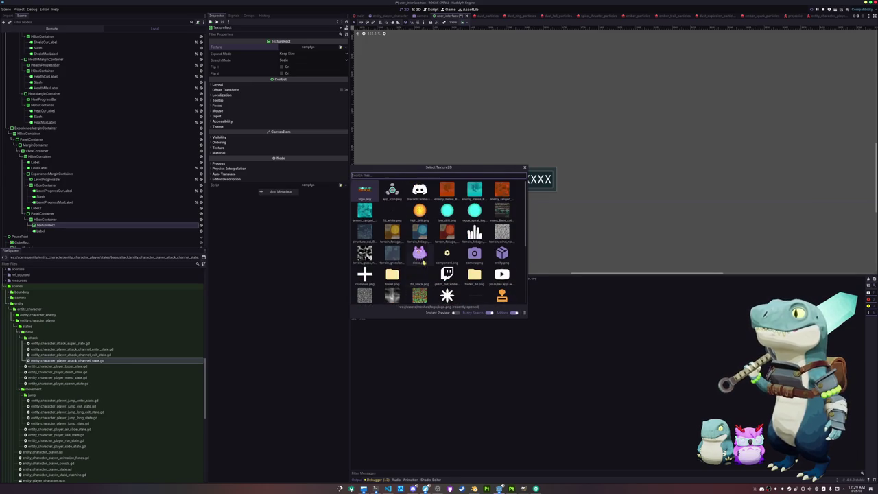
click(460, 347)
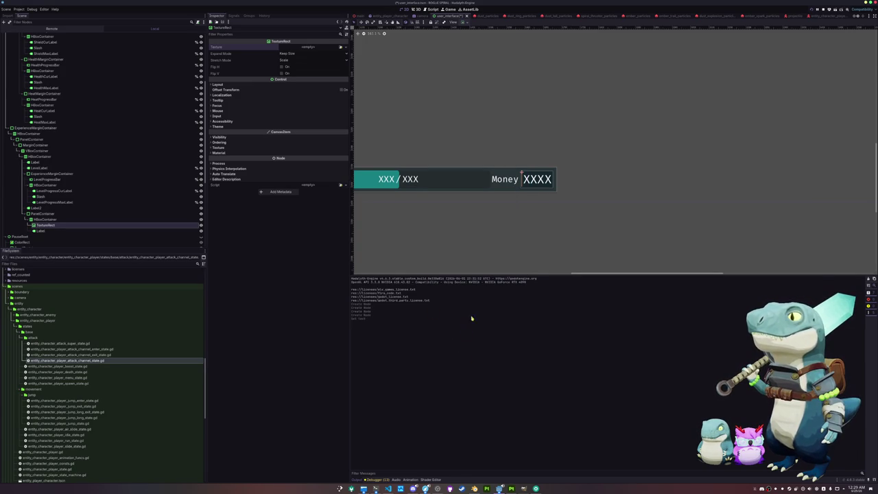
Scroll the Inspector, then bring up the application launcher.
scroll(492, 221, down, 1)
scroll(528, 231, up, 1)
scroll(534, 218, up, 1)
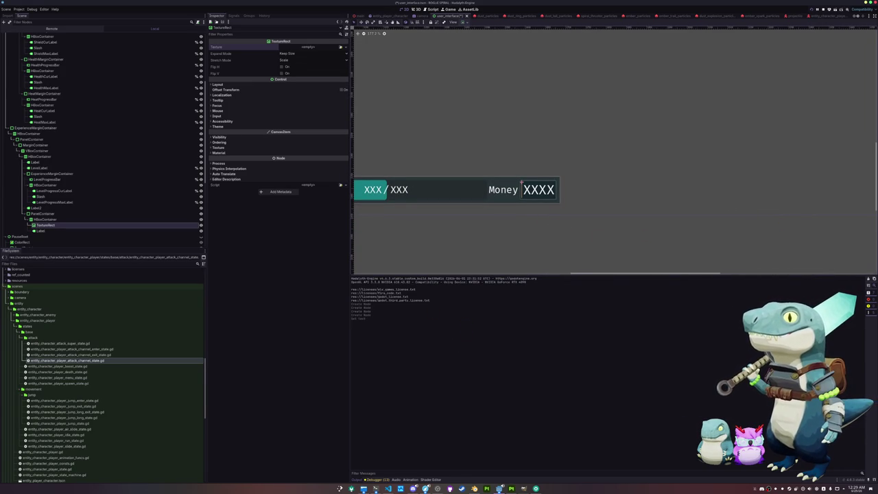
scroll(548, 242, up, 2)
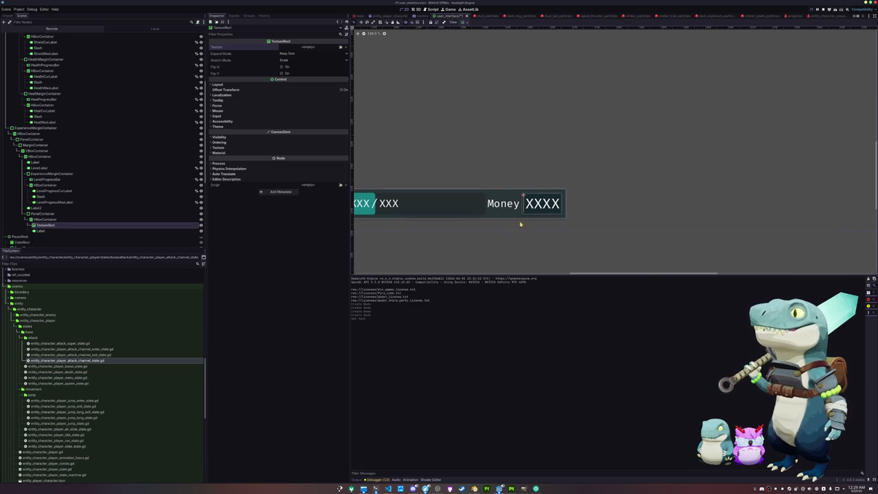
scroll(522, 218, down, 3)
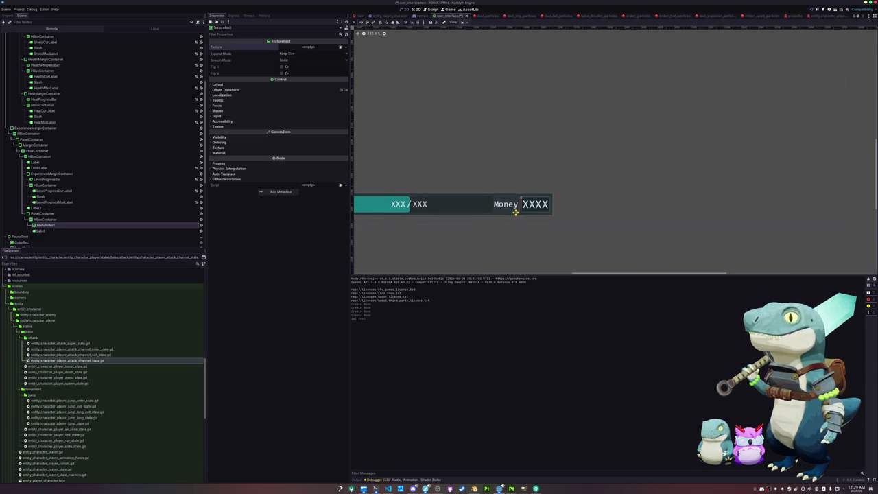
key(super)
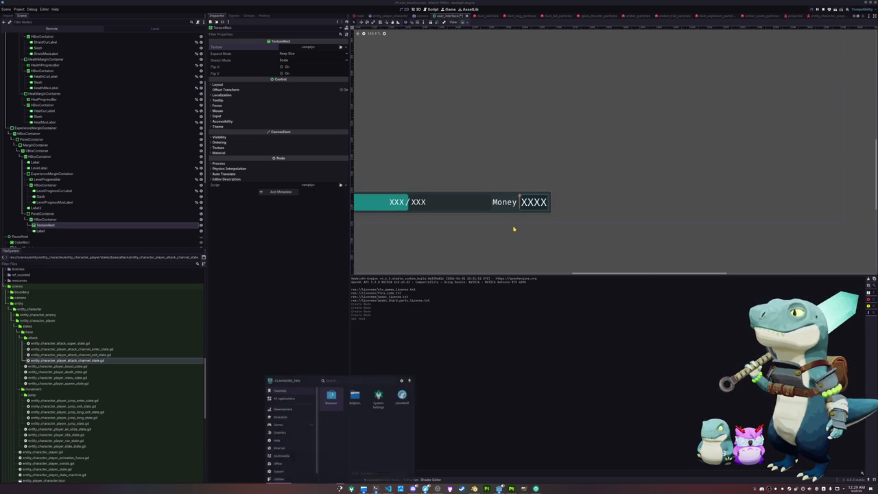
Launch KolourPaint with a new blank image, zoomed out to fit the canvas.
text(paint)
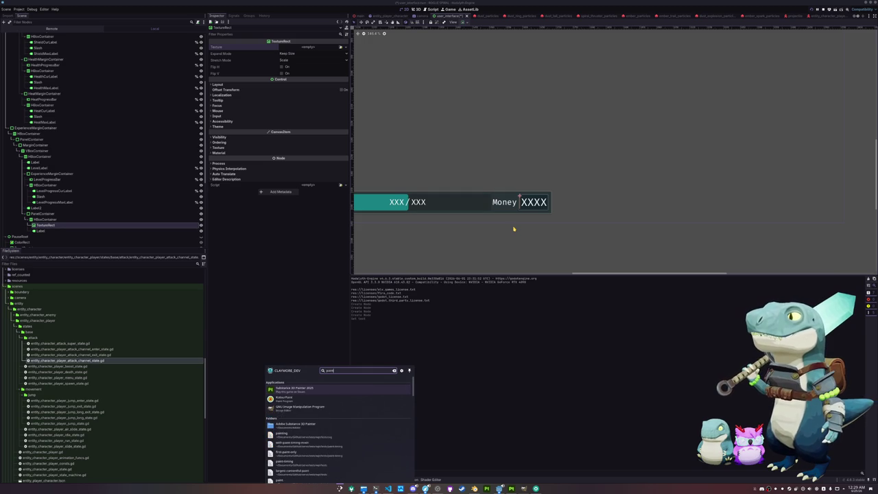
key(Down)
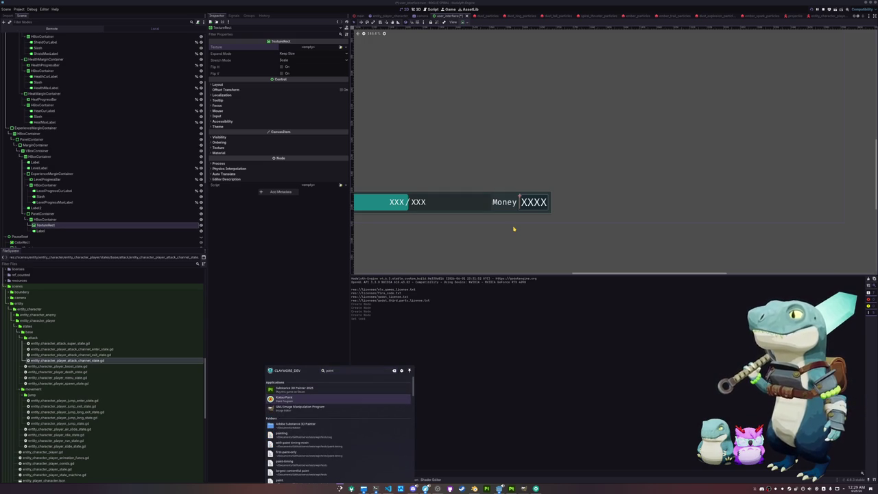
key(Return)
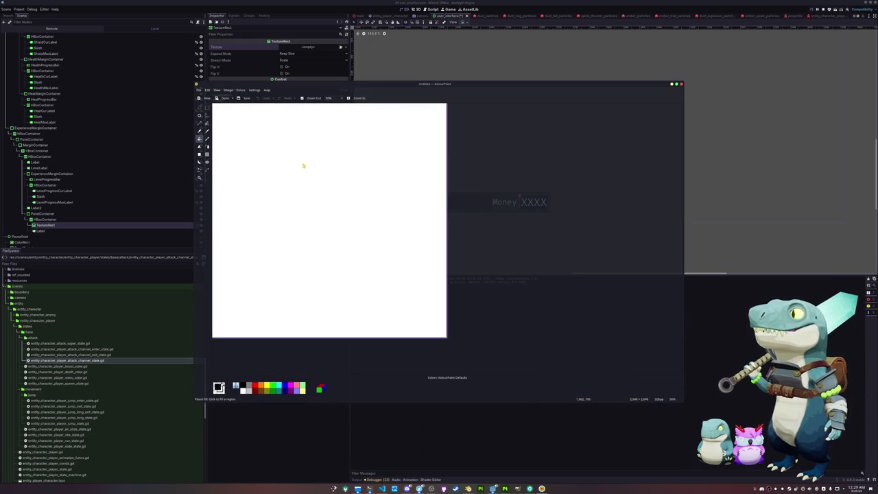
key(ctrl+minus)
Drag an elliptical selection spanning the whole canvas, then close KolourPaint.
key(s)
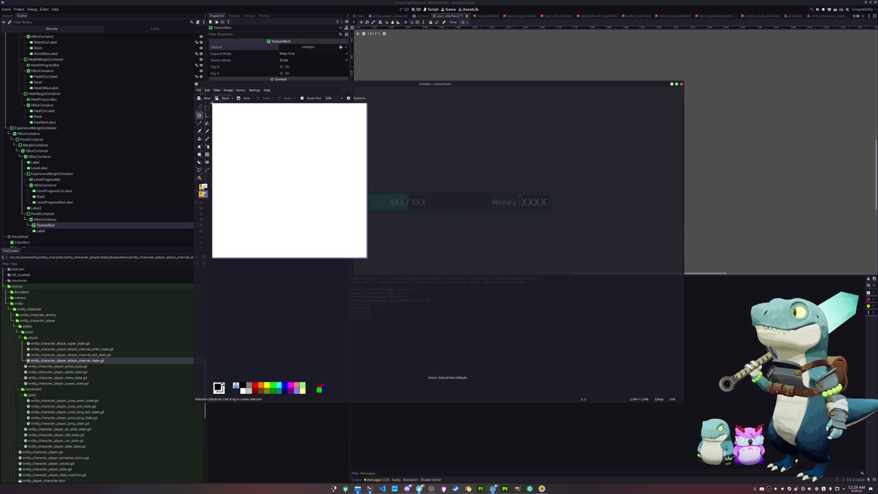
drag(213, 103, 279, 169)
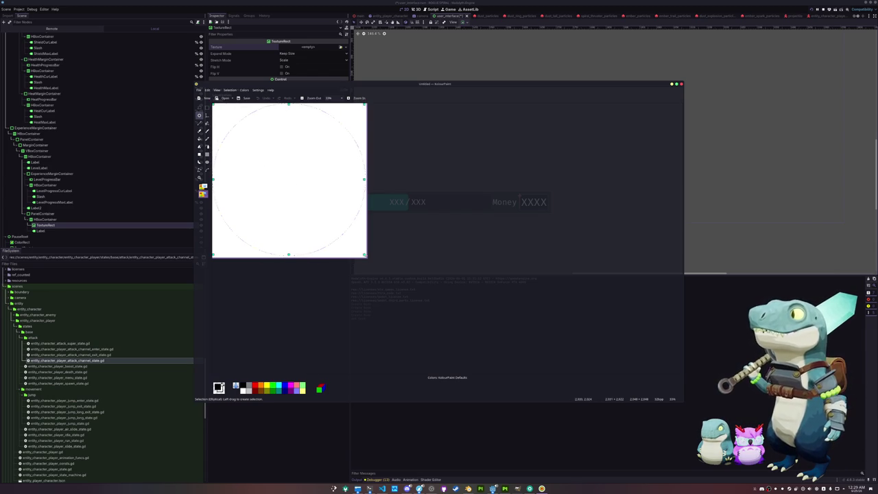
key(alt+F4)
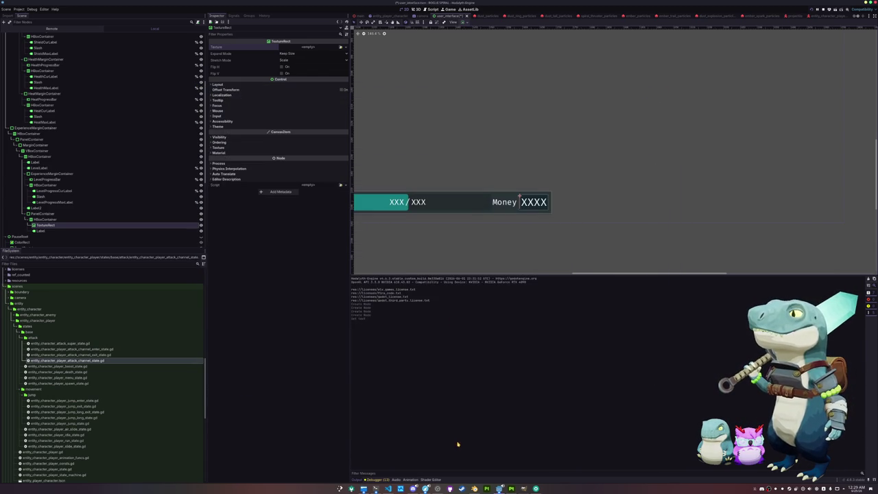
In Blender, start a new General file, saving the logo file, and delete the default objects.
click(474, 488)
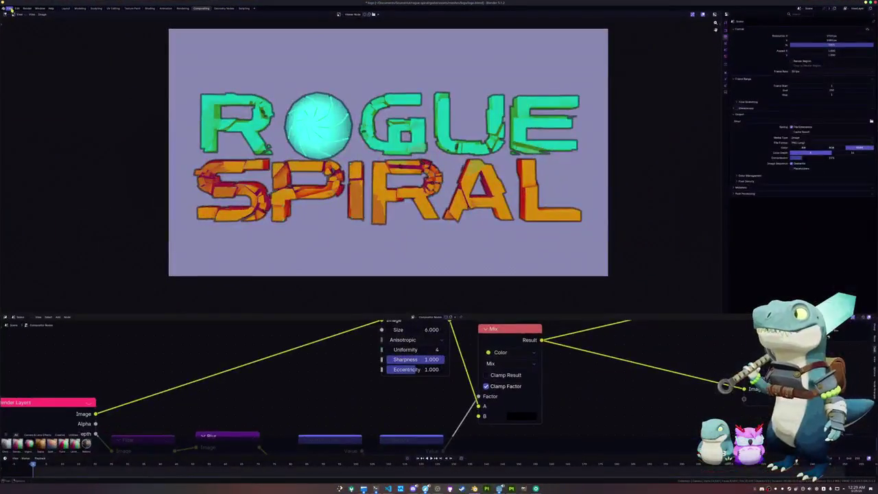
click(8, 8)
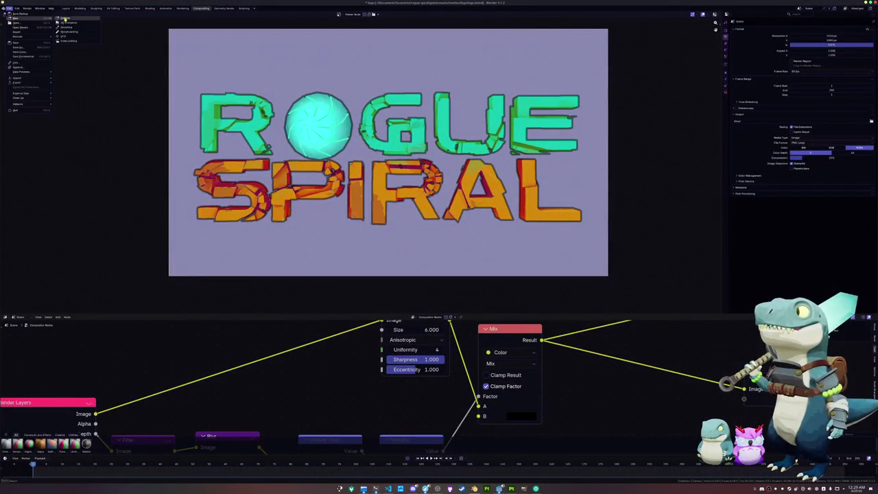
click(15, 110)
click(482, 254)
key(a)
key(x)
click(473, 232)
Add a camera, clear its rotation, and tilt it 90° about X.
key(shift+a)
click(474, 234)
key(r)
key(Escape)
key(alt+r)
key(r)
key(x)
key(9)
key(0)
Move the camera 5 units back along -Y and look through it.
key(Return)
key(g)
key(y)
key(minus)
key(5)
key(Return)
key(KP_0)
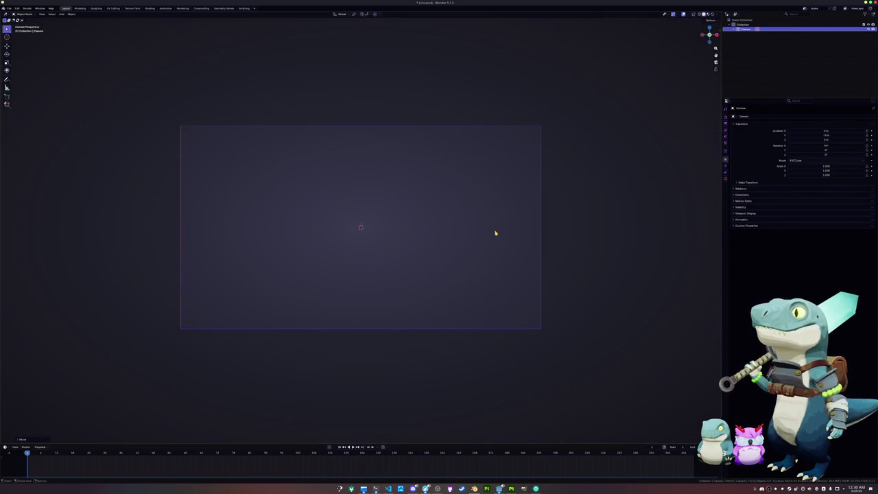
click(726, 177)
Set the camera type to Orthographic.
click(798, 131)
click(800, 143)
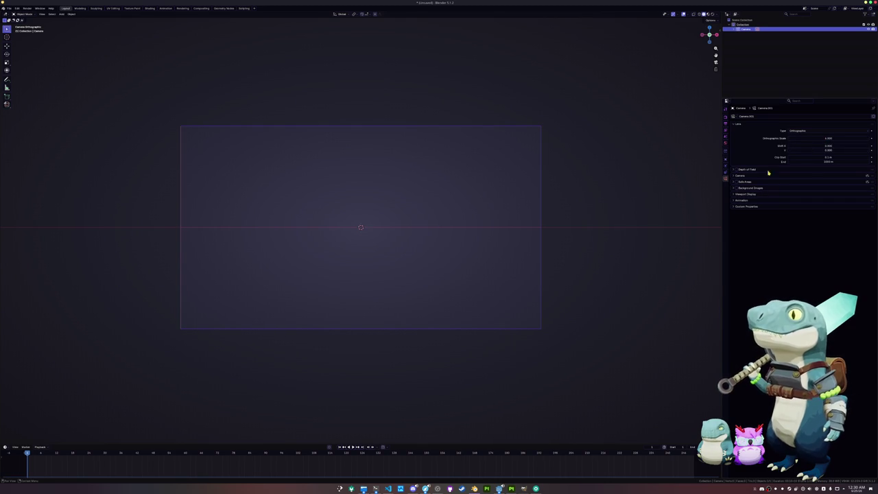
key(alt+a)
Add a Bezier circle, attempt to fill it, then delete it.
key(shift+a)
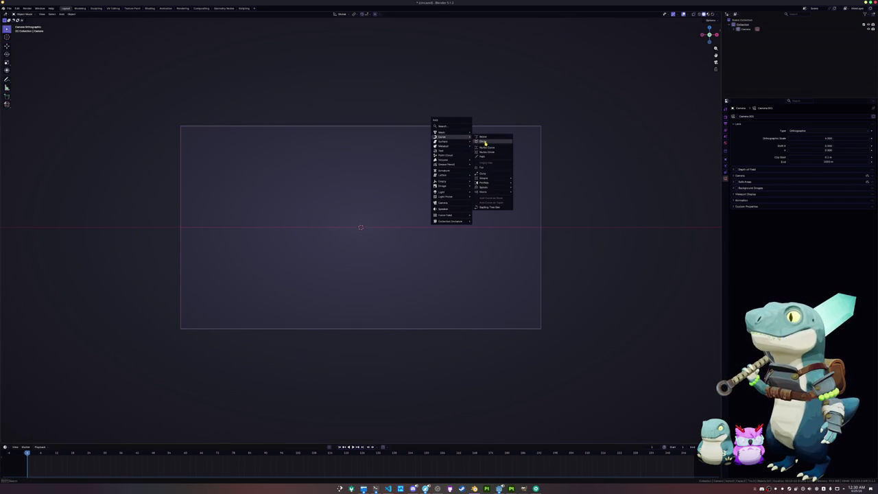
click(481, 142)
key(Tab)
key(f)
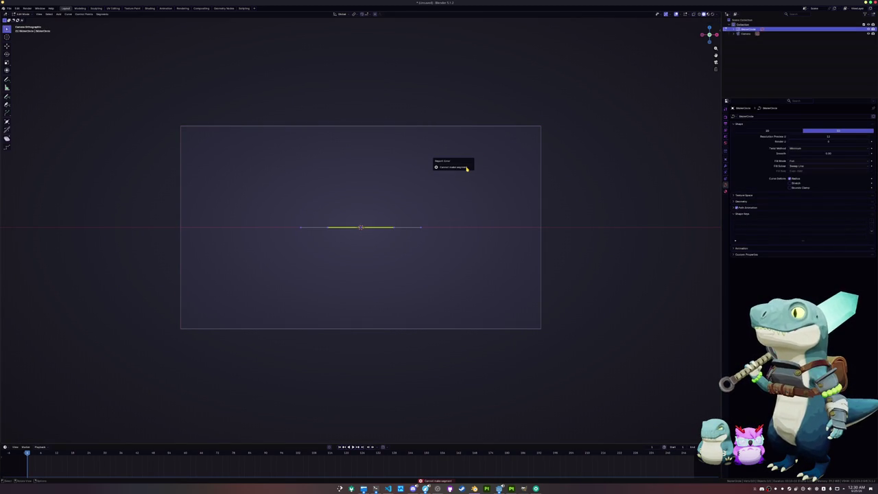
key(Tab)
key(x)
click(457, 195)
Add a mesh circle, fill it into a face, and rotate it 90° about X to face the camera.
key(shift+a)
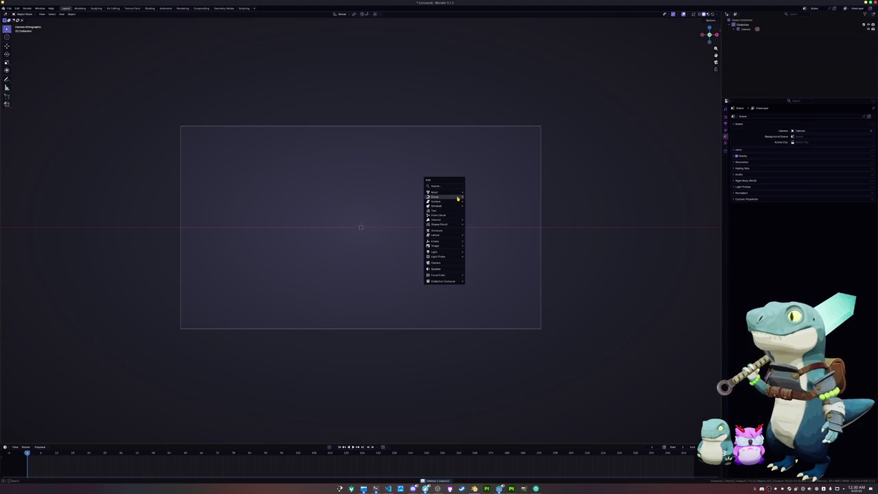
mouse_move(457, 192)
click(484, 204)
key(Tab)
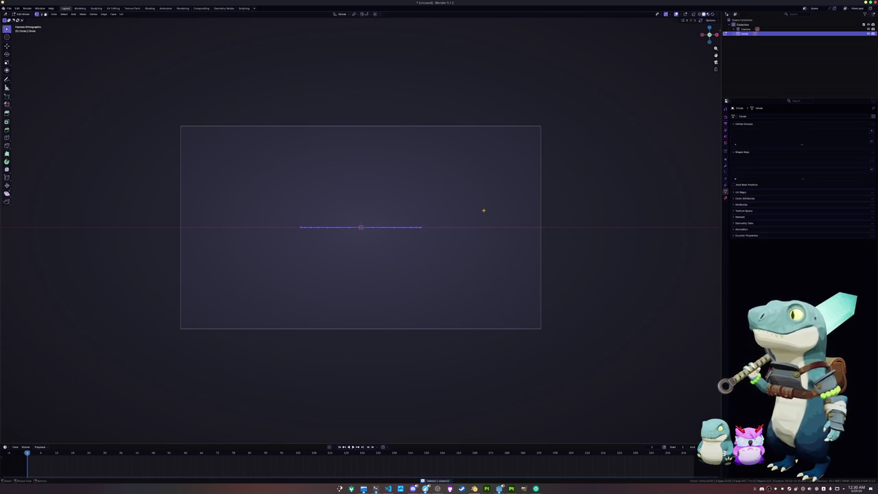
key(Tab)
key(r)
key(x)
key(9)
key(0)
key(Return)
Scale the circle up to fill the frame and adjust the camera's orthographic scale.
key(s)
click(542, 218)
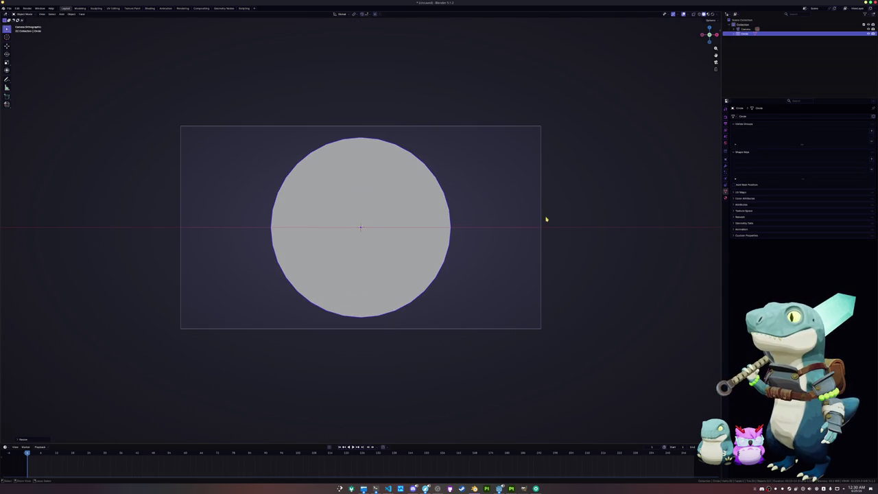
click(543, 220)
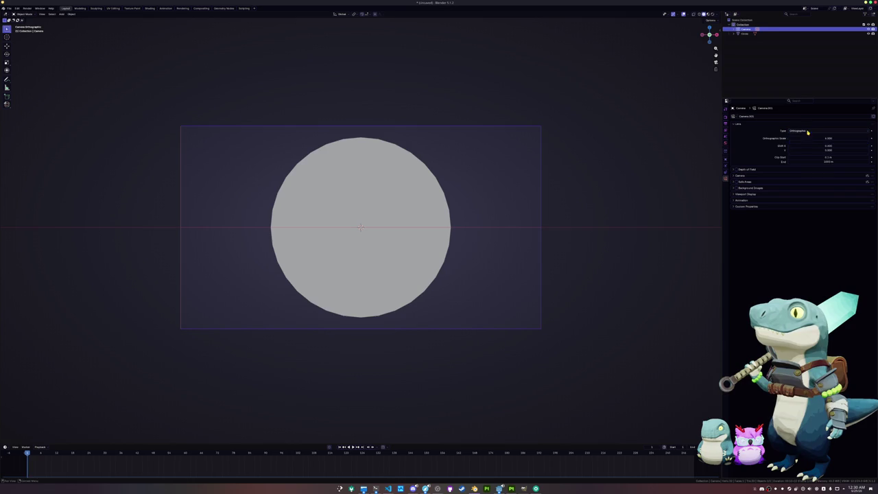
drag(810, 138, 788, 138)
Set the render's view transform to Standard and make the film background transparent.
click(726, 159)
click(726, 116)
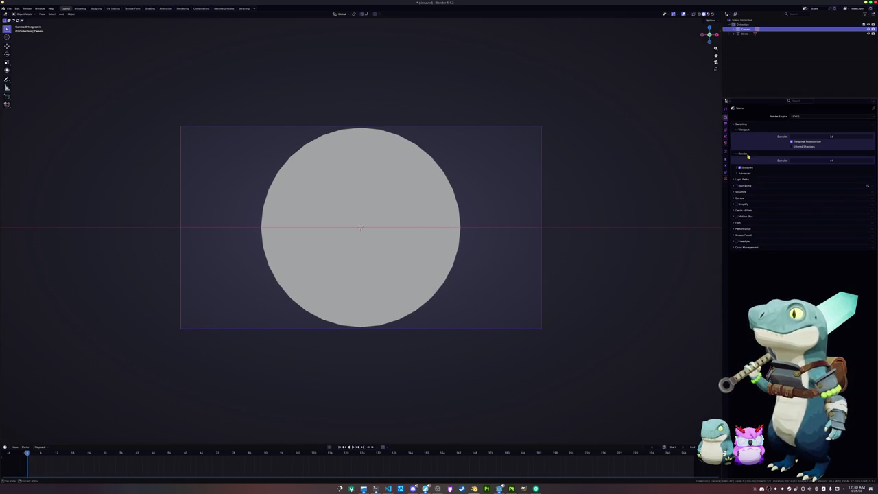
click(746, 248)
click(761, 260)
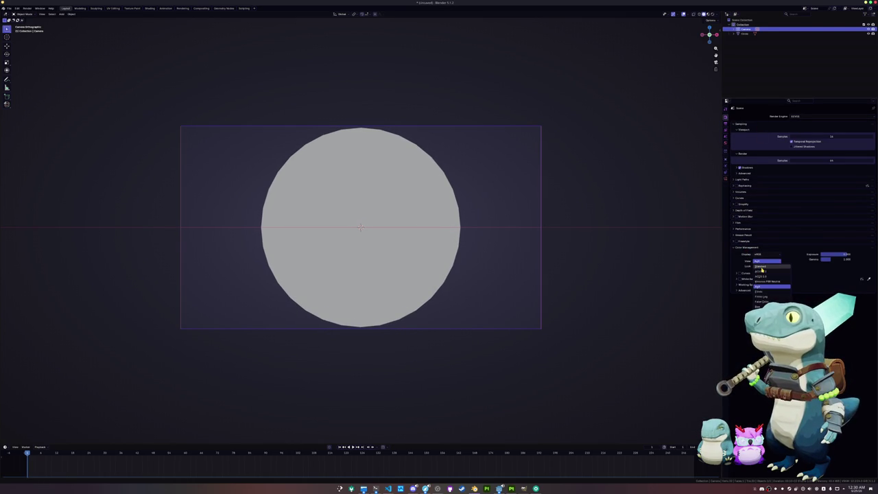
click(761, 267)
click(747, 231)
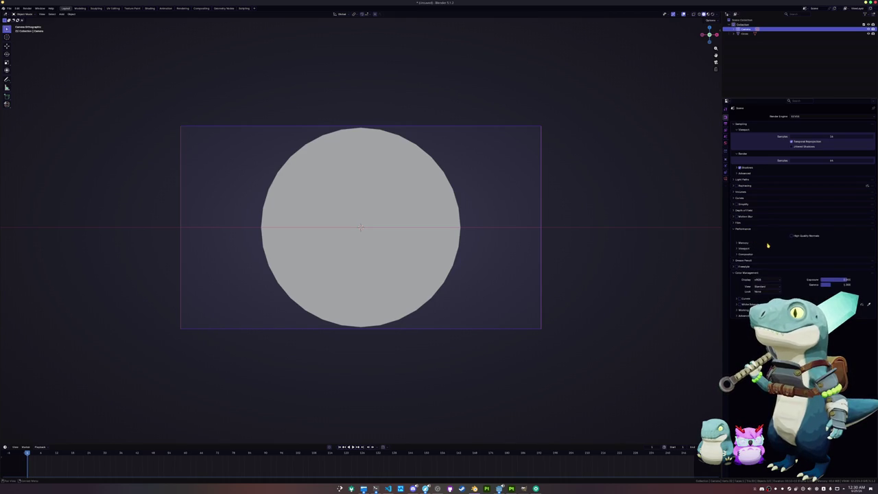
click(741, 223)
click(789, 234)
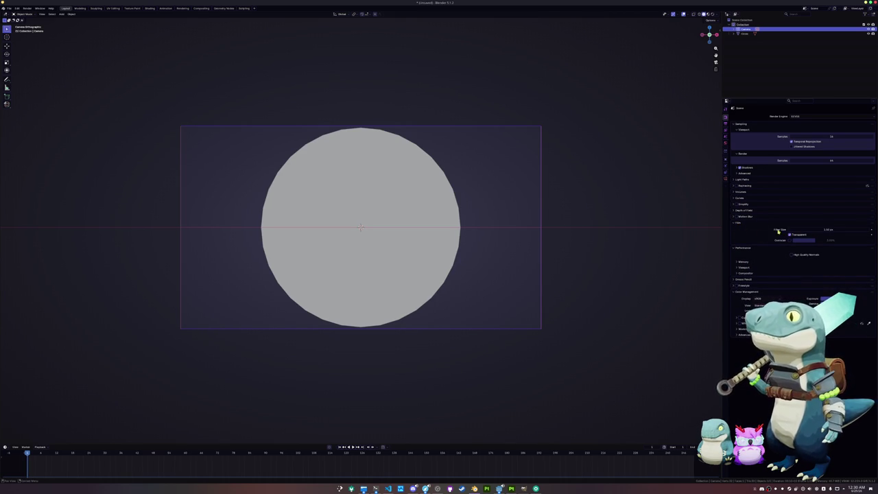
Give the circle a new Emission material with a yellow colour.
click(433, 226)
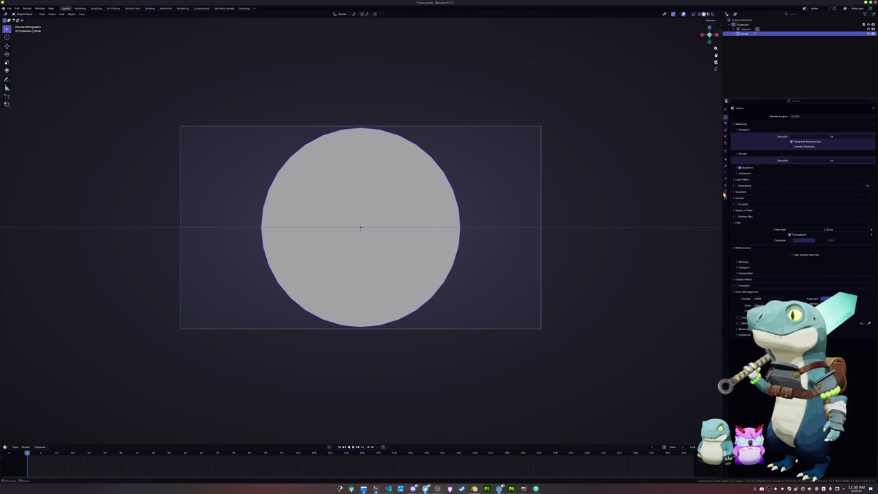
click(726, 194)
click(726, 199)
click(773, 138)
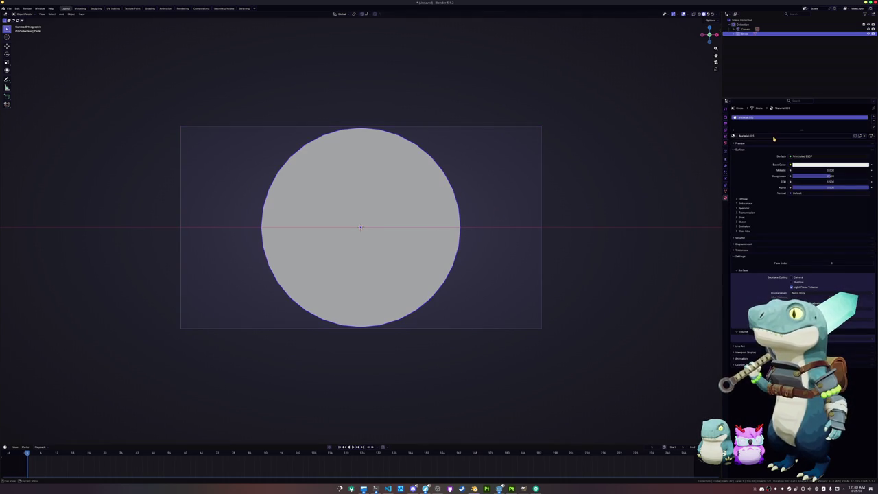
click(802, 156)
click(802, 168)
click(800, 166)
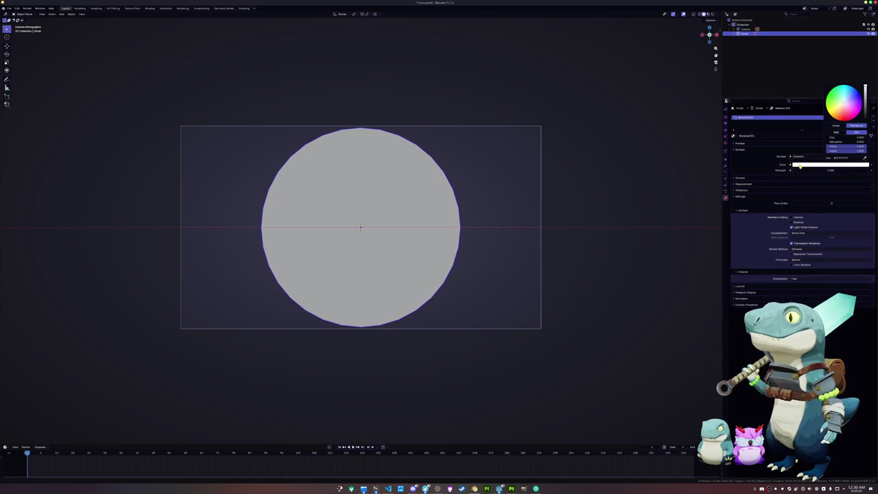
drag(844, 103, 832, 117)
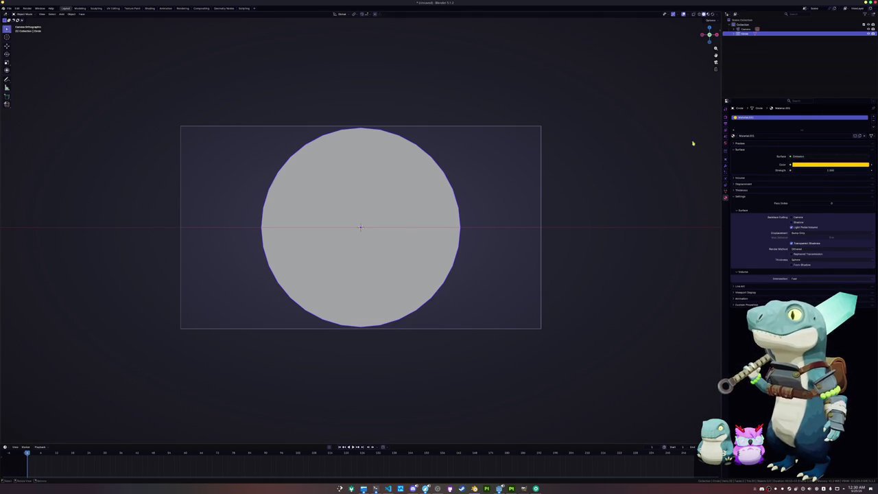
Set the output resolution to a square 128 px.
click(726, 117)
click(726, 124)
click(821, 123)
text(128)
key(Return)
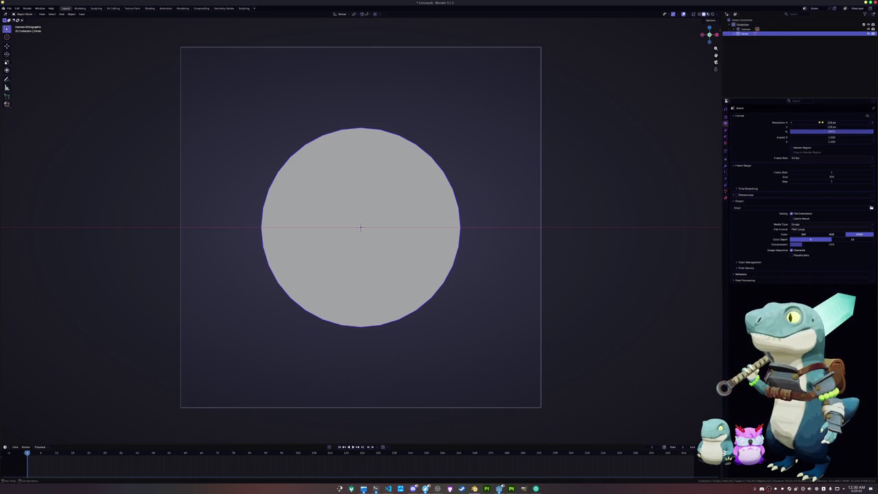
Adjust the camera's orthographic scale so the circle fills the square frame.
click(542, 205)
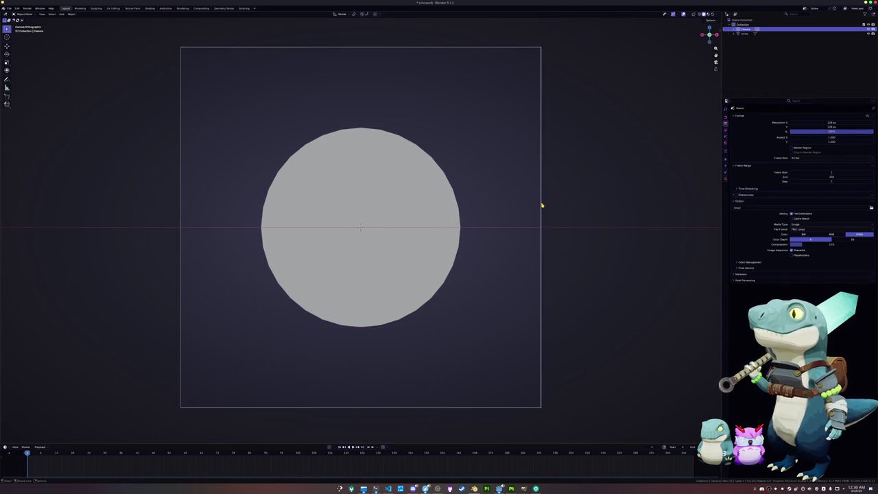
click(726, 178)
drag(826, 138, 806, 138)
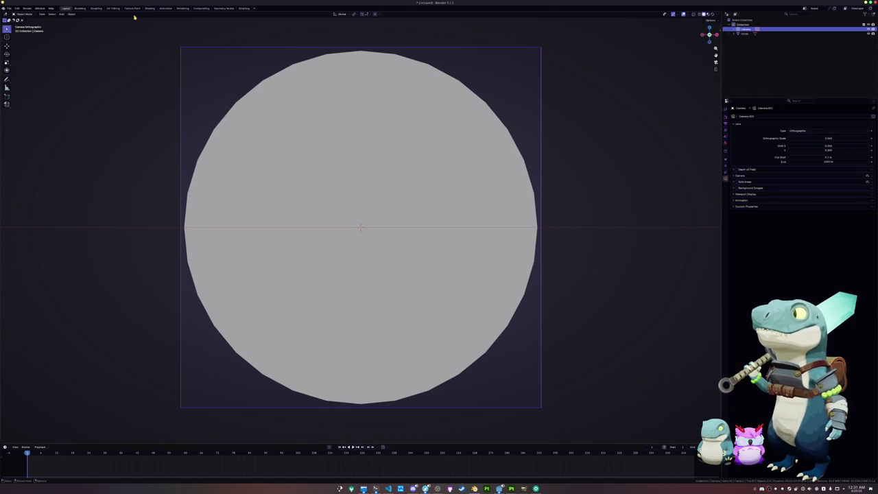
Render the yellow coin in the Rendering workspace and save the image in the meshes folder.
click(186, 9)
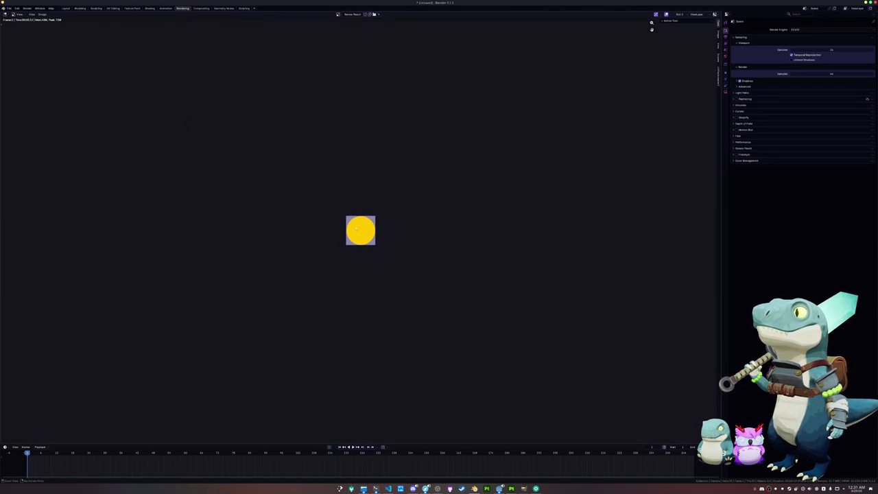
click(43, 13)
click(55, 58)
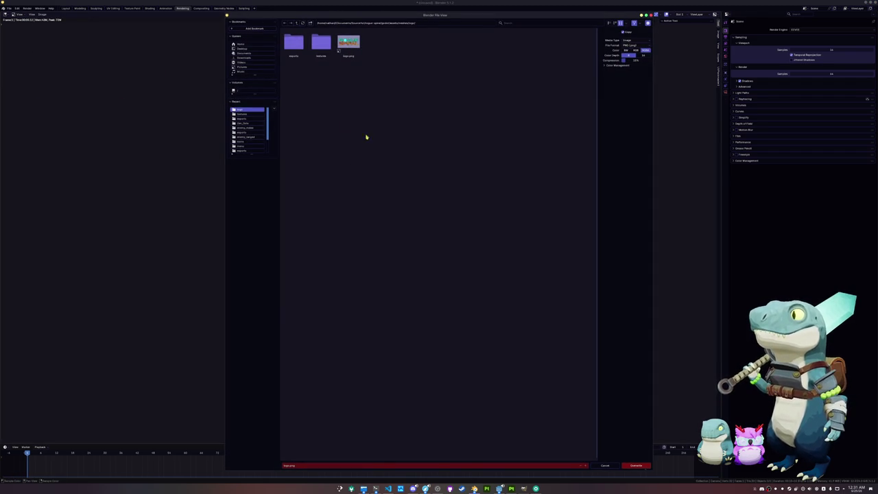
click(297, 23)
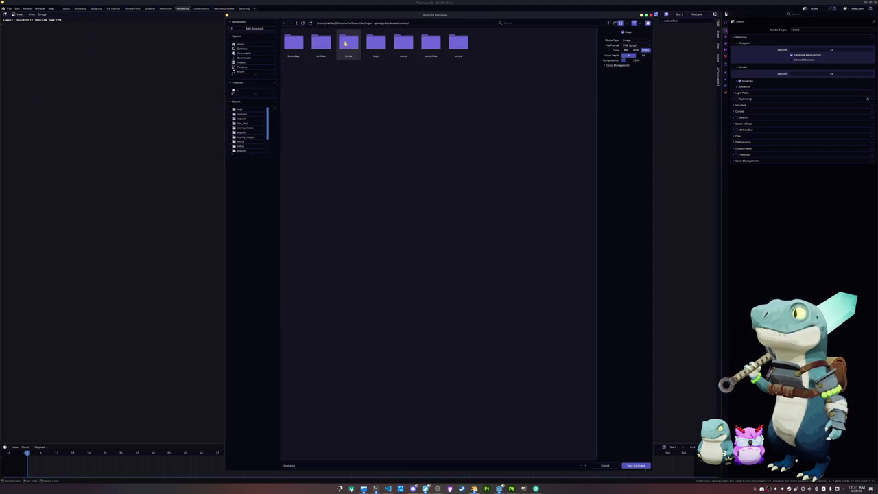